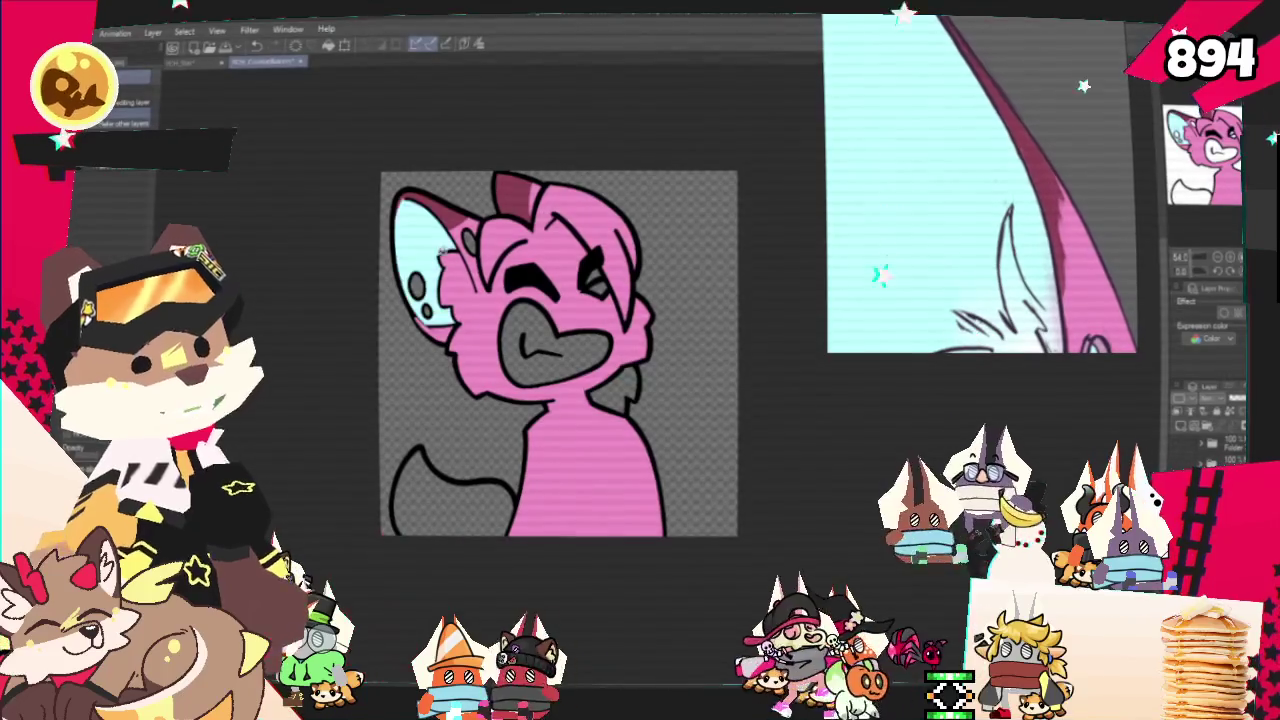
Colour the fox's muzzle and brow pale pink and add white fluff inside the cyan ear, using the pen and Fill tools
key("p")
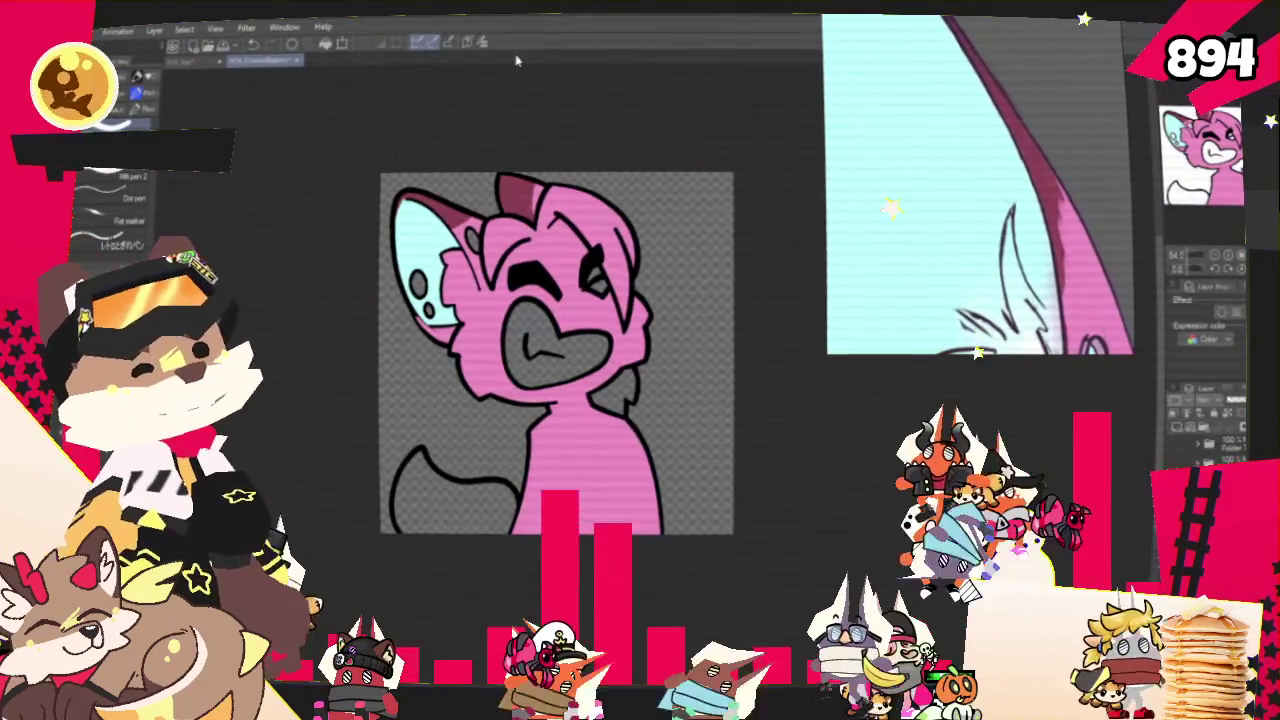
left_click_drag(383, 327, 393, 303)
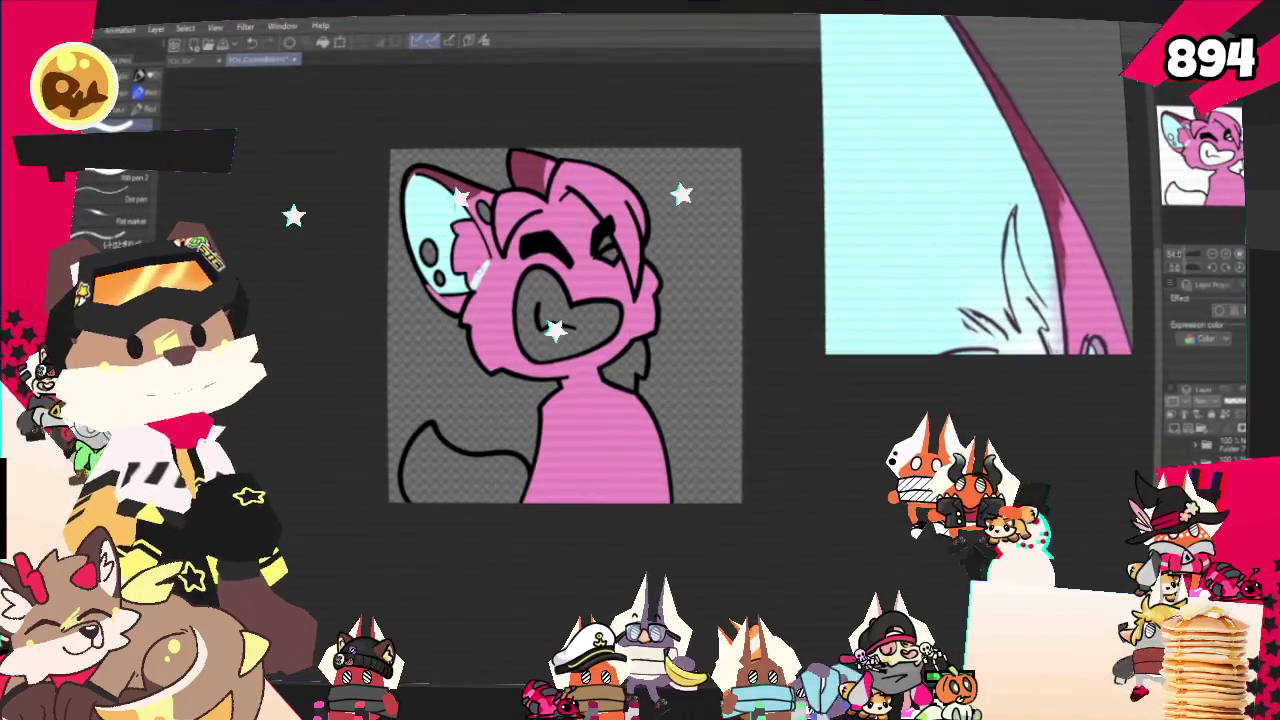
key("g")
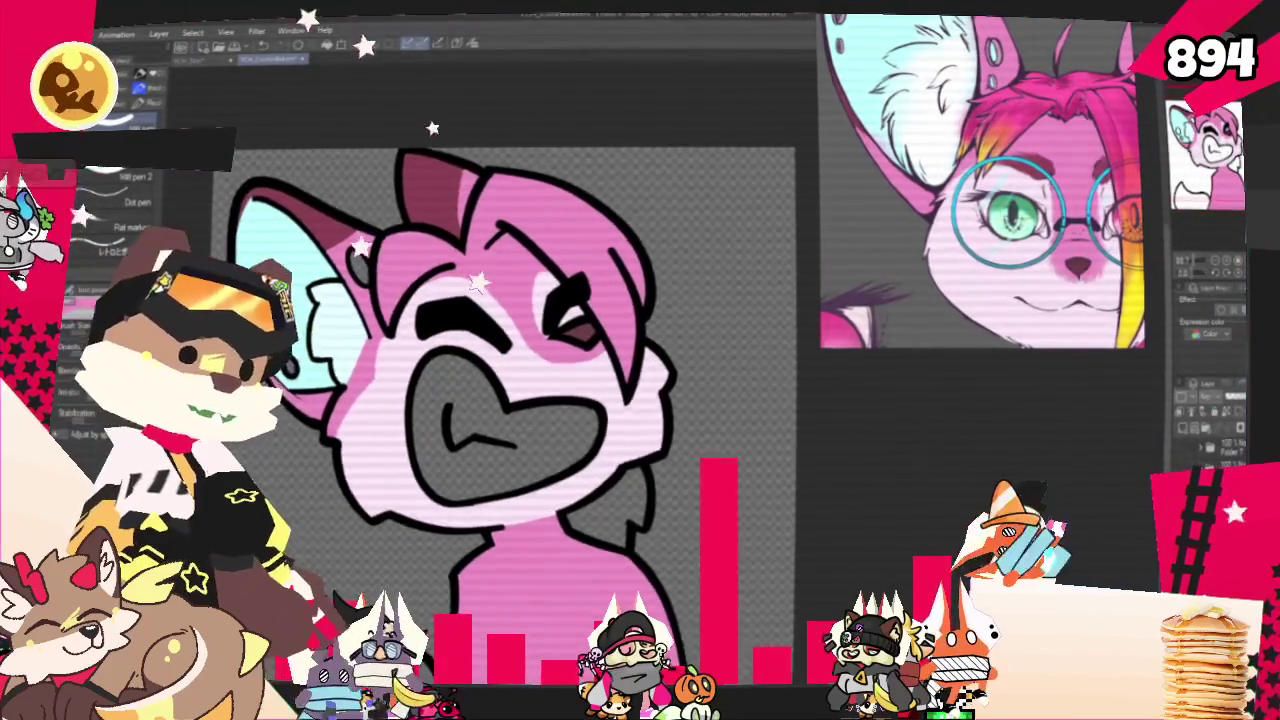
Zoom in on the fox's hair tuft to recolour it hot pink to match the reference character
key("ctrl+plus")
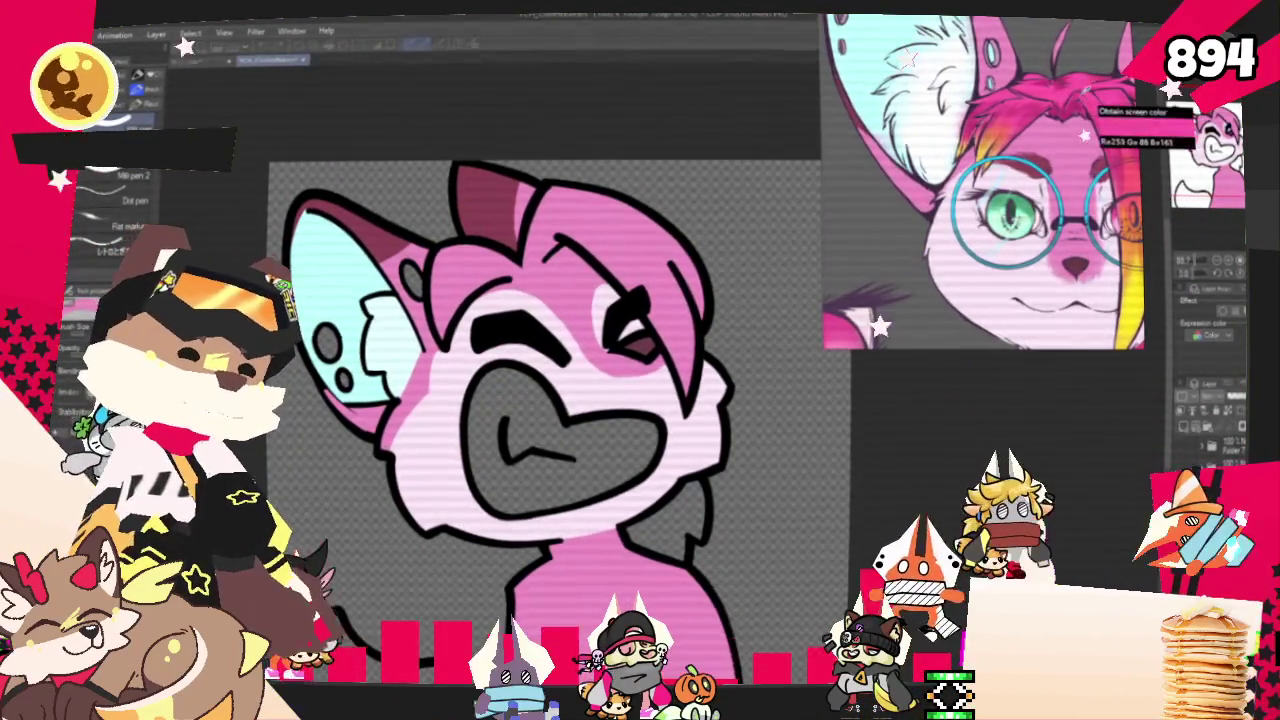
scroll(846, 198, "down", 3)
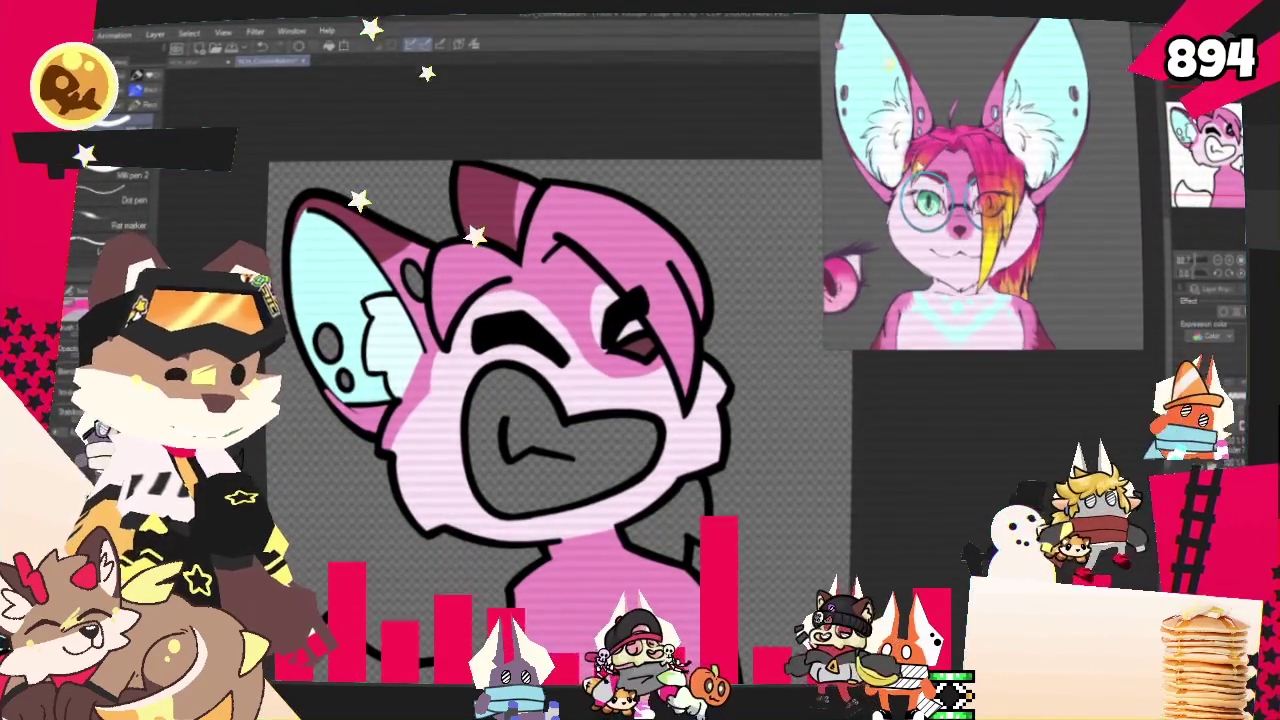
scroll(846, 198, "down", 2)
key("ctrl+plus")
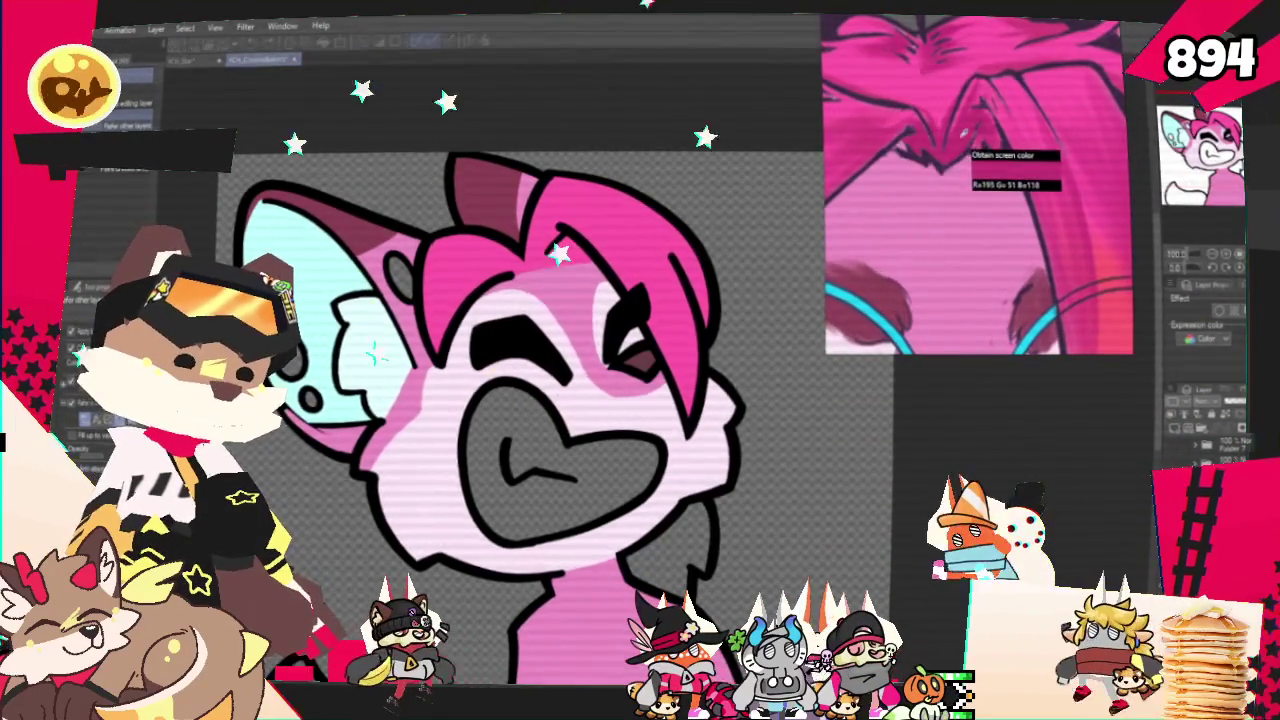
scroll(570, 238, "up", 2)
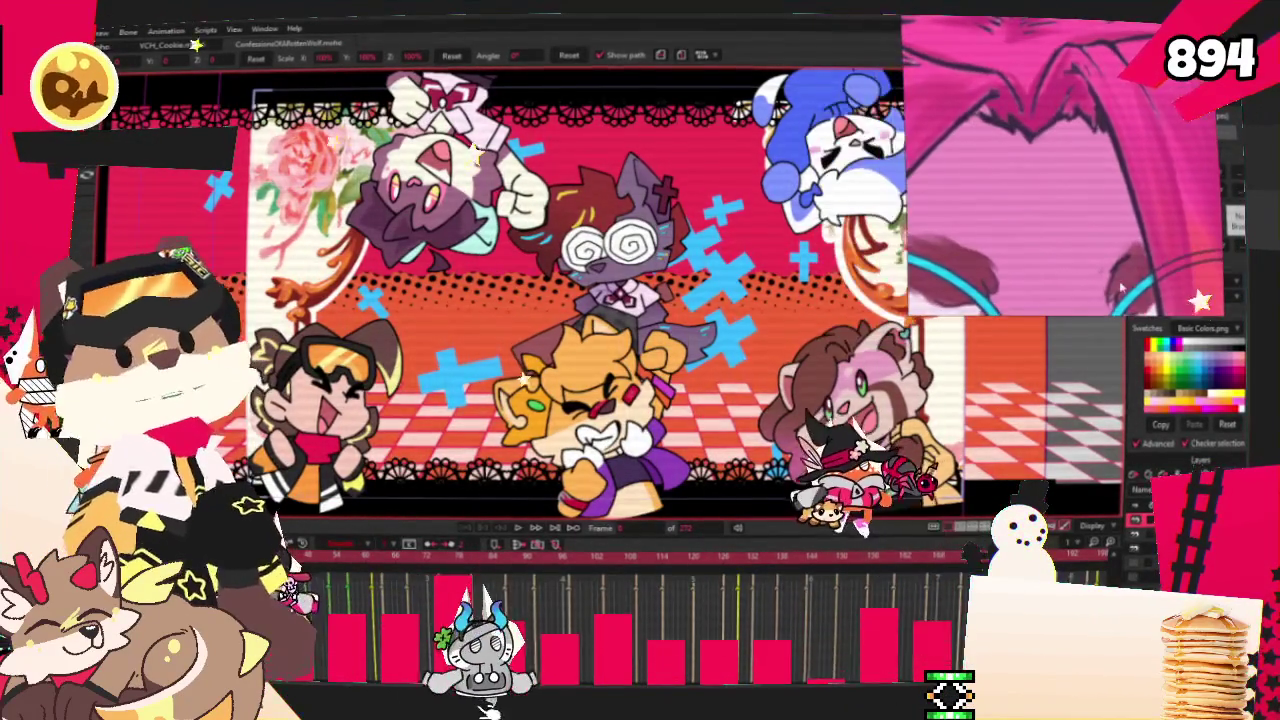
Advance the Moho animation two frames with Step Forward
left_click(517, 530)
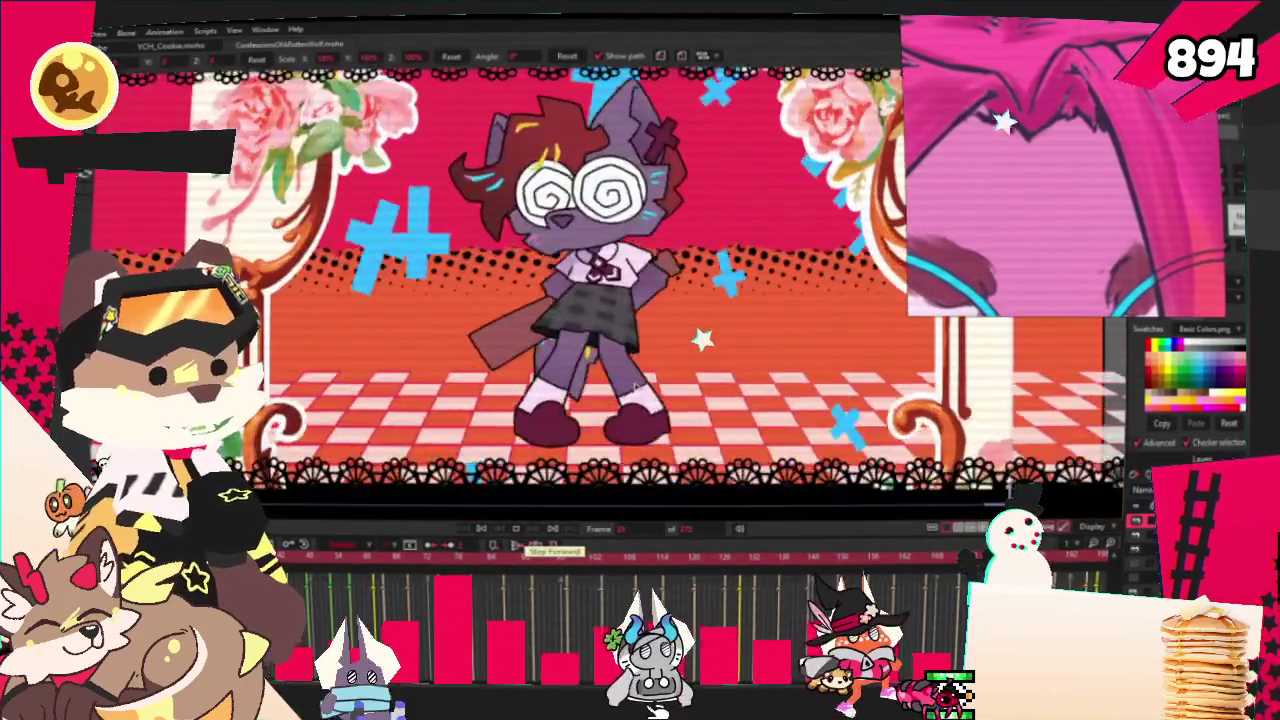
left_click(553, 528)
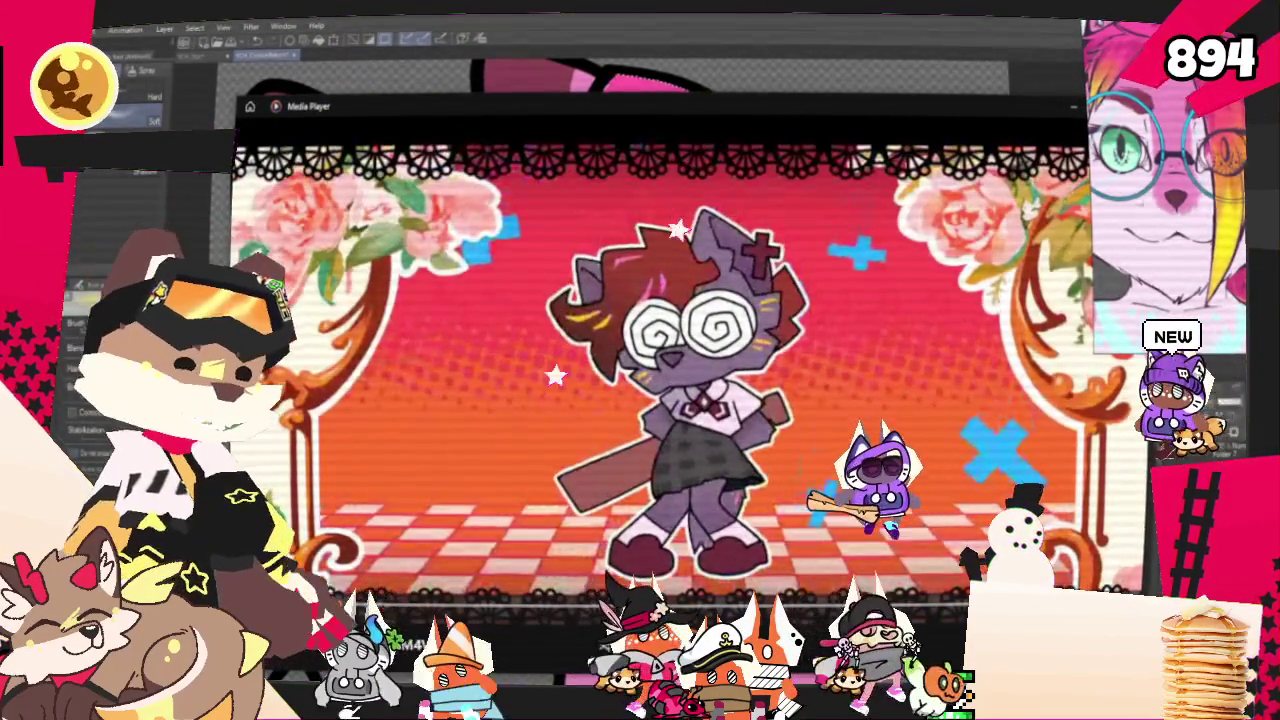
left_click(1101, 108)
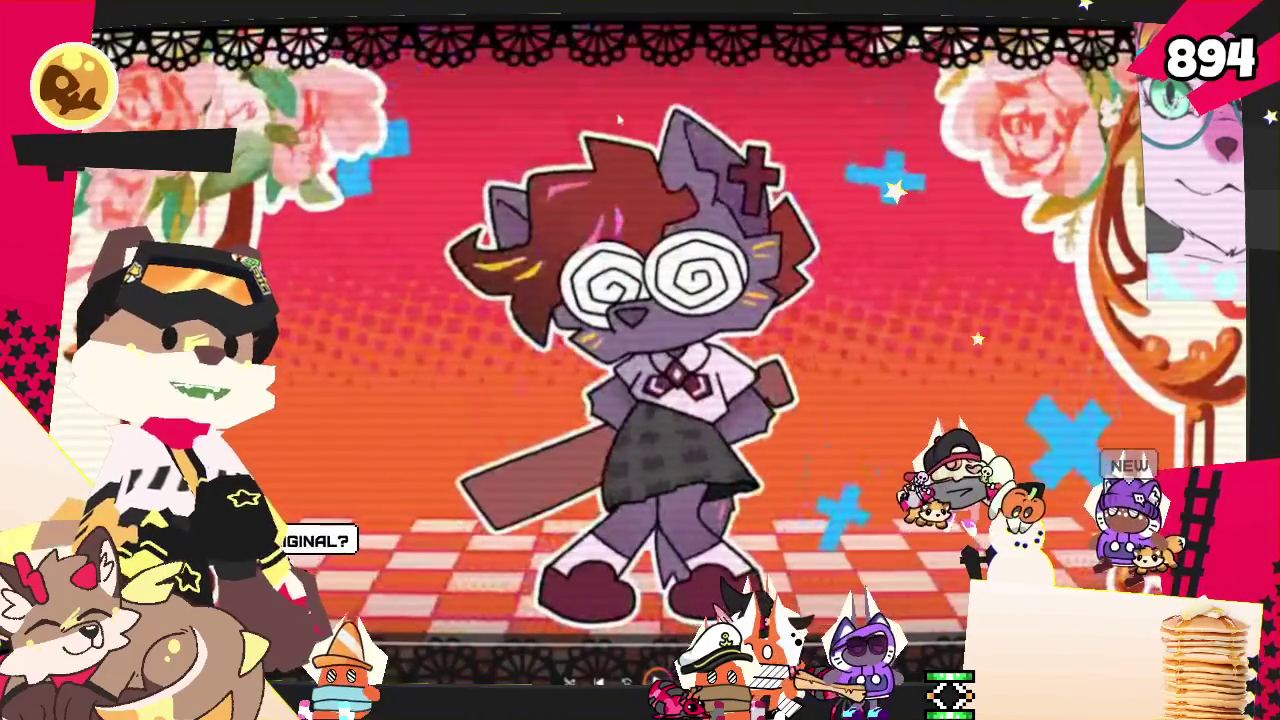
double_click(833, 17)
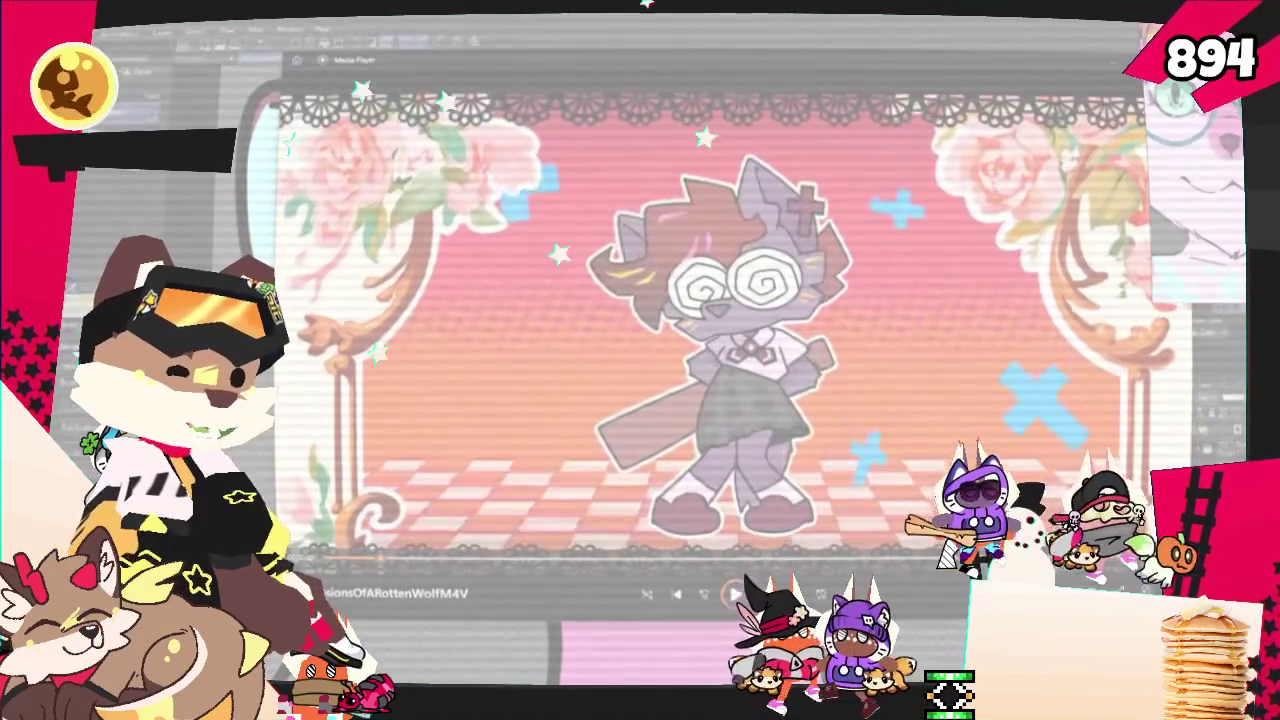
mouse_move(862, 157)
left_mouse_down()
mouse_move(943, 214)
mouse_move(945, 245)
left_mouse_up()
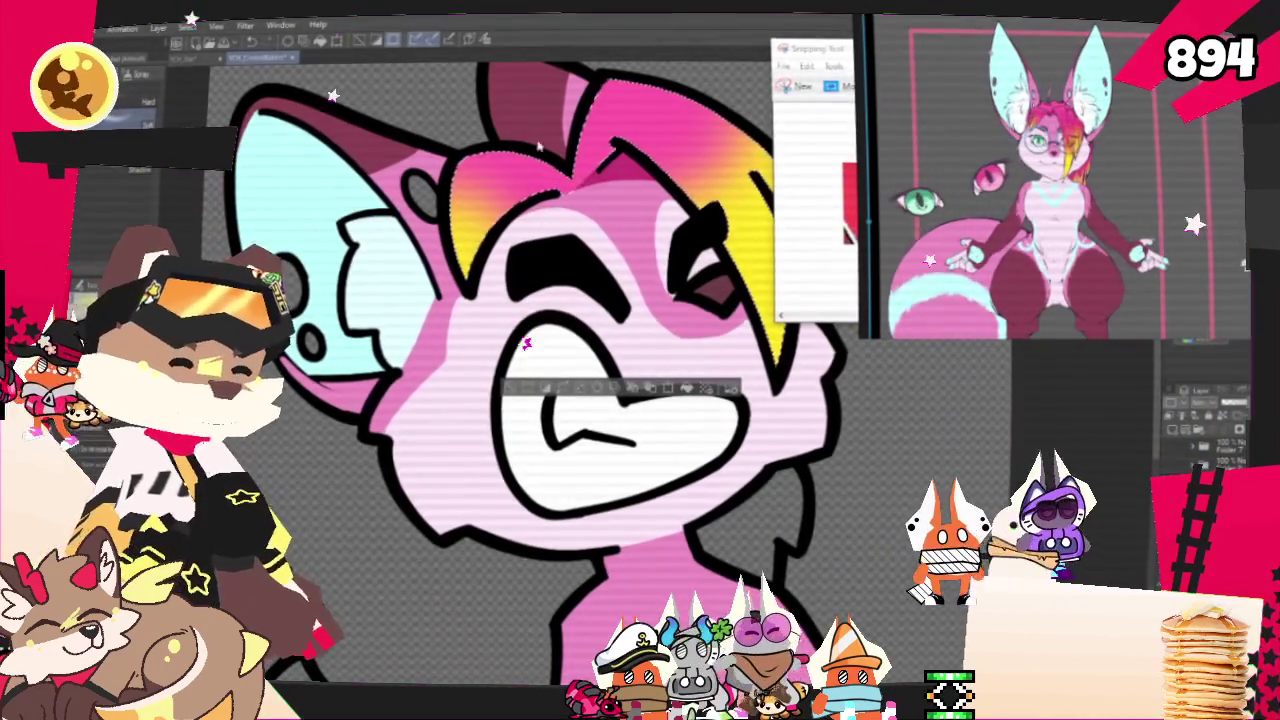
Move the Snipping Tool window to the centre and close it without saving the snip
left_click_drag(812, 48, 540, 207)
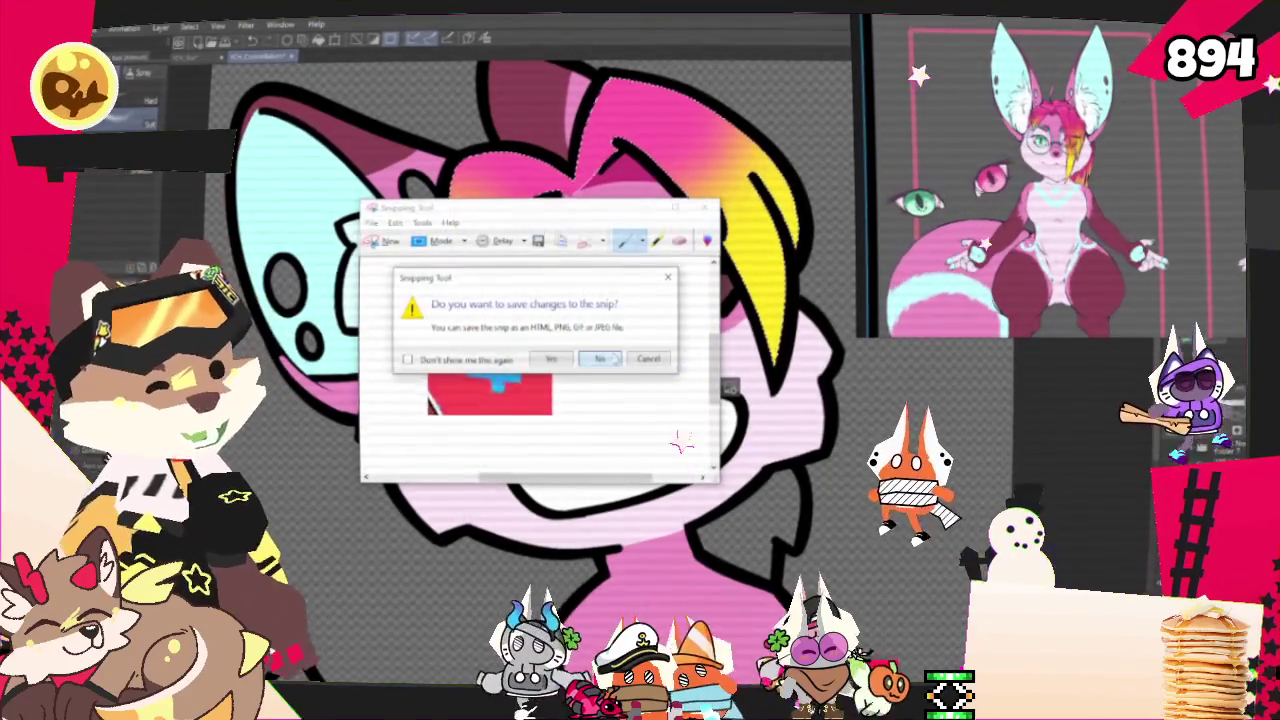
left_click(599, 358)
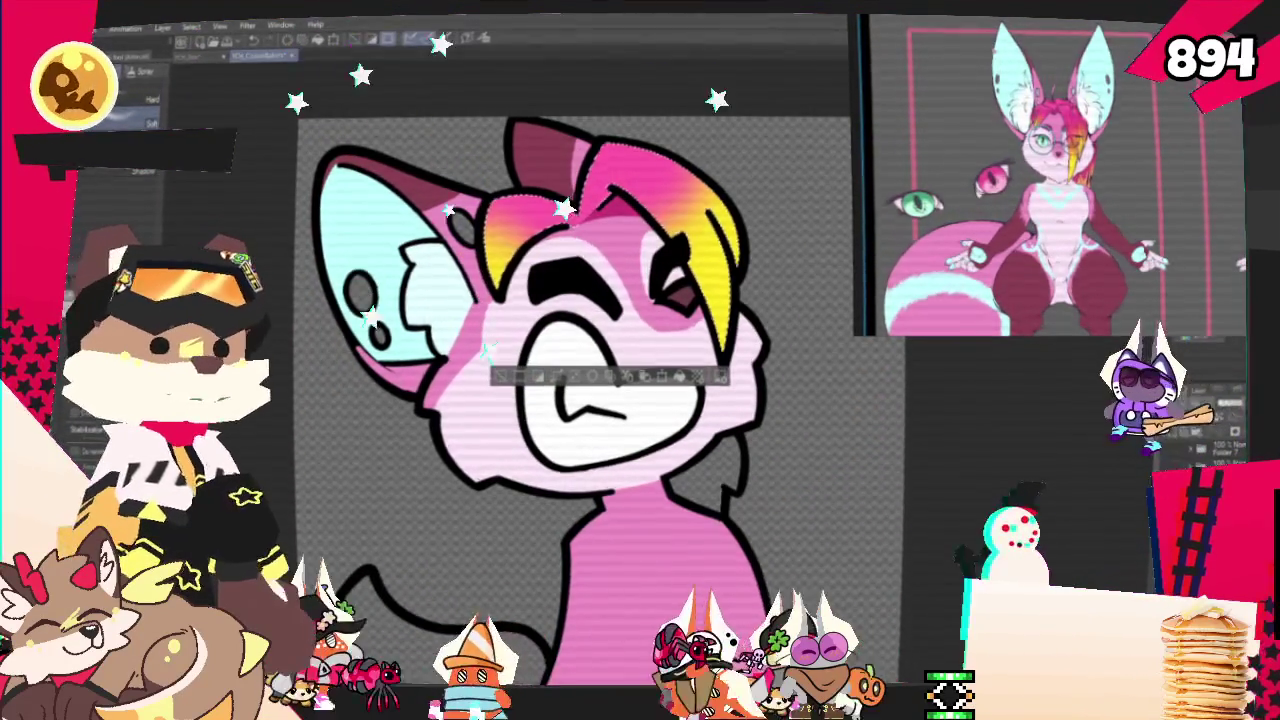
scroll(680, 148, "up", 2)
Blend the hair tufts from hot pink through orange to yellow, then zoom out to the full bust
scroll(680, 148, "up", 2)
scroll(645, 113, "up", 2)
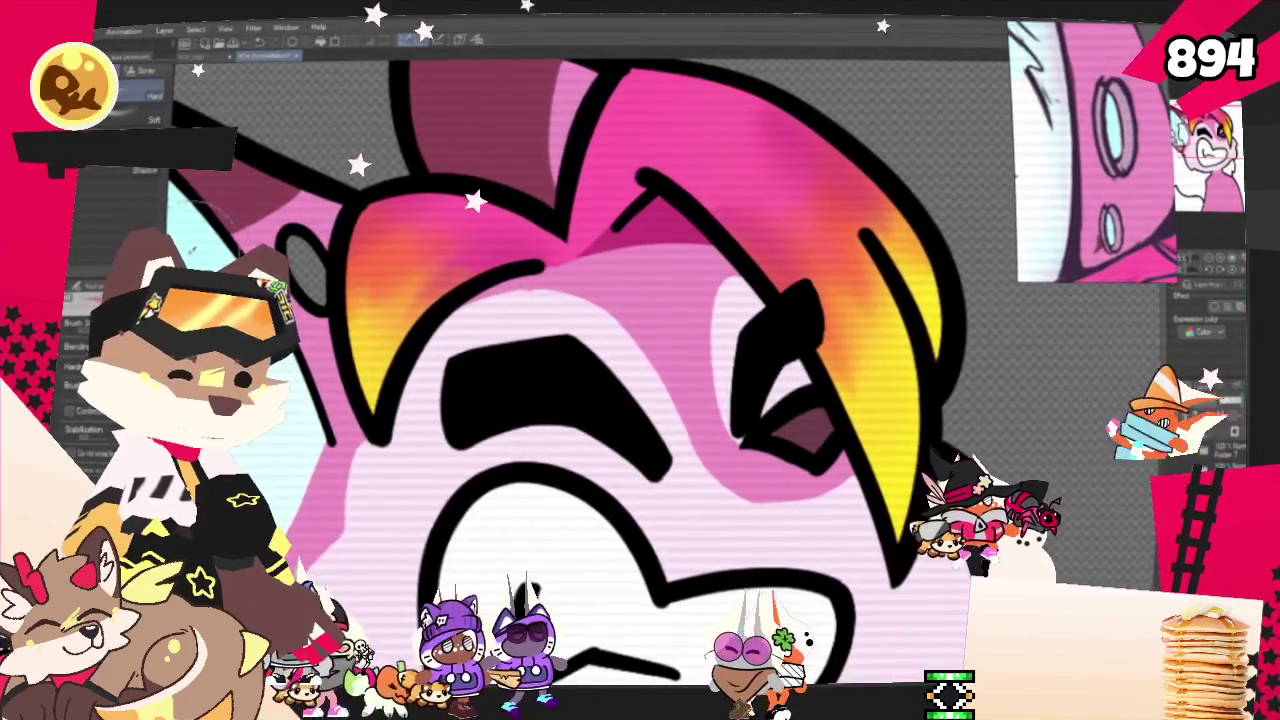
scroll(385, 225, "down", 3)
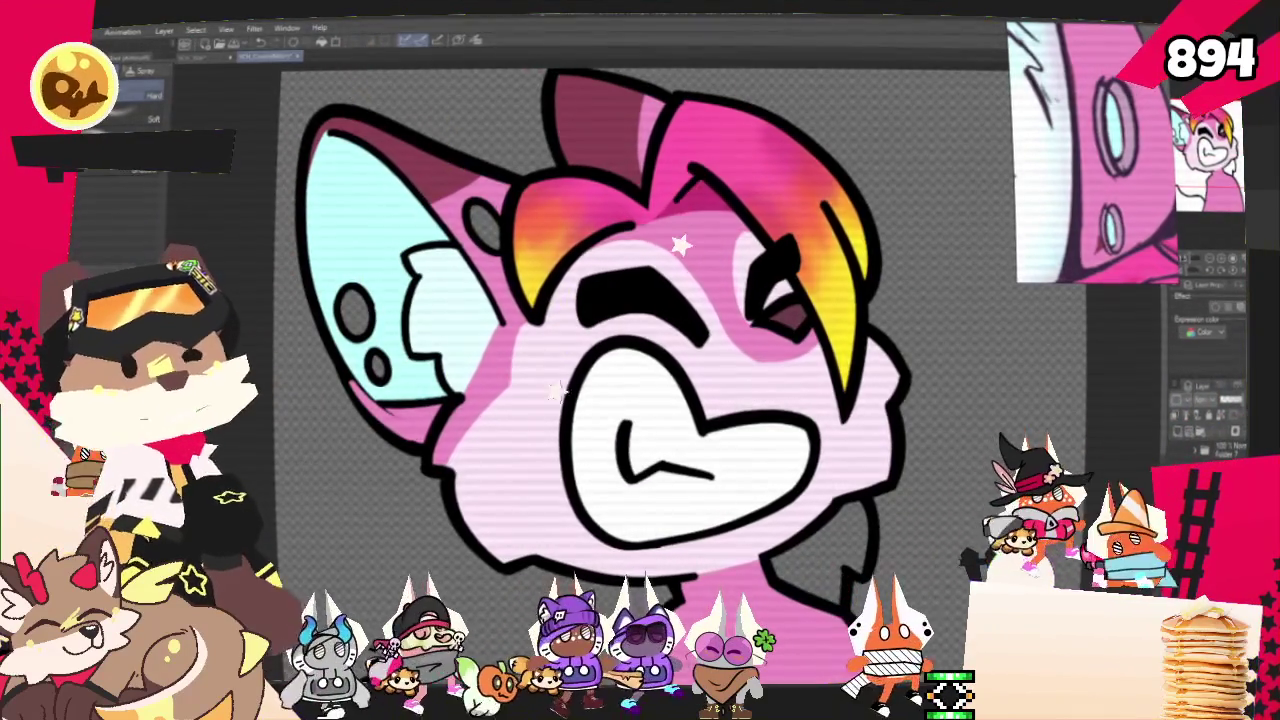
key("g")
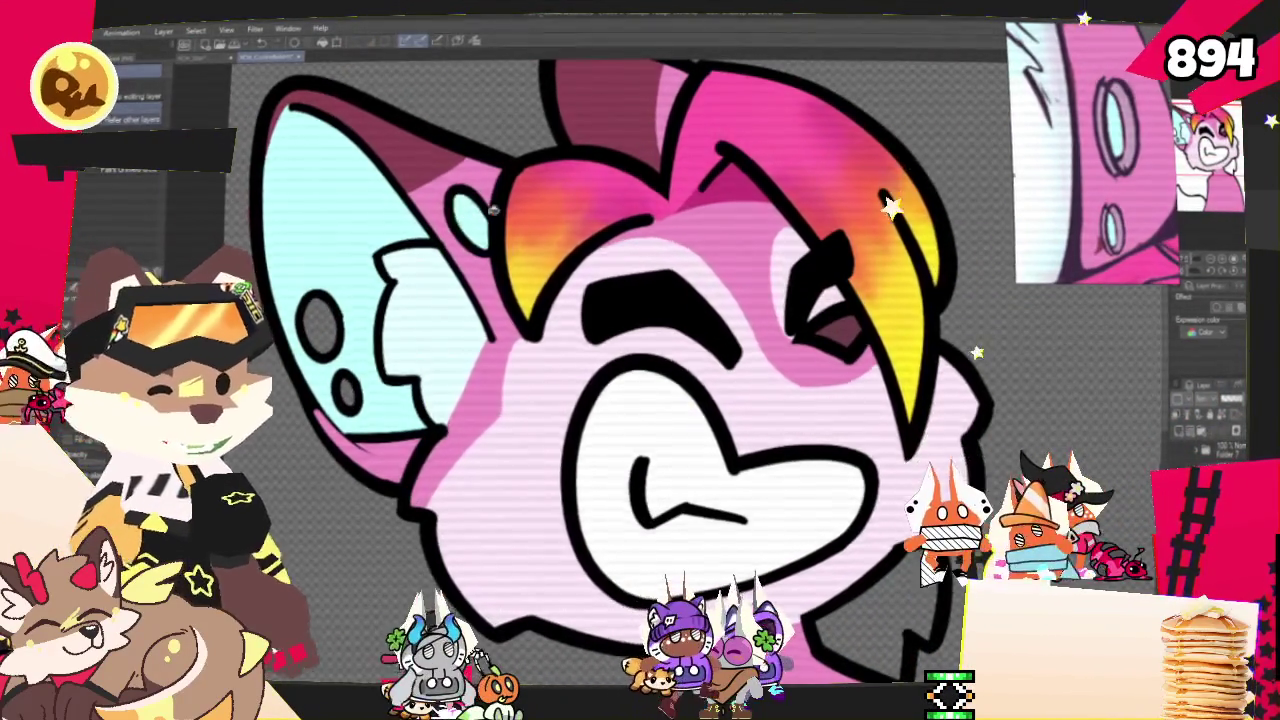
scroll(590, 320, "down", 3)
scroll(590, 320, "down", 2)
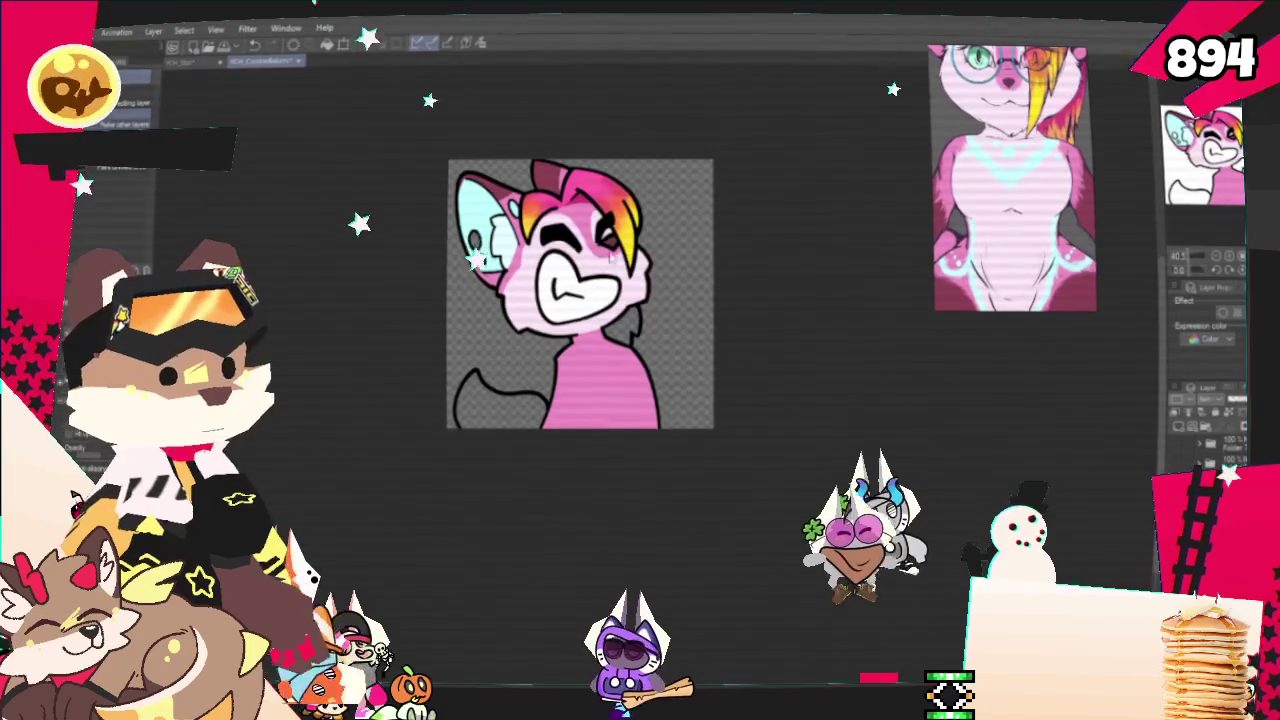
Zoom in on the eyes and undo the right lens, leaving one round cyan lens
scroll(580, 293, "up", 2)
scroll(580, 293, "up", 2)
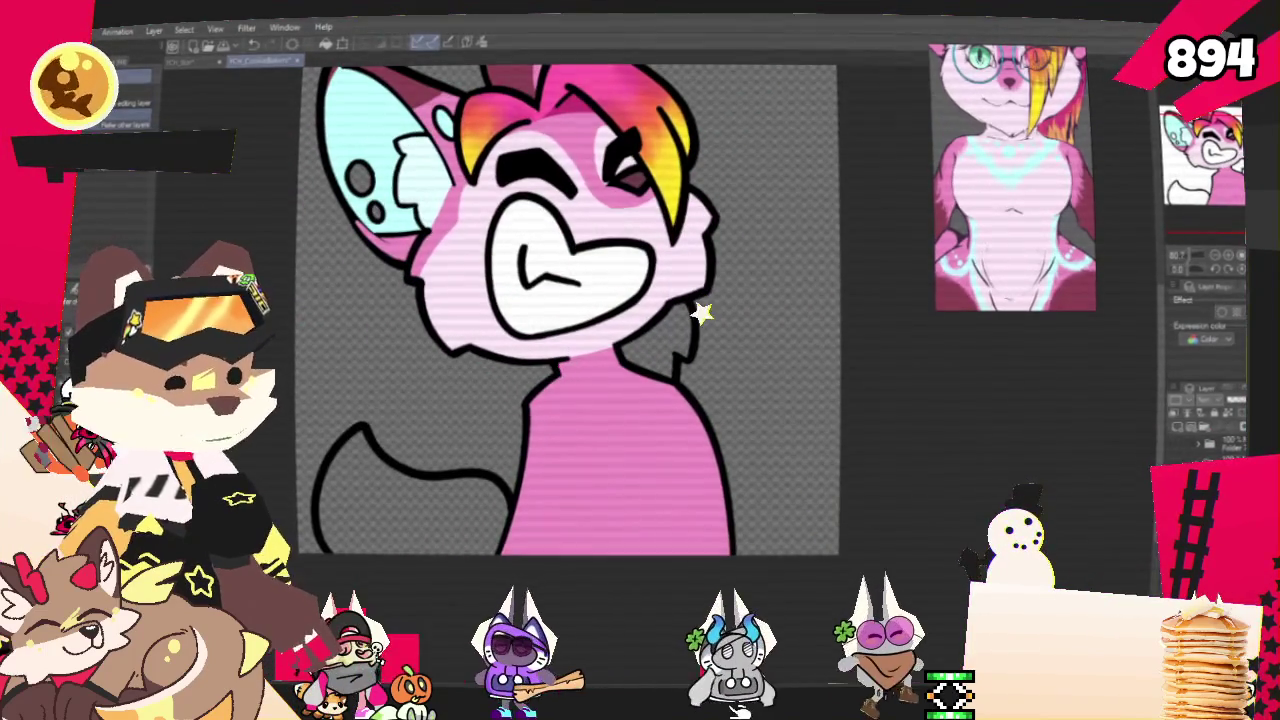
key("ctrl+z")
scroll(580, 300, "down", 2)
scroll(580, 300, "up", 2)
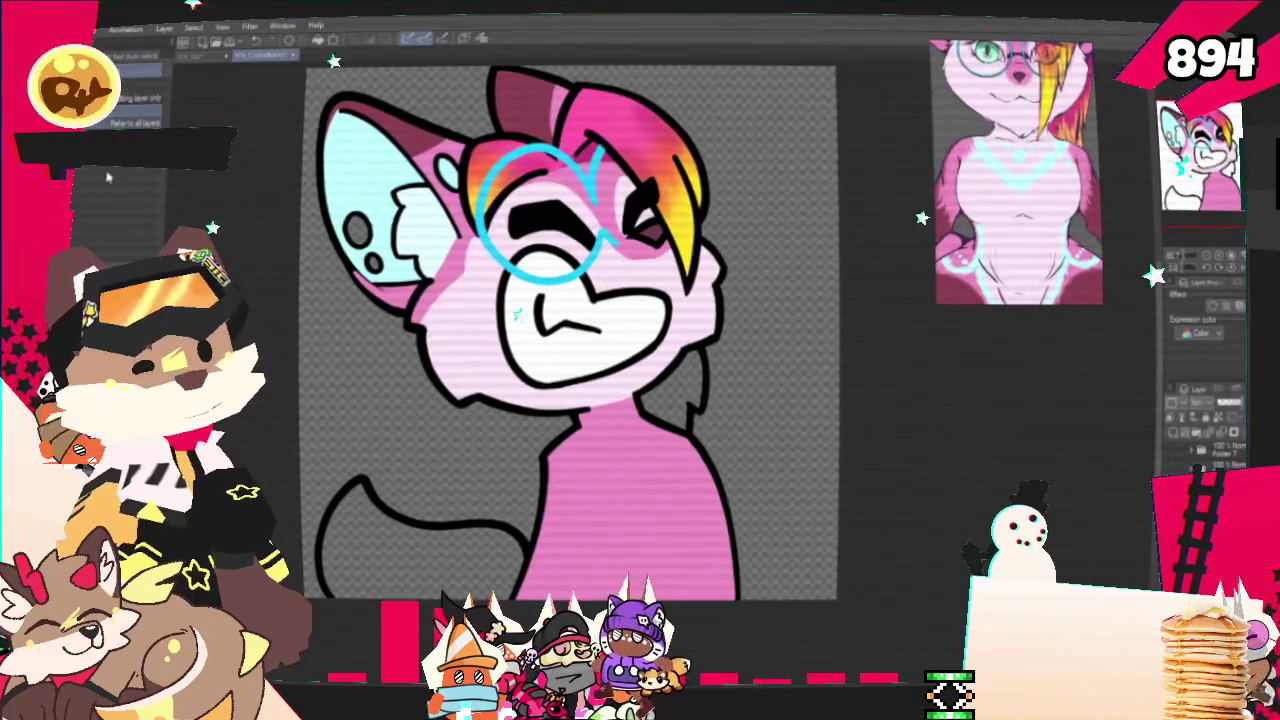
Brush three light pink strokes down the fox's neck and chest with the pen
key("p")
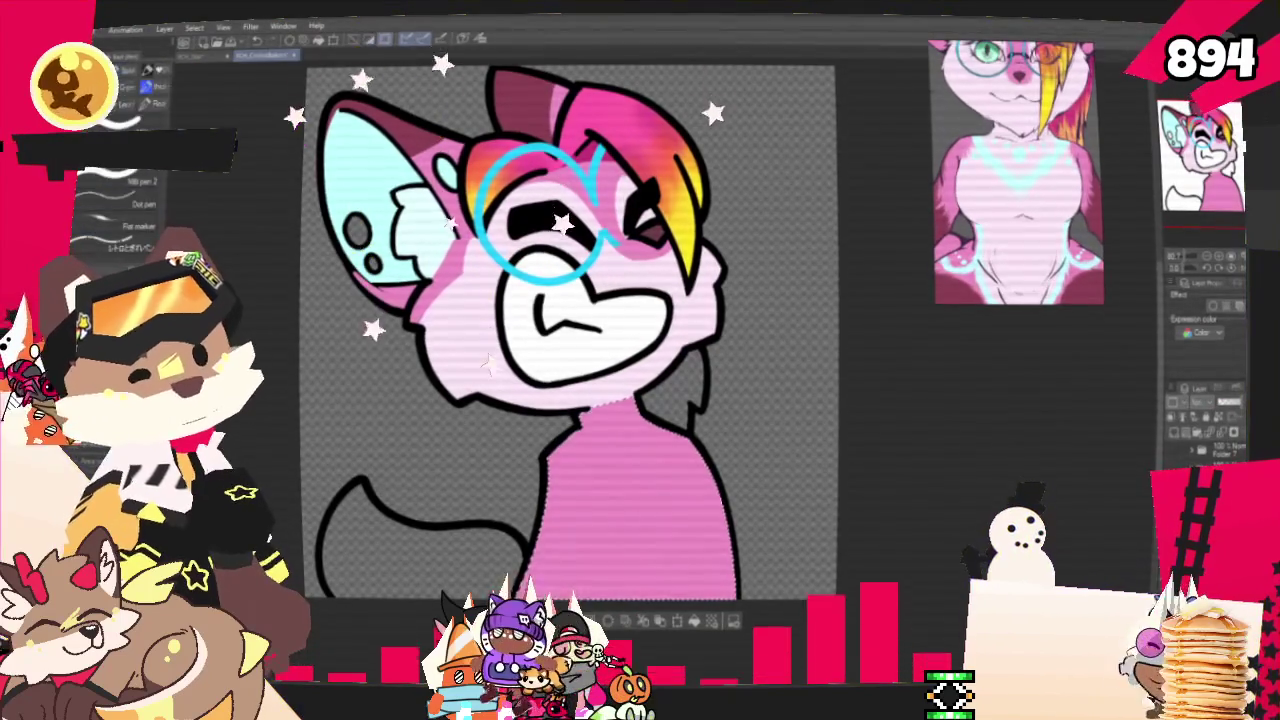
left_click_drag(612, 408, 612, 478)
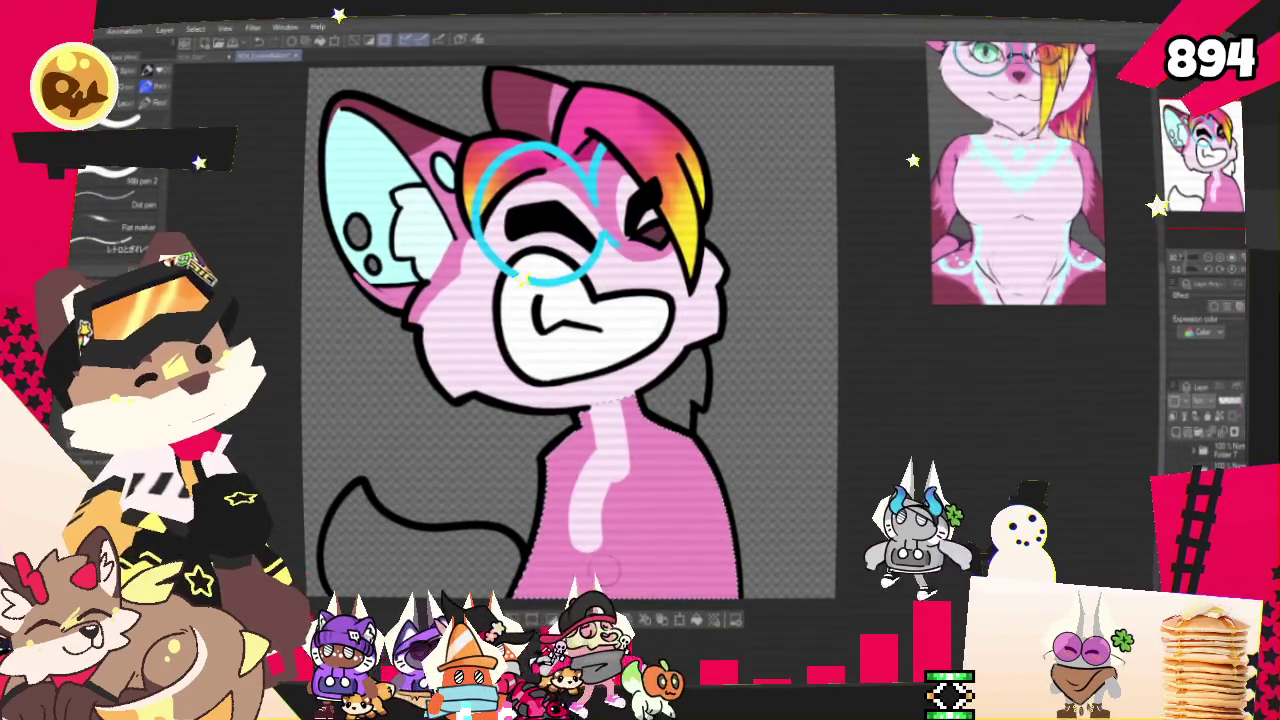
left_click_drag(580, 503, 598, 556)
left_click_drag(620, 405, 690, 488)
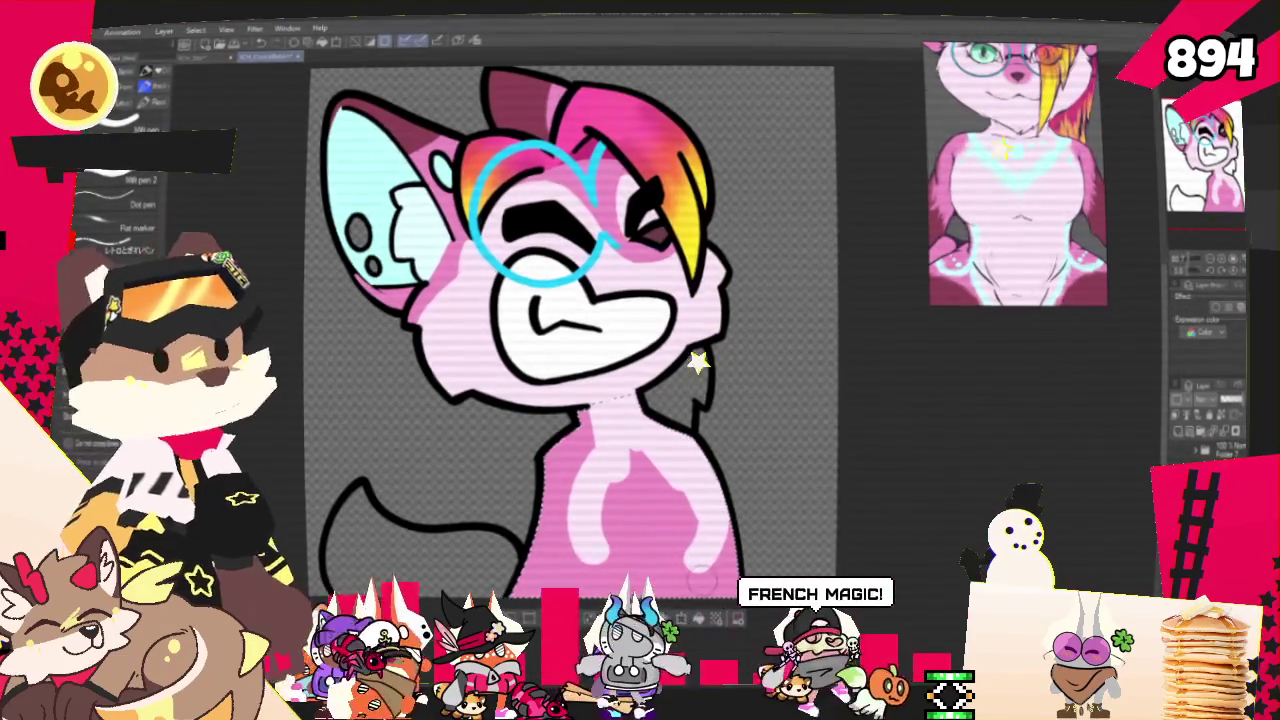
scroll(811, 437, "down", 2)
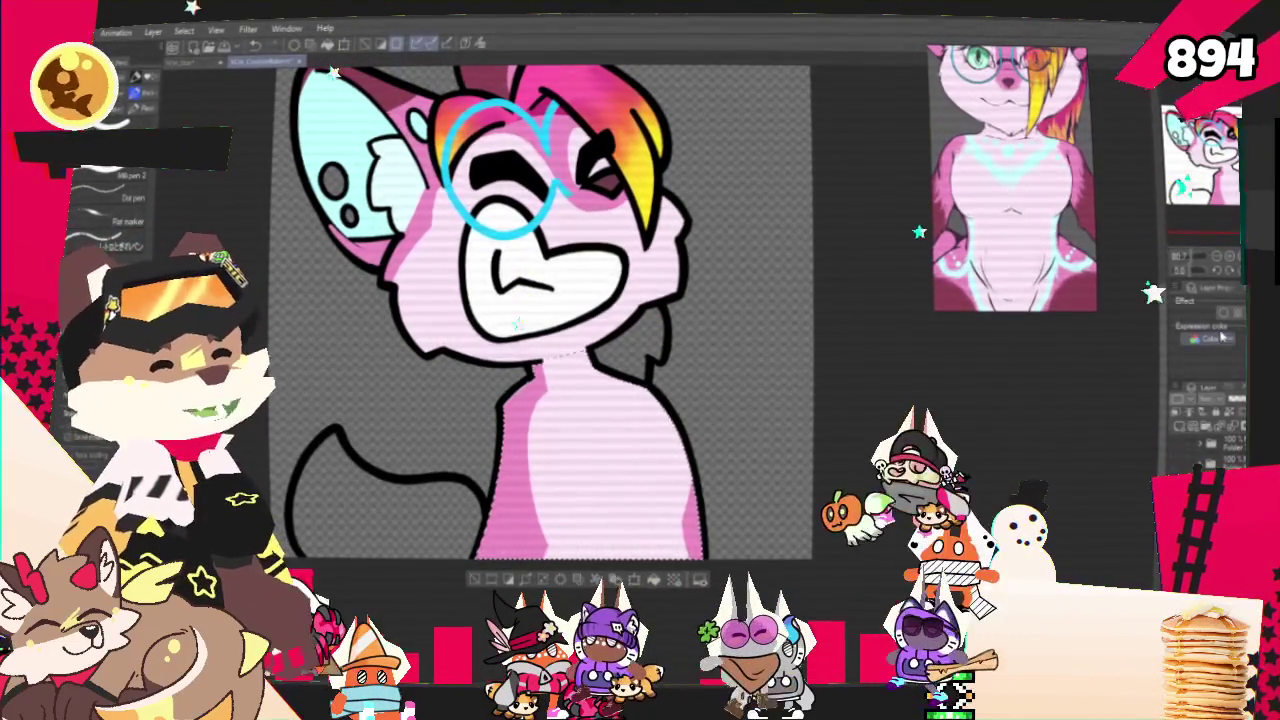
key("ctrl+plus")
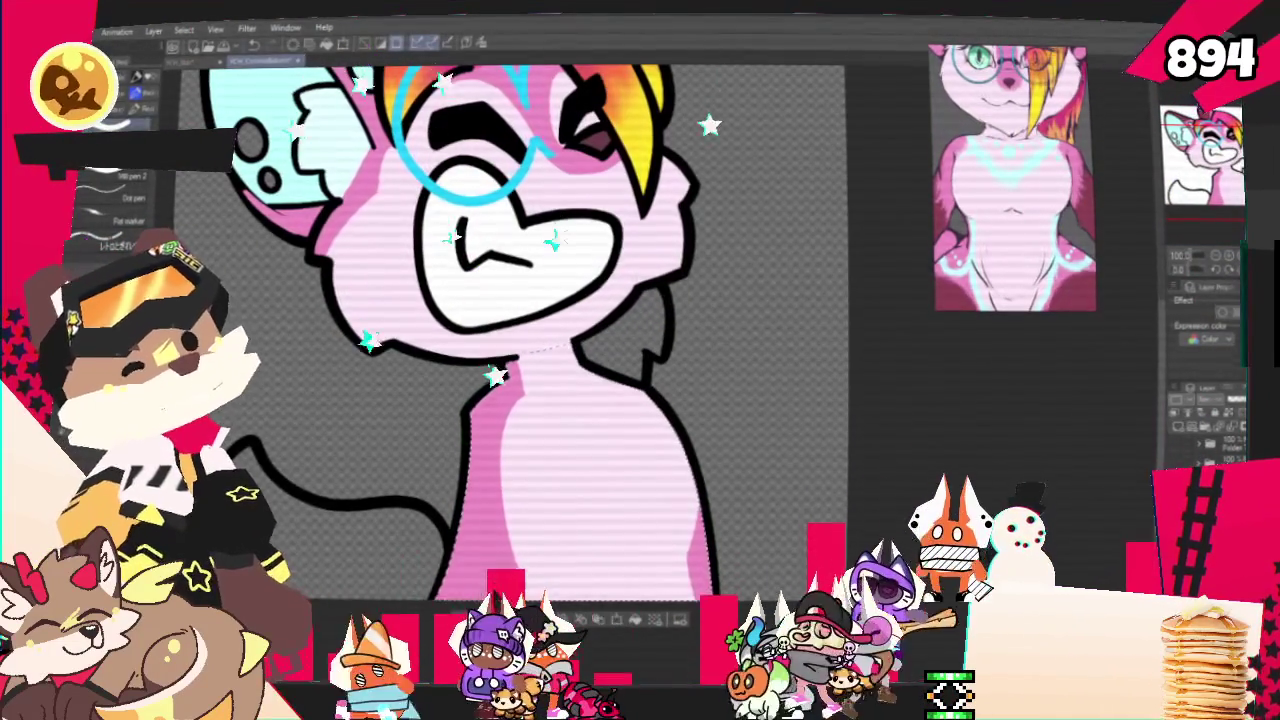
Paint a cyan zigzag marking and a small cyan spot across the fox's chest
left_click_drag(505, 385, 528, 450)
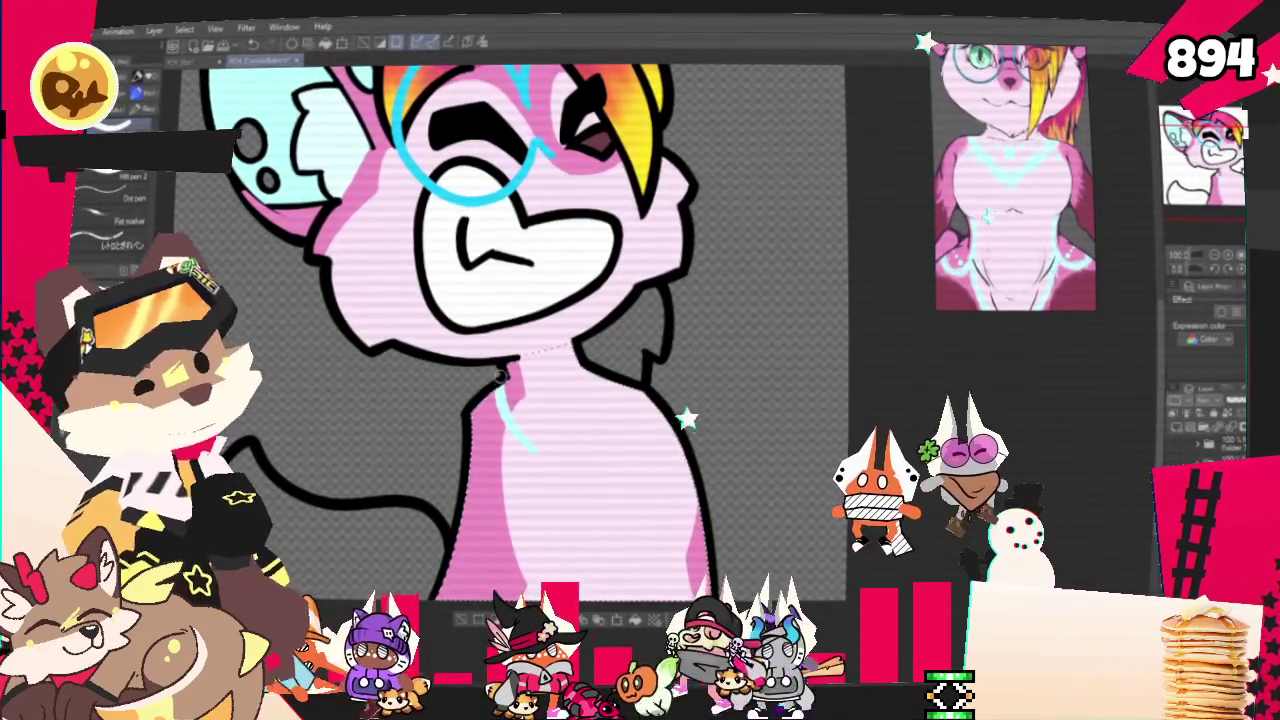
mouse_move(530, 450)
left_mouse_down()
mouse_move(612, 450)
mouse_move(645, 400)
left_mouse_up()
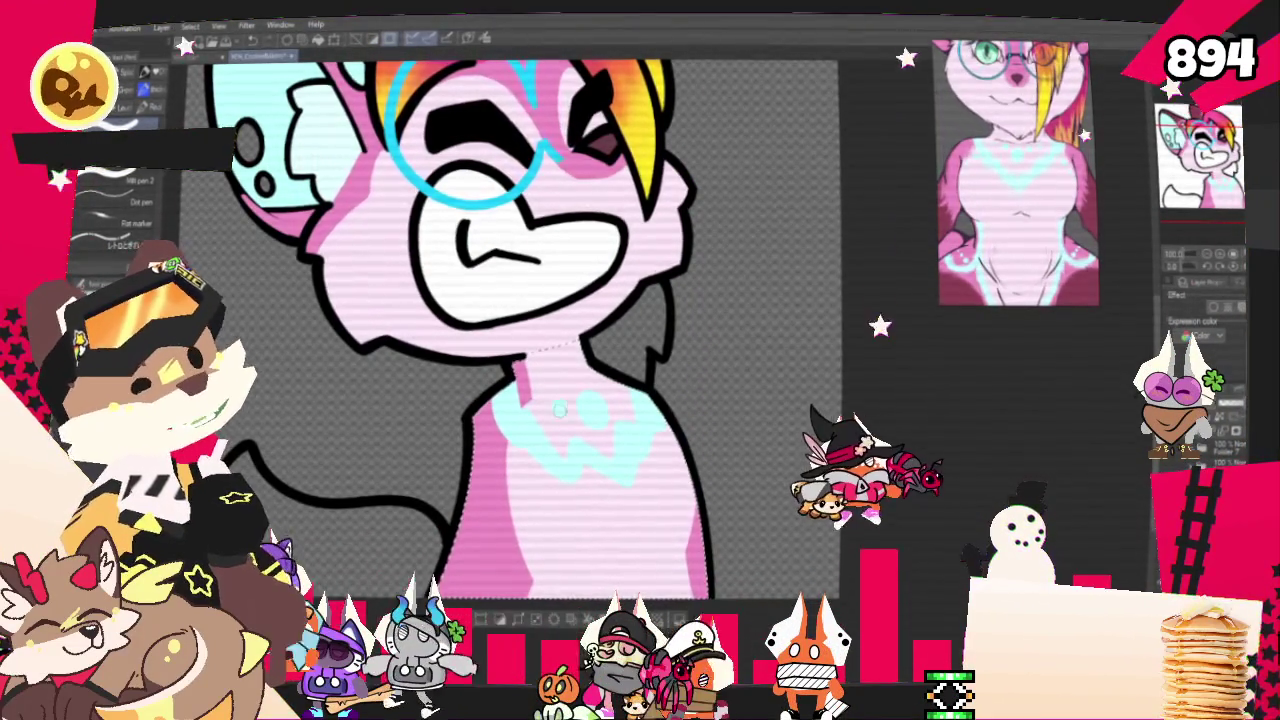
left_click_drag(595, 426, 612, 384)
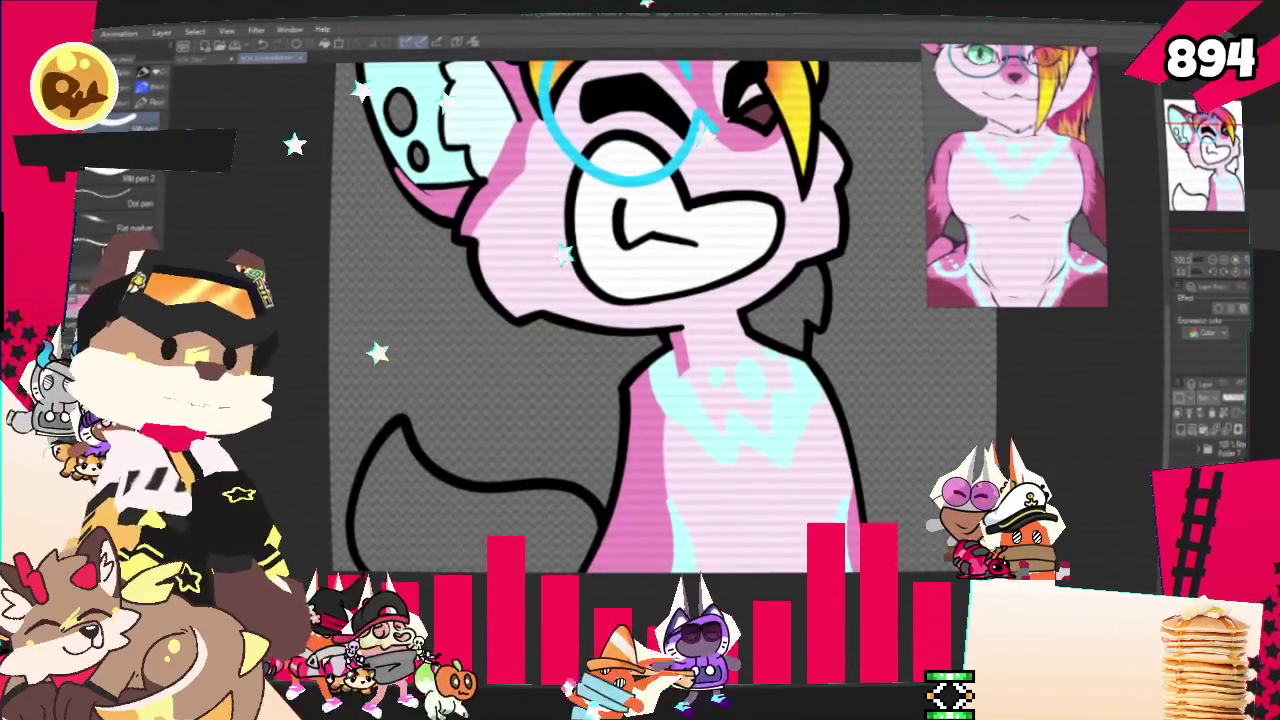
scroll(640, 320, "down", 3)
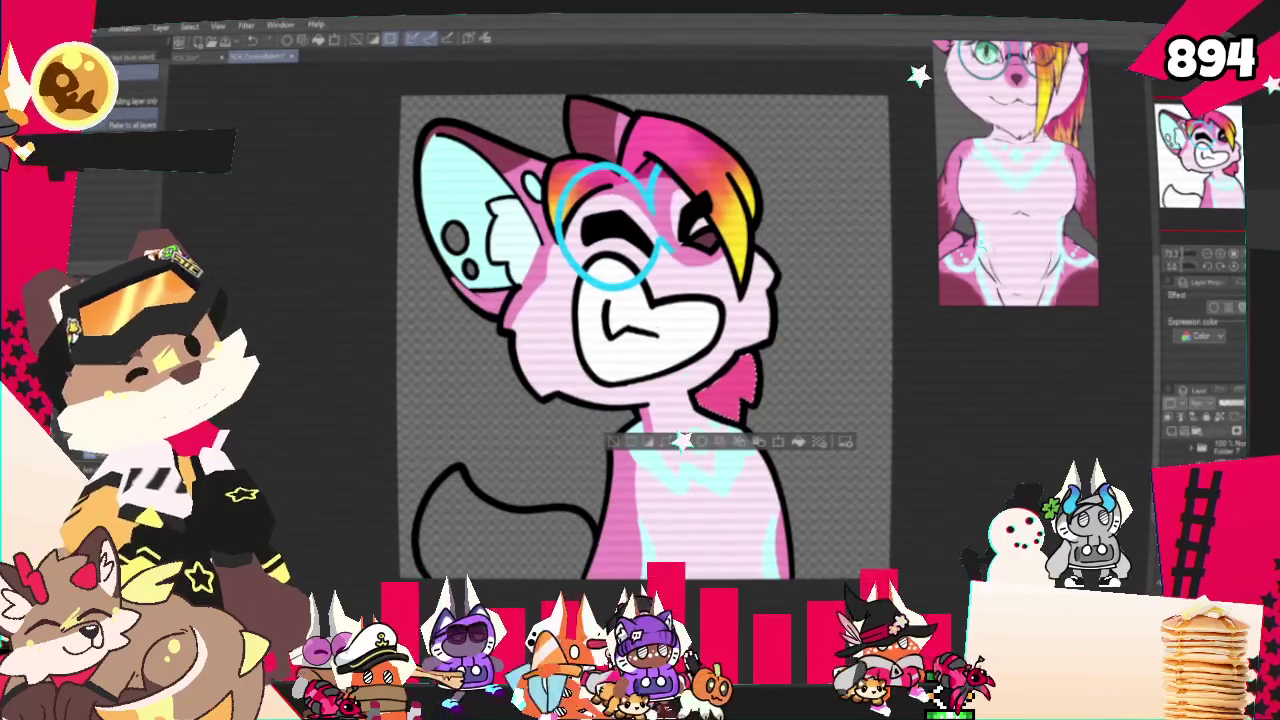
Cycle the Airbrush from Subtle Halftone to Soft, then deselect and undo to restore the hair selection
key("b")
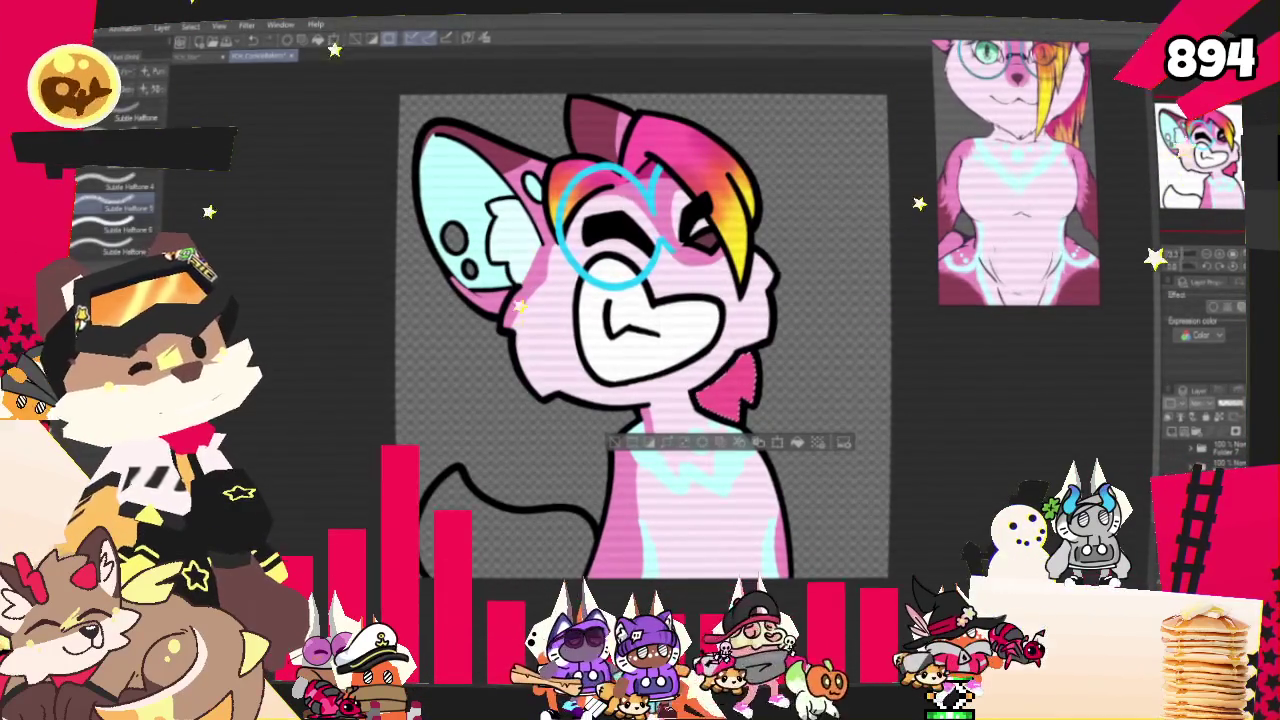
key("b")
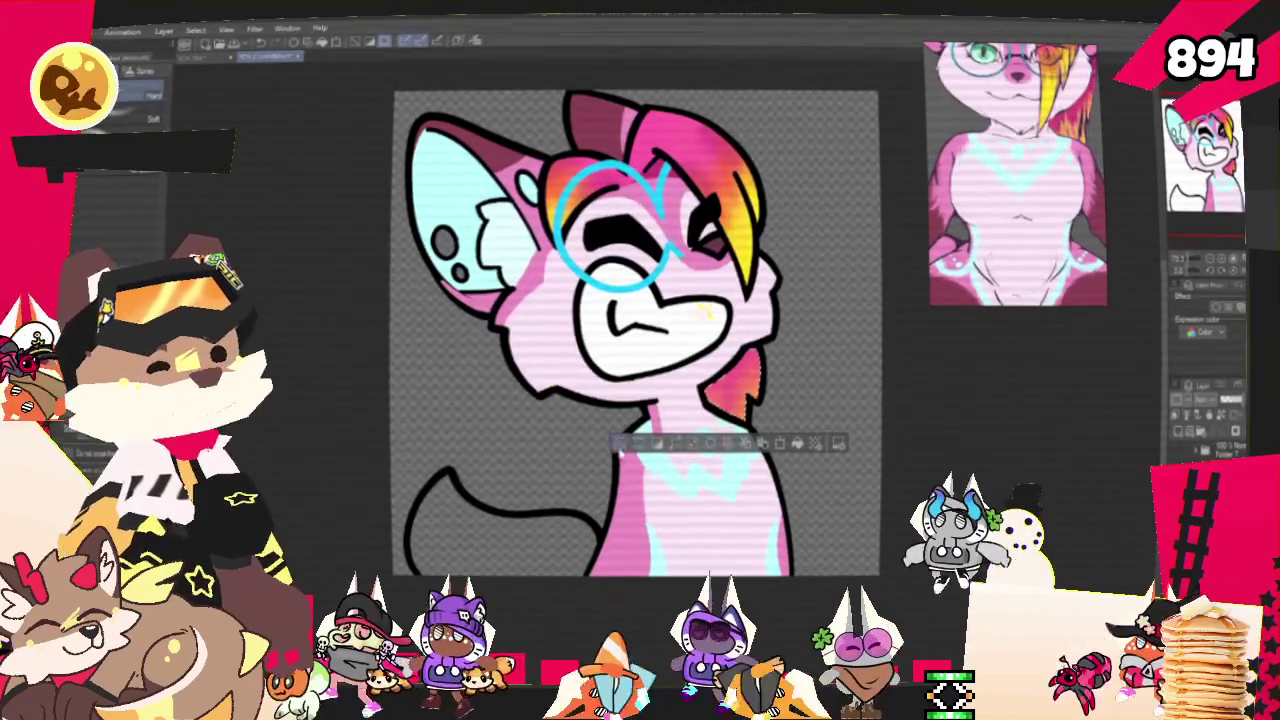
key("ctrl+d")
key("ctrl+z")
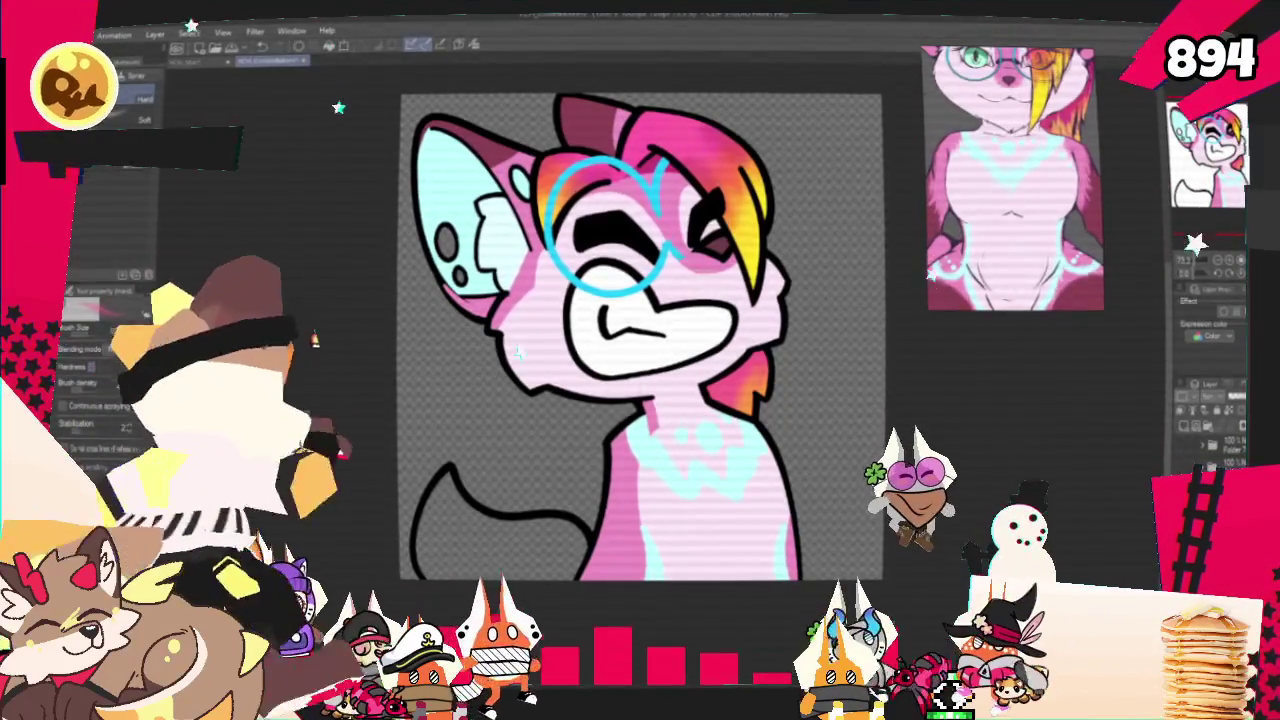
Reposition the canvas view, then sketch a small pen mark near the fox's mouth
scroll(846, 600, "down", 2)
scroll(1020, 258, "down", 3)
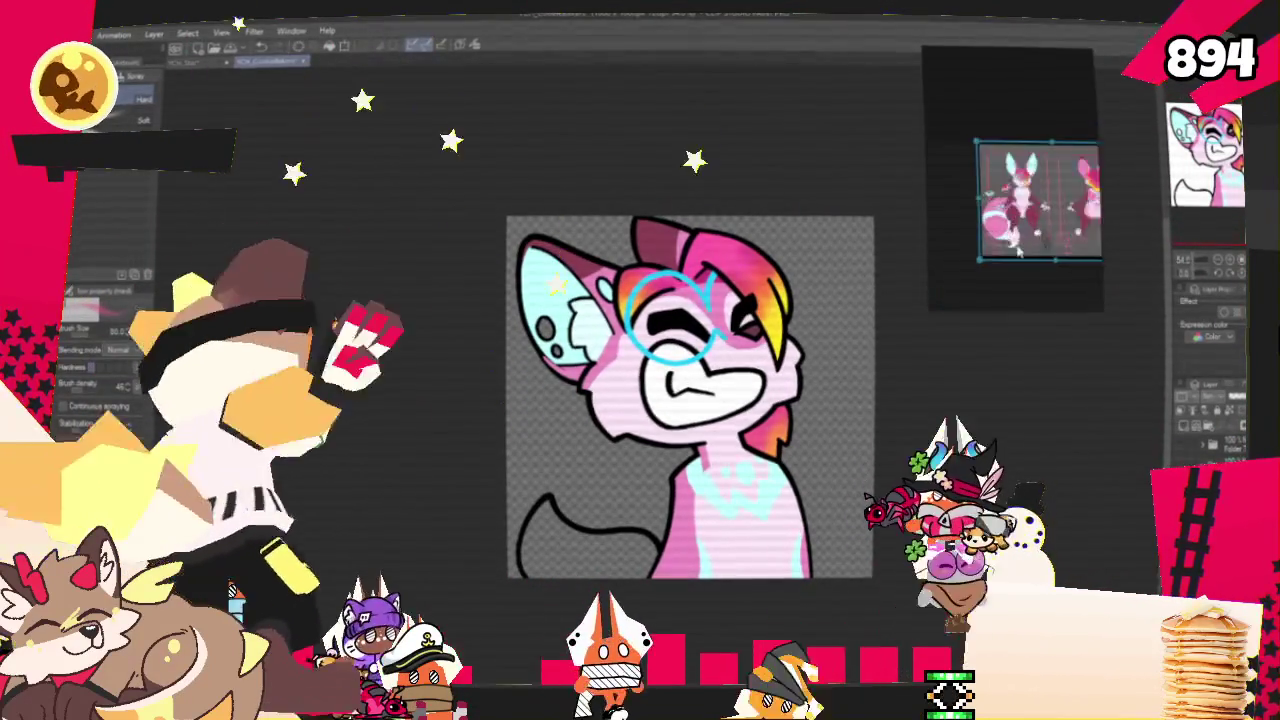
scroll(1020, 258, "up", 3)
scroll(700, 520, "up", 1)
scroll(700, 520, "up", 2)
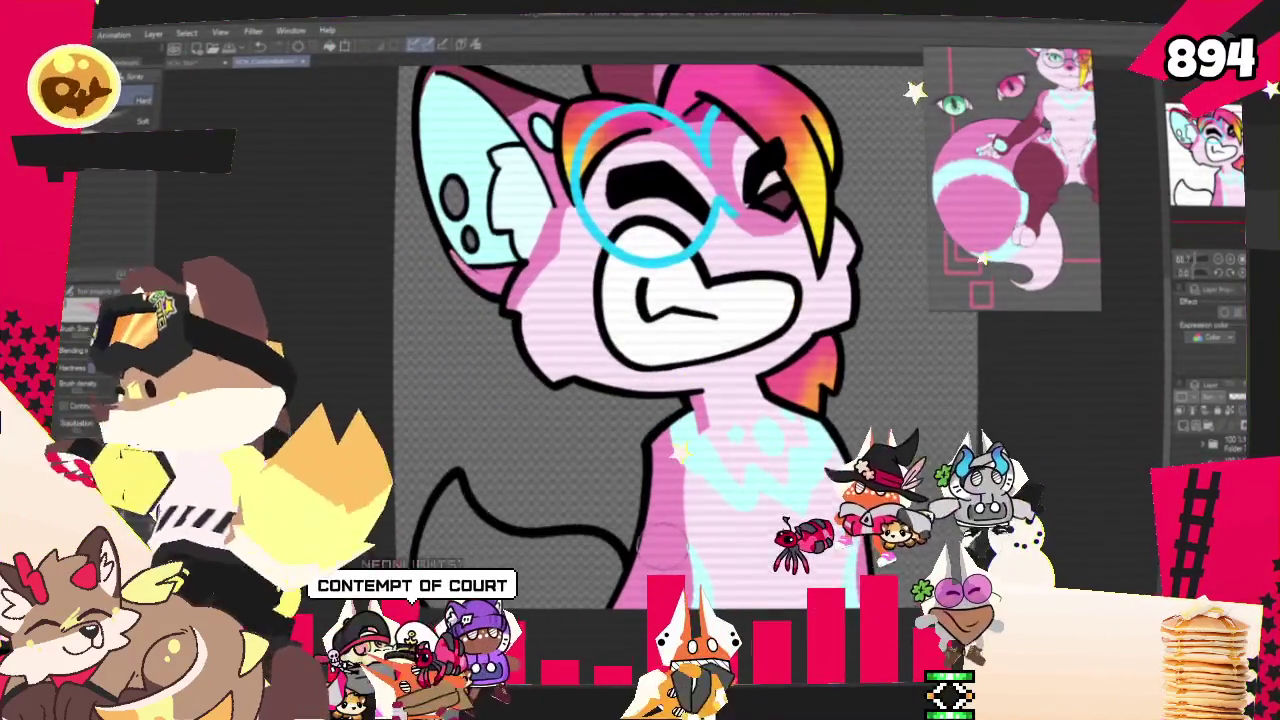
scroll(680, 447, "up", 1)
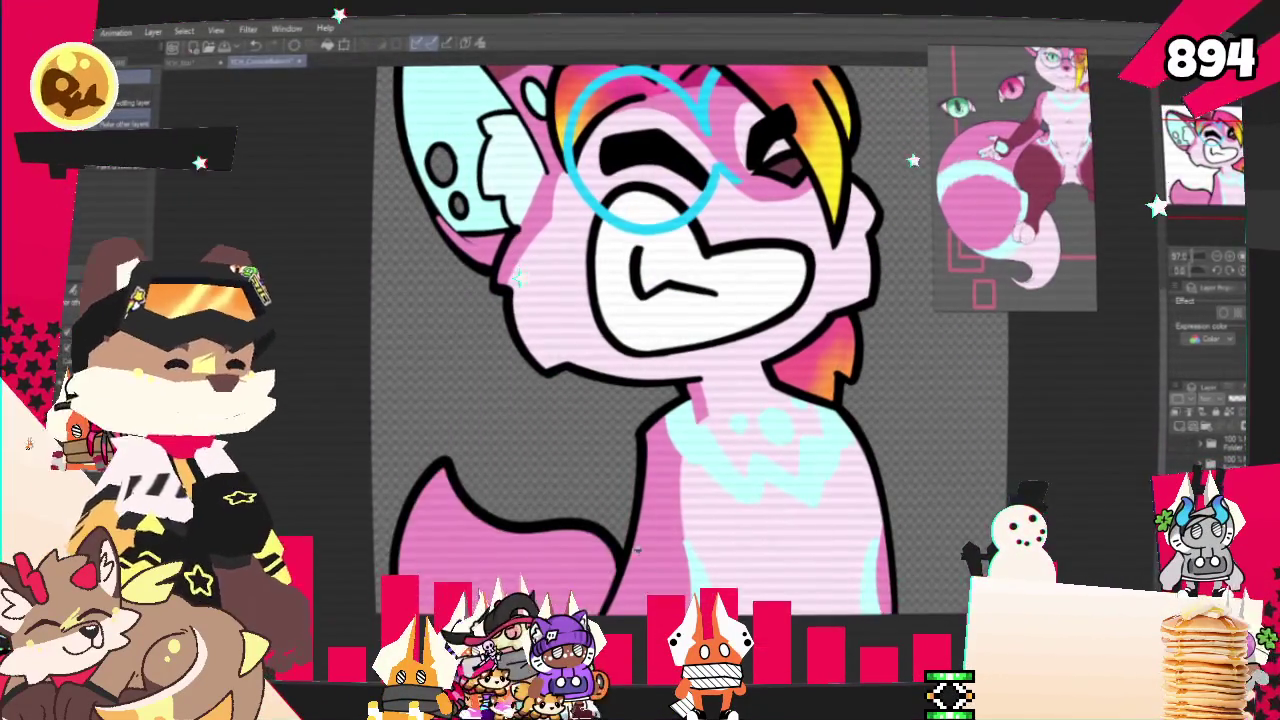
scroll(1018, 185, "down", 2)
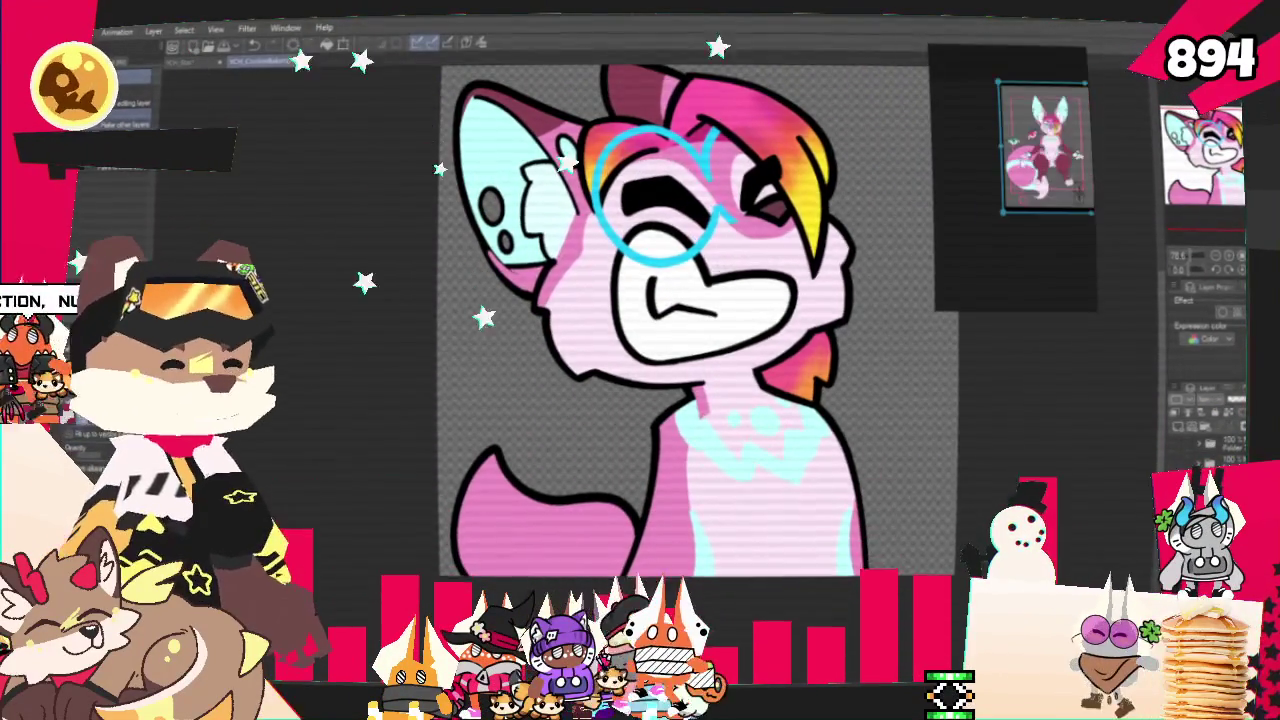
scroll(1018, 185, "up", 2)
scroll(1018, 185, "down", 2)
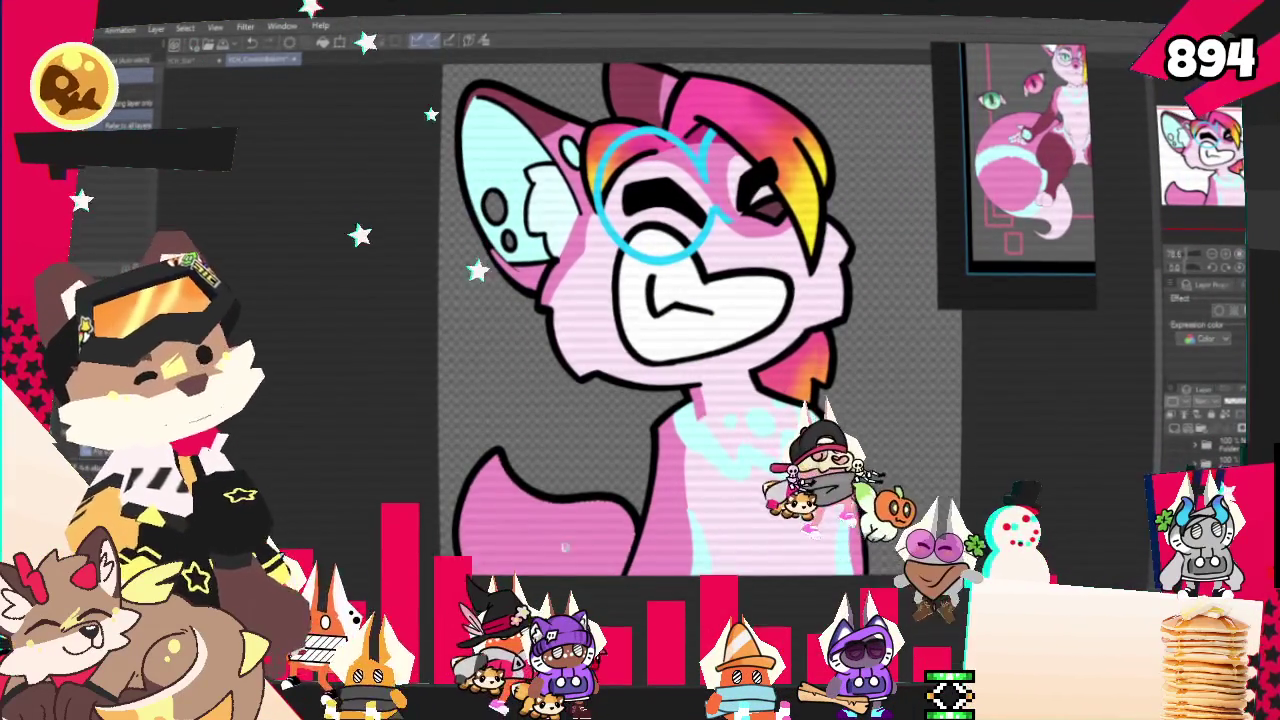
key("p")
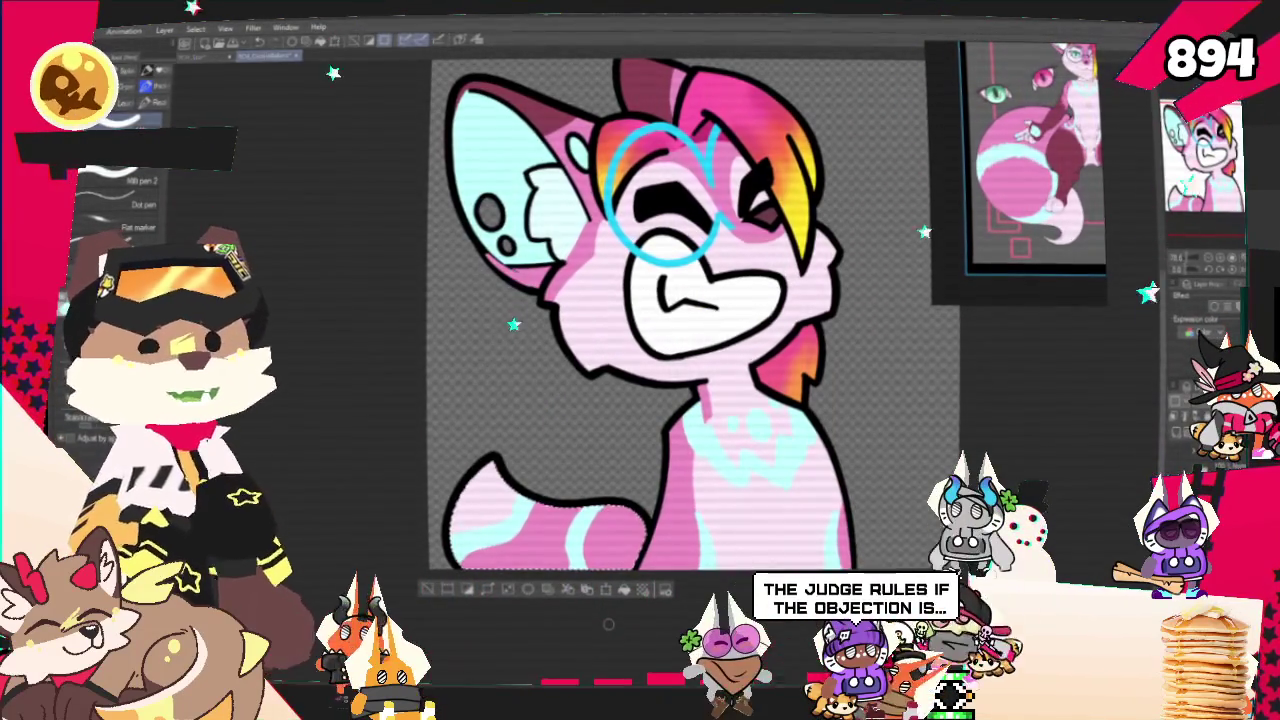
left_click_drag(678, 268, 690, 282)
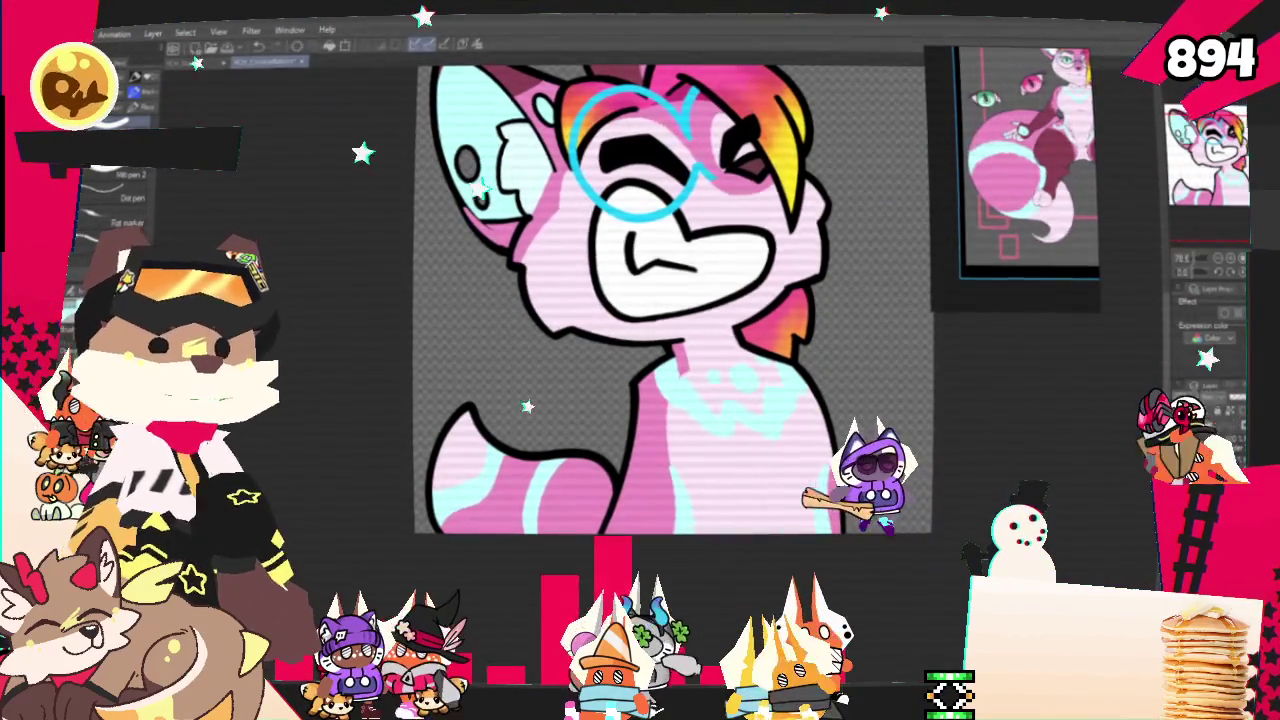
scroll(591, 519, "down", 1)
scroll(591, 519, "down", 3)
scroll(651, 499, "up", 1)
scroll(640, 420, "up", 2)
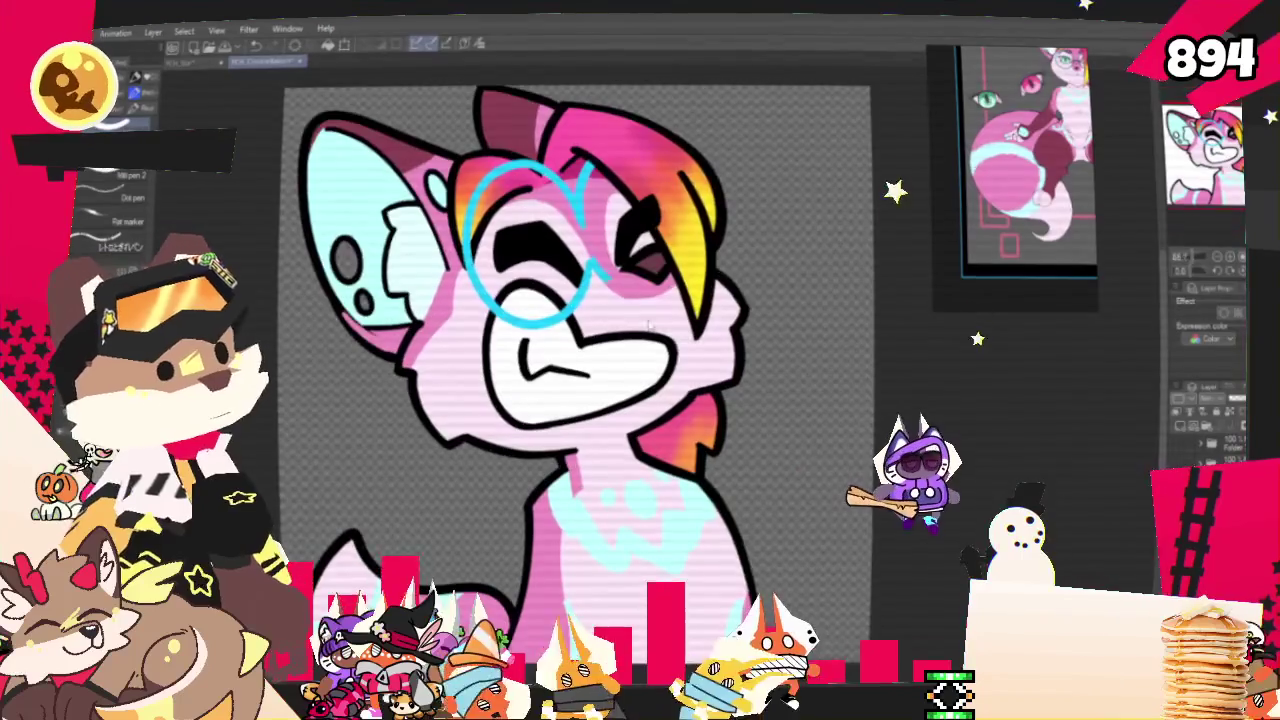
scroll(610, 322, "down", 2)
scroll(558, 298, "down", 1)
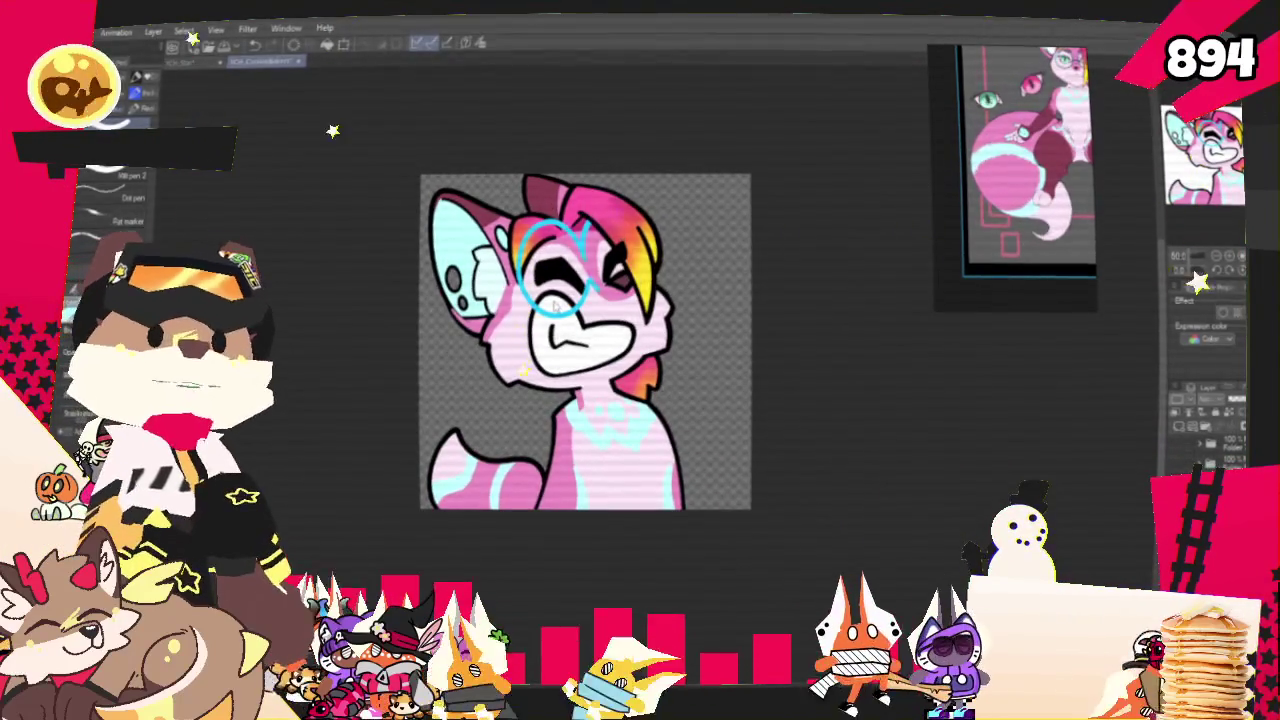
scroll(555, 303, "down", 1)
scroll(552, 305, "up", 1)
scroll(550, 306, "up", 1)
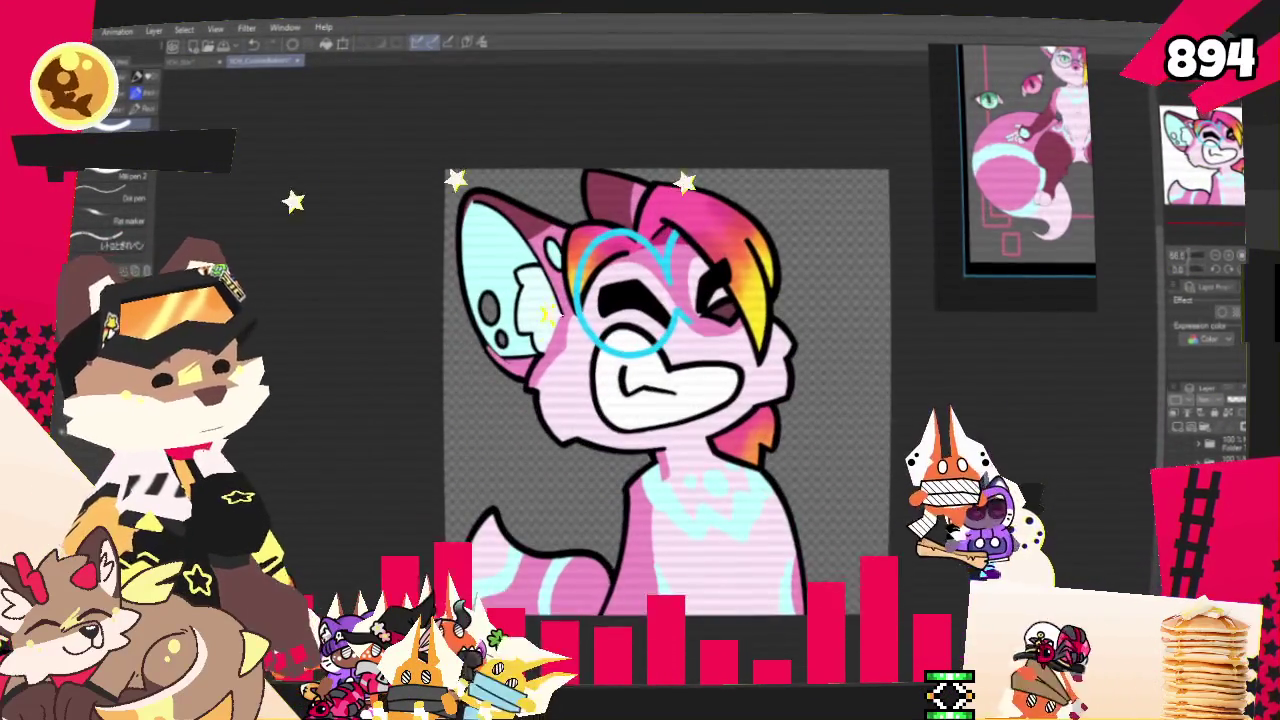
scroll(1071, 180, "down", 2)
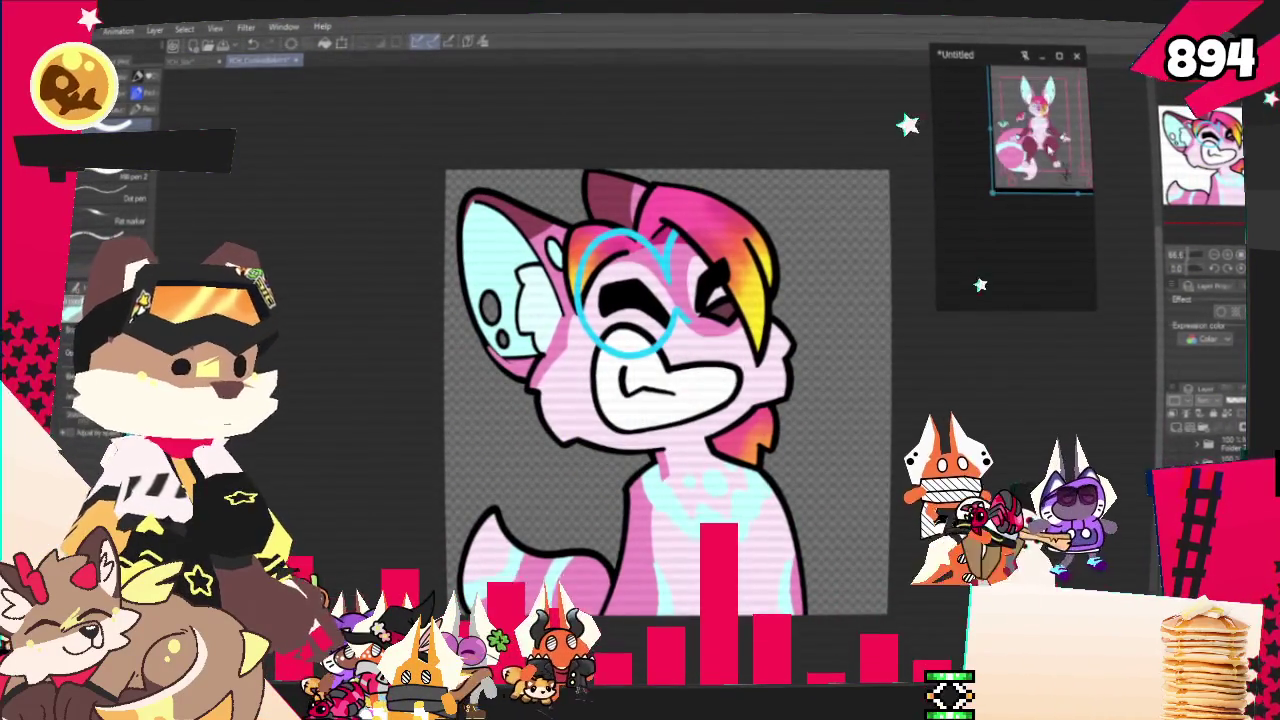
scroll(1070, 180, "up", 2)
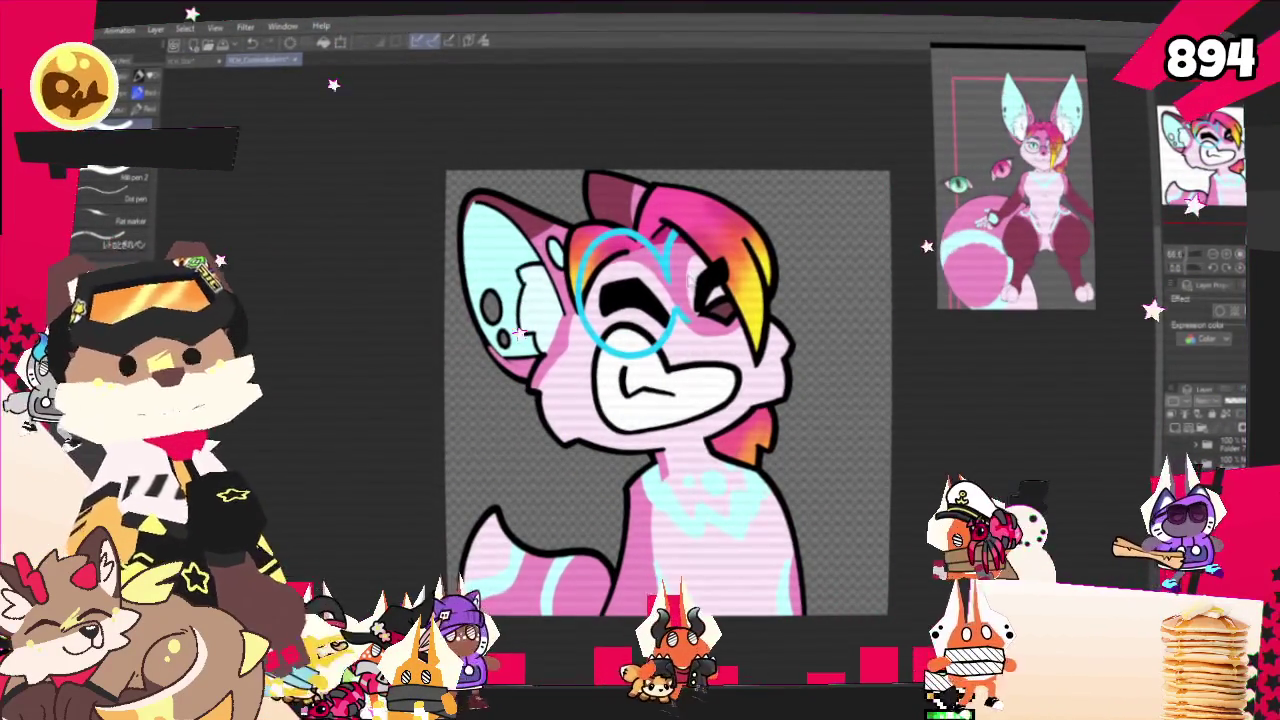
scroll(654, 328, "down", 1)
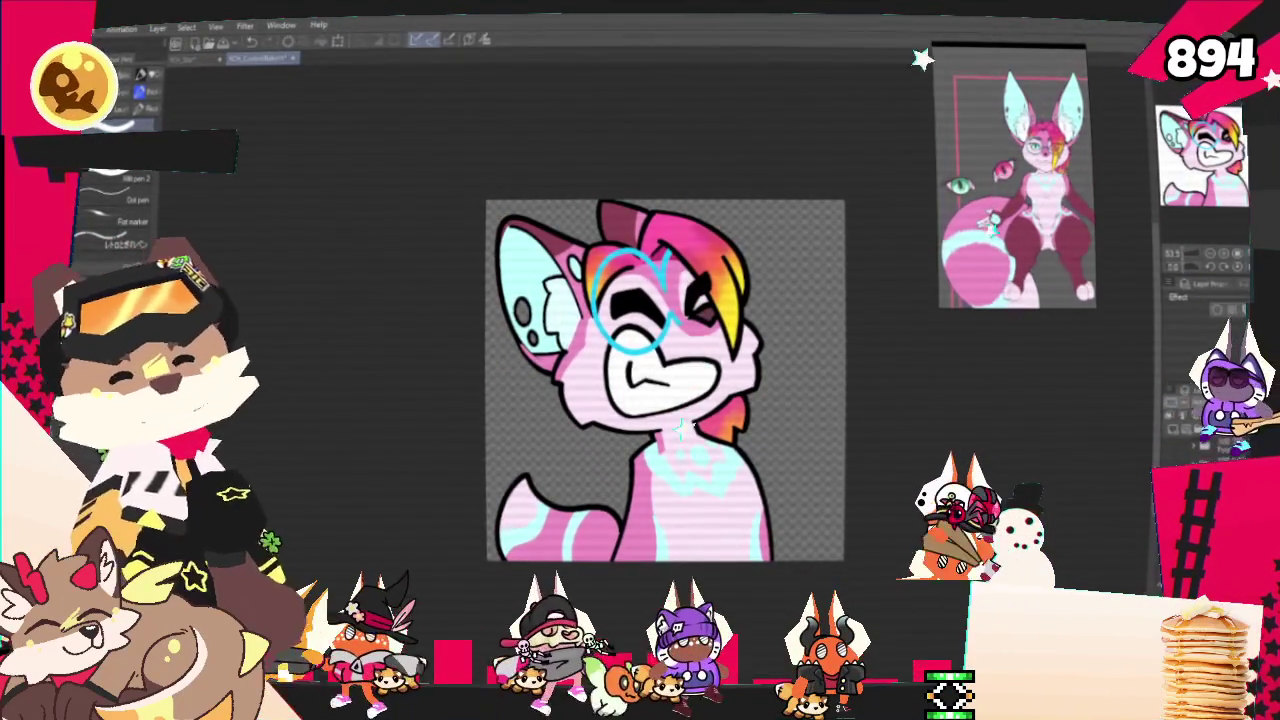
key("alt+f")
left_click(290, 221)
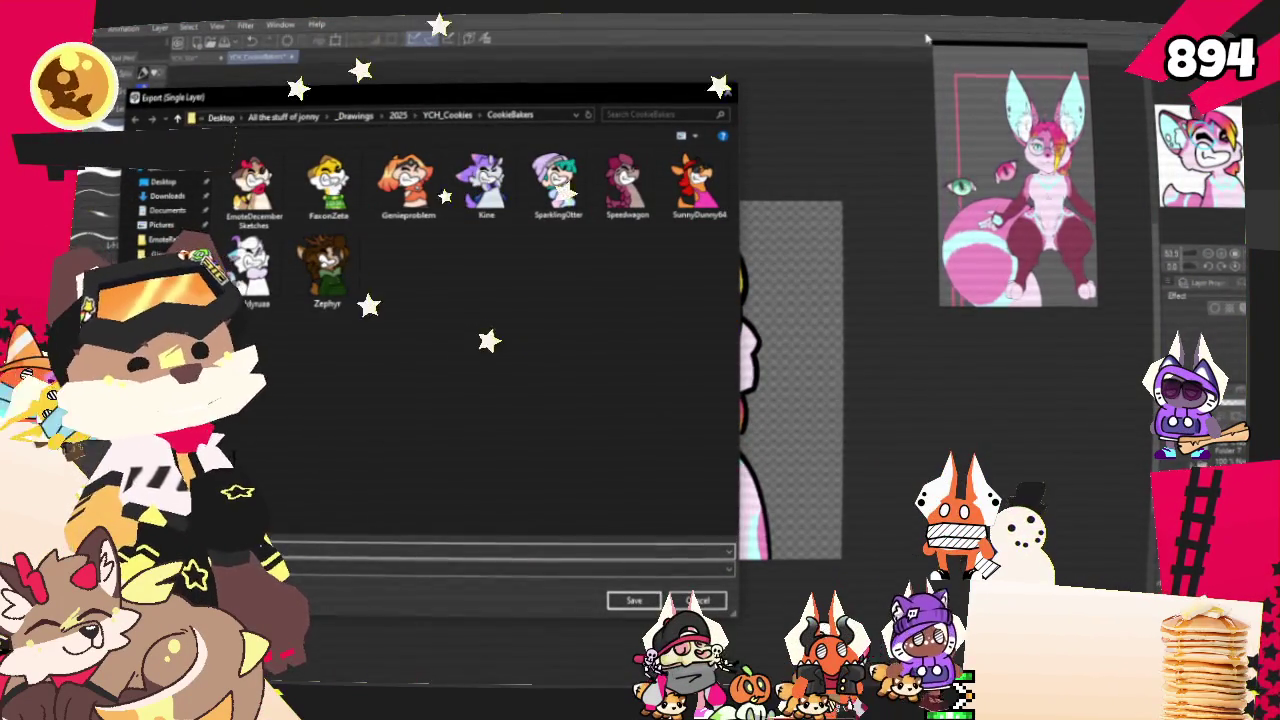
Save the fox bust PNG into the CookieBakers folder and accept the PNG export settings
key("Return")
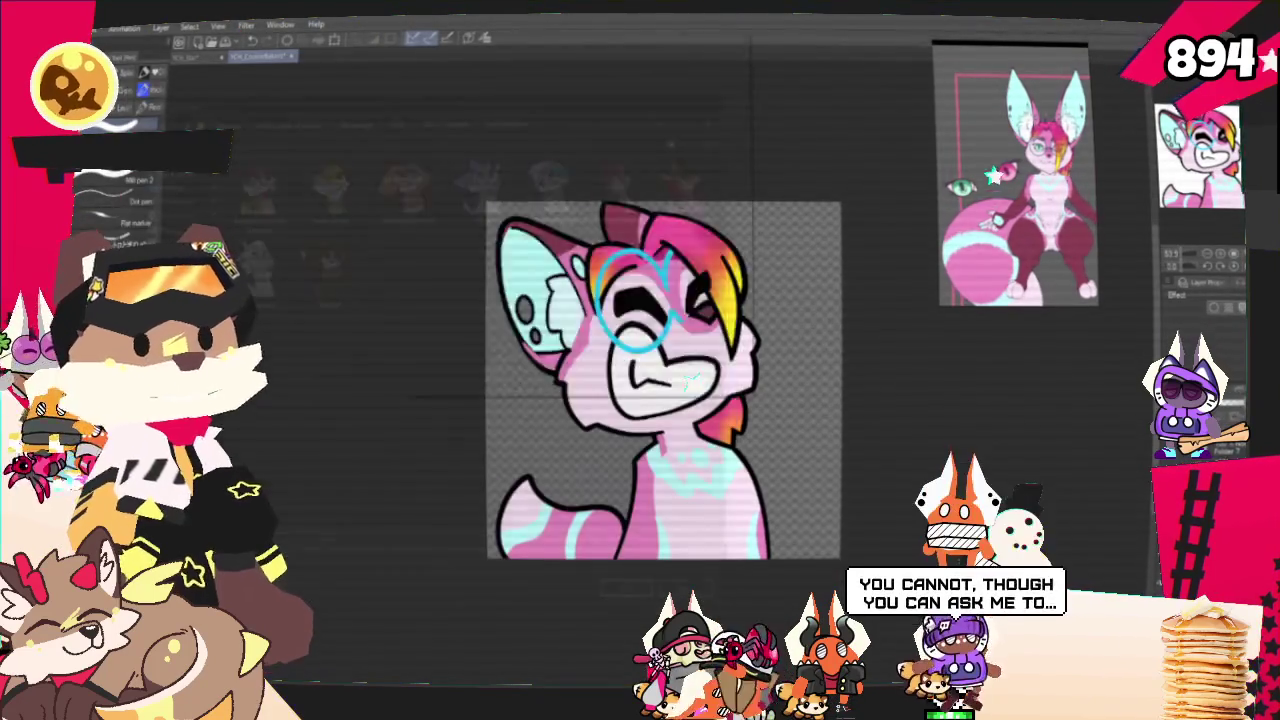
key("Return")
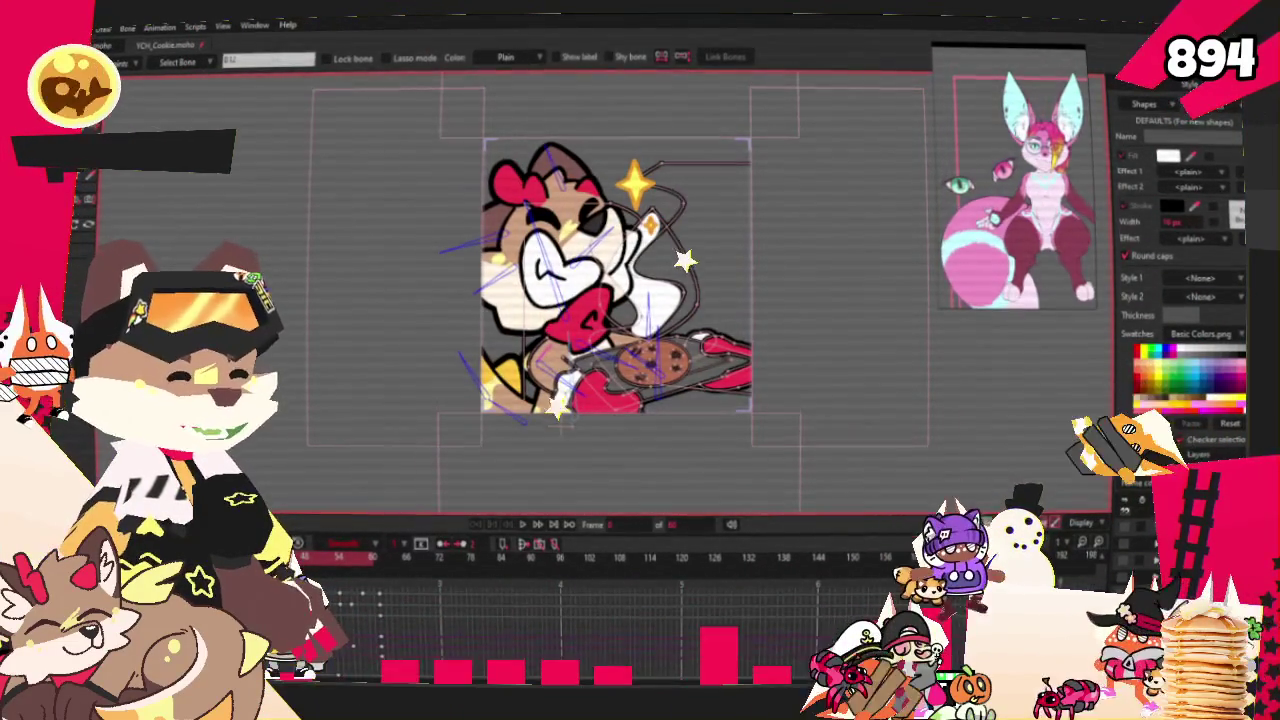
Set the image layer's opacity to 50%
double_click(1180, 495)
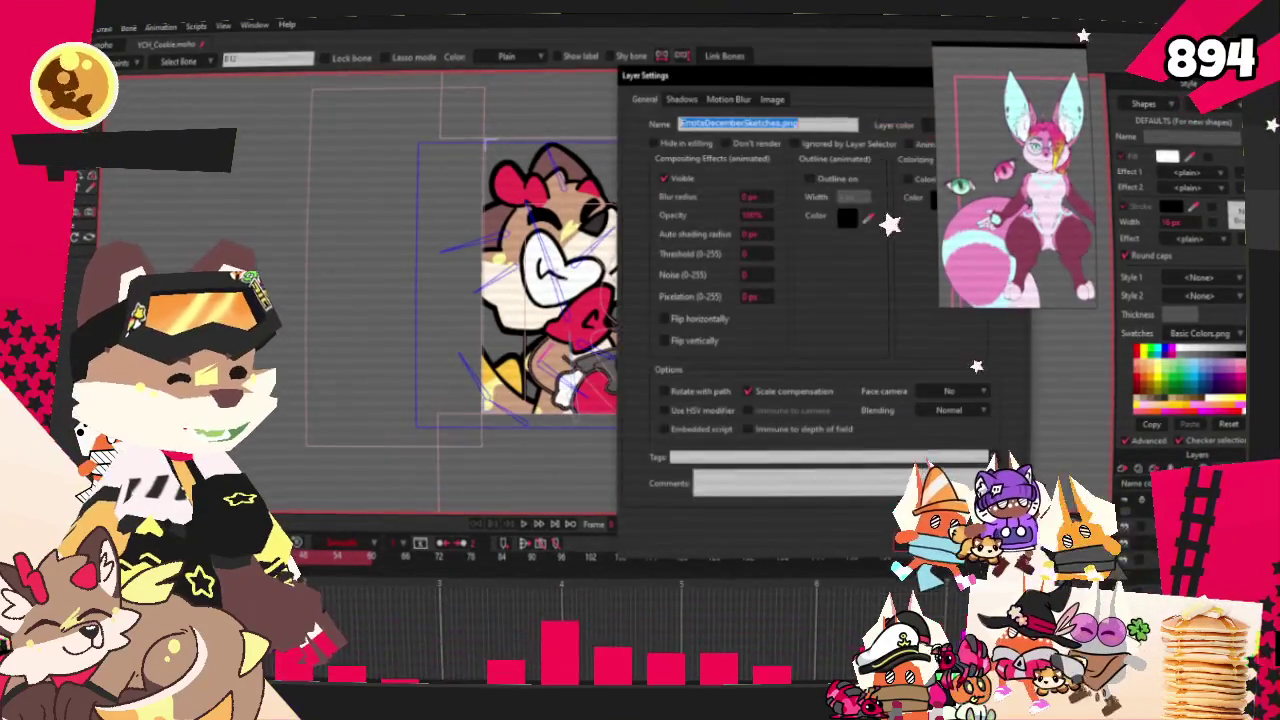
double_click(752, 215)
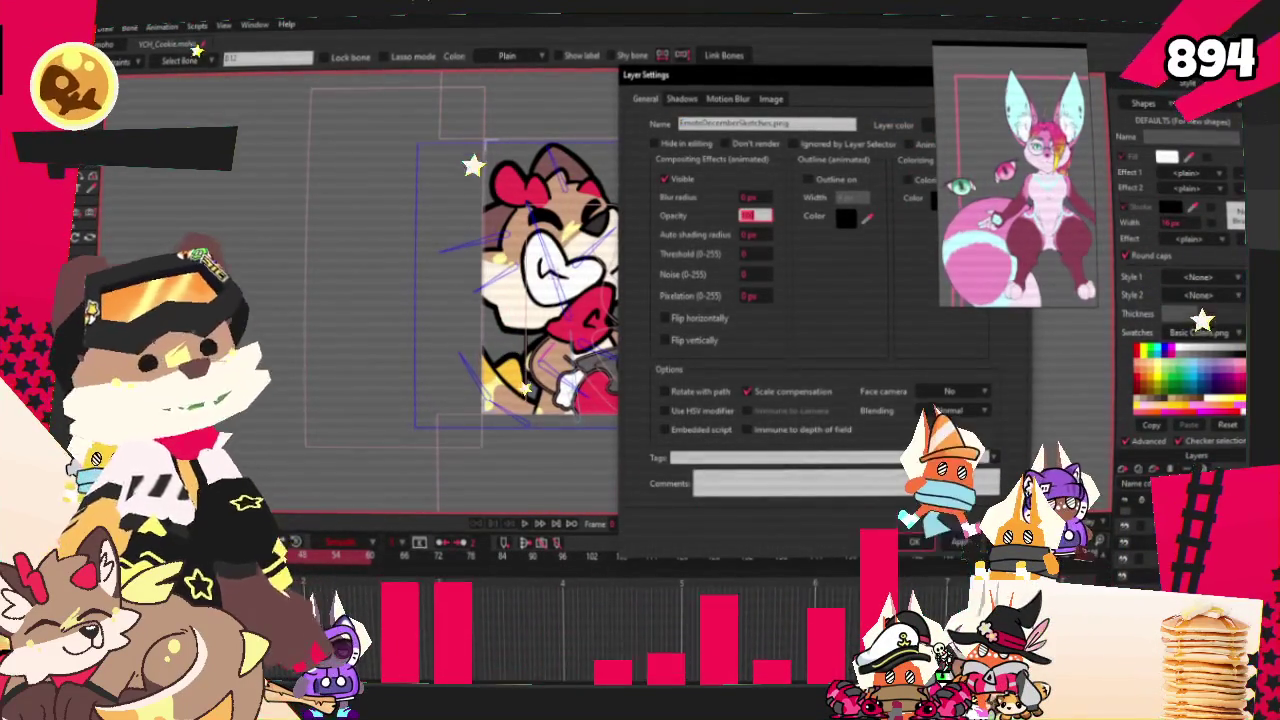
left_click(914, 542)
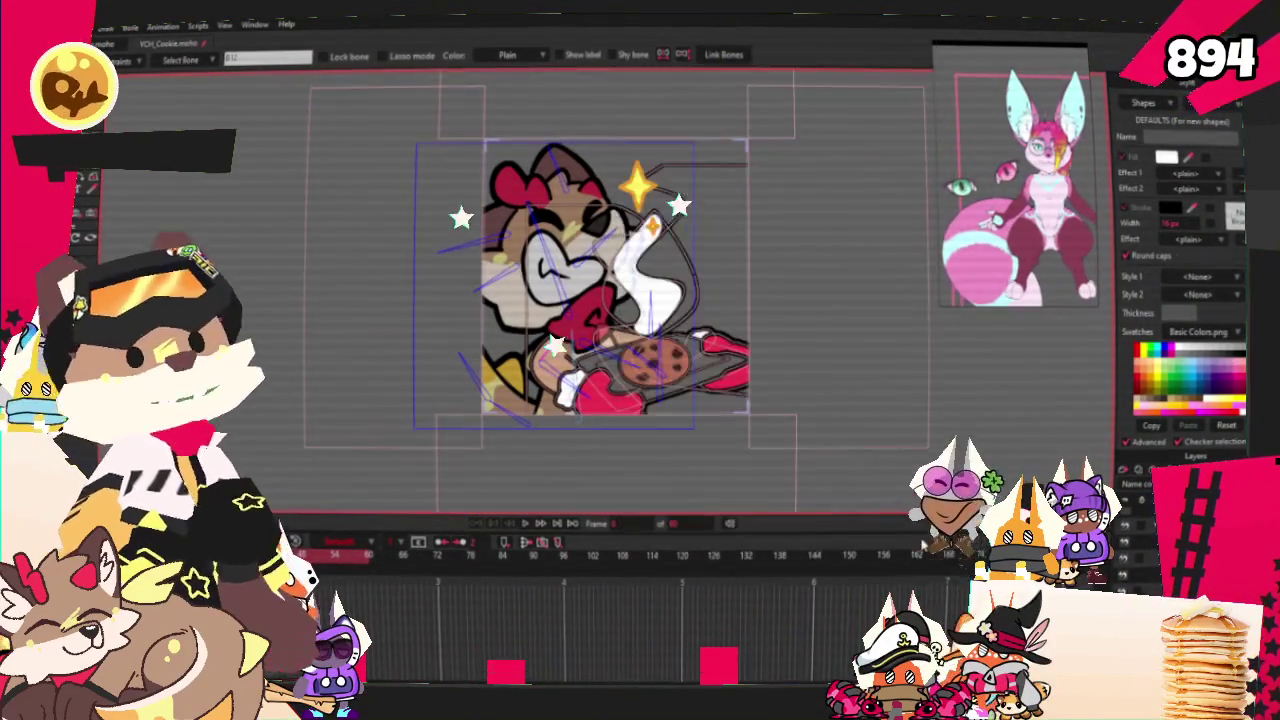
Replace the image layer's source picture with the Avifox artwork
double_click(1180, 495)
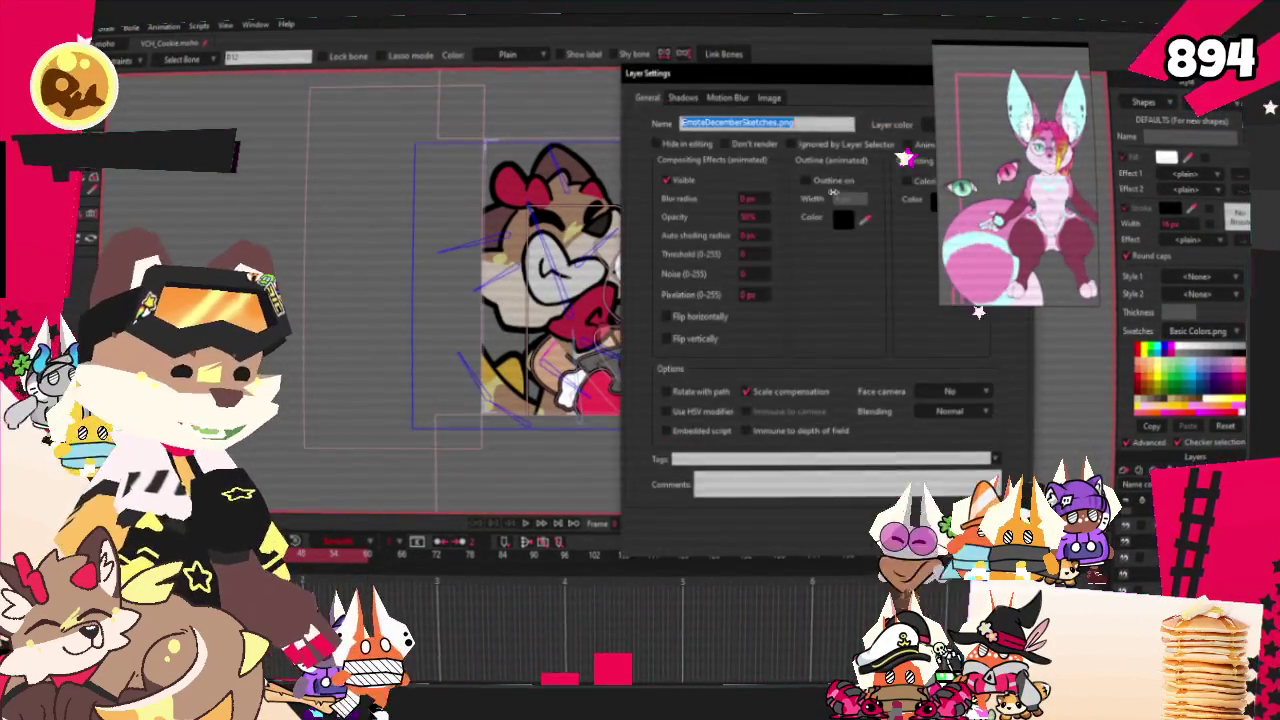
left_click(768, 97)
left_click(731, 150)
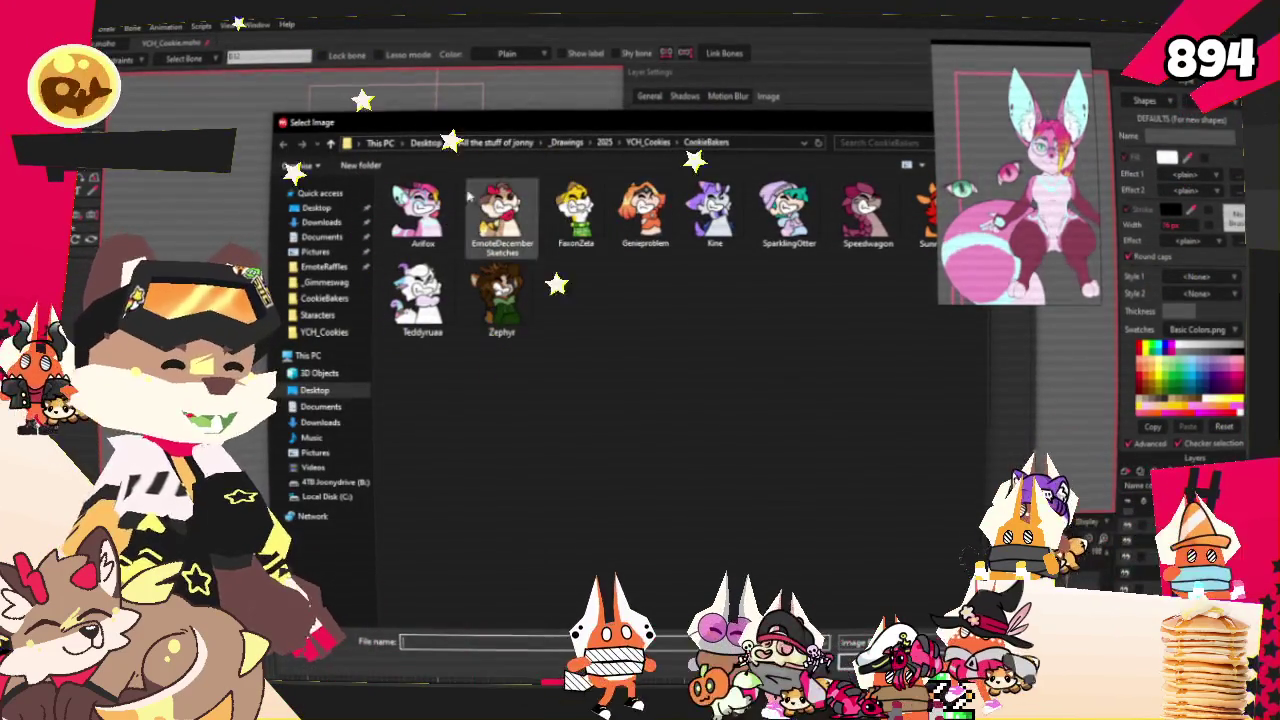
left_click(420, 212)
double_click(420, 212)
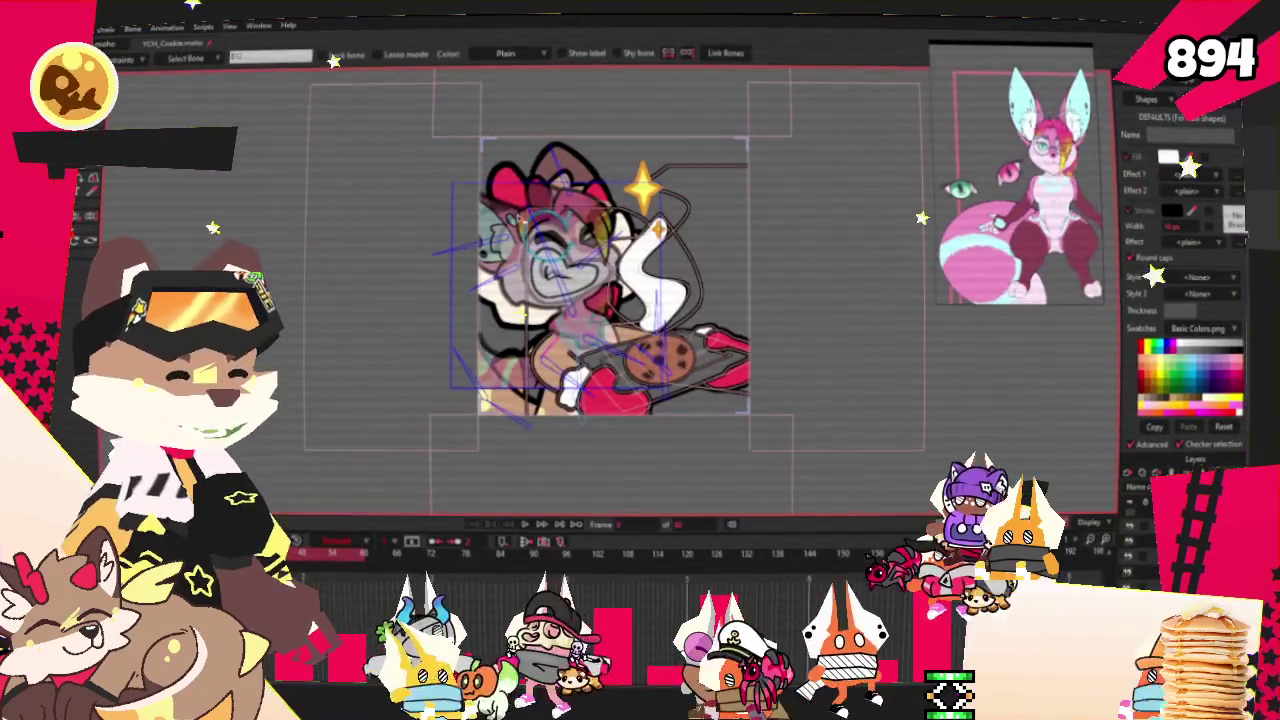
Enlarge the Avifox image on the canvas with the move and scale layer tool
key("m")
scroll(620, 280, "up", 2)
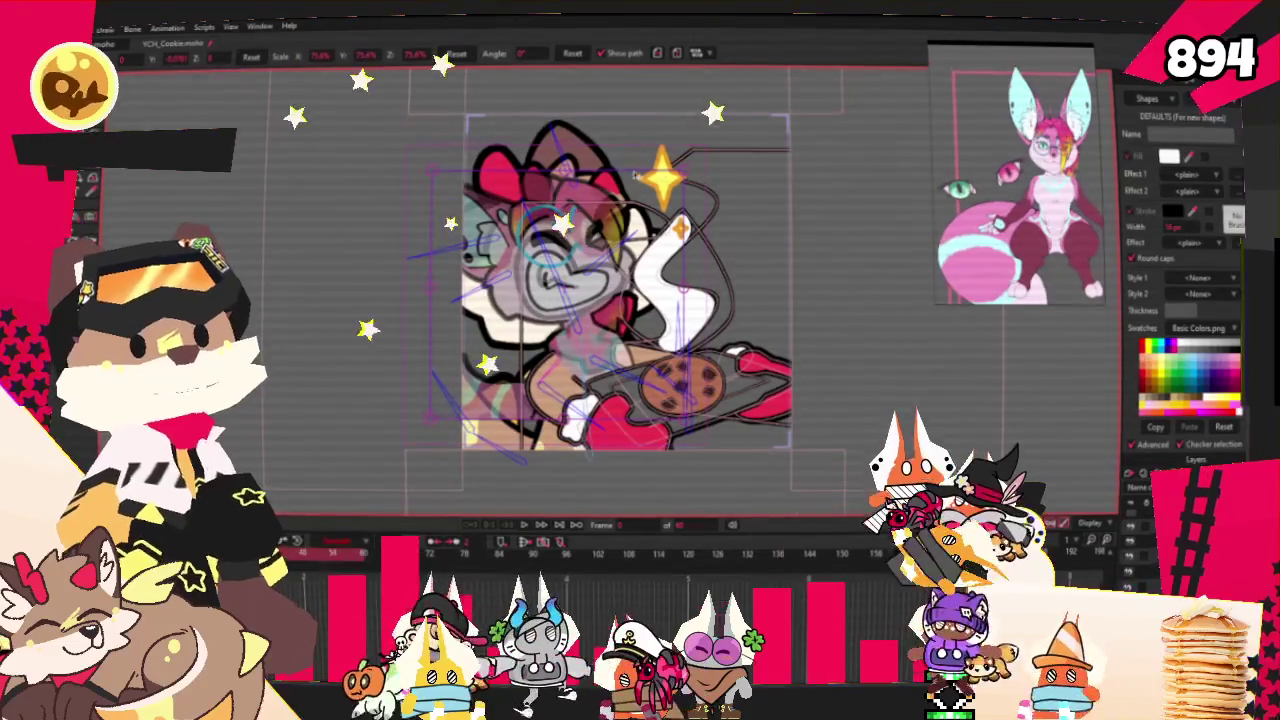
left_click_drag(628, 175, 728, 140)
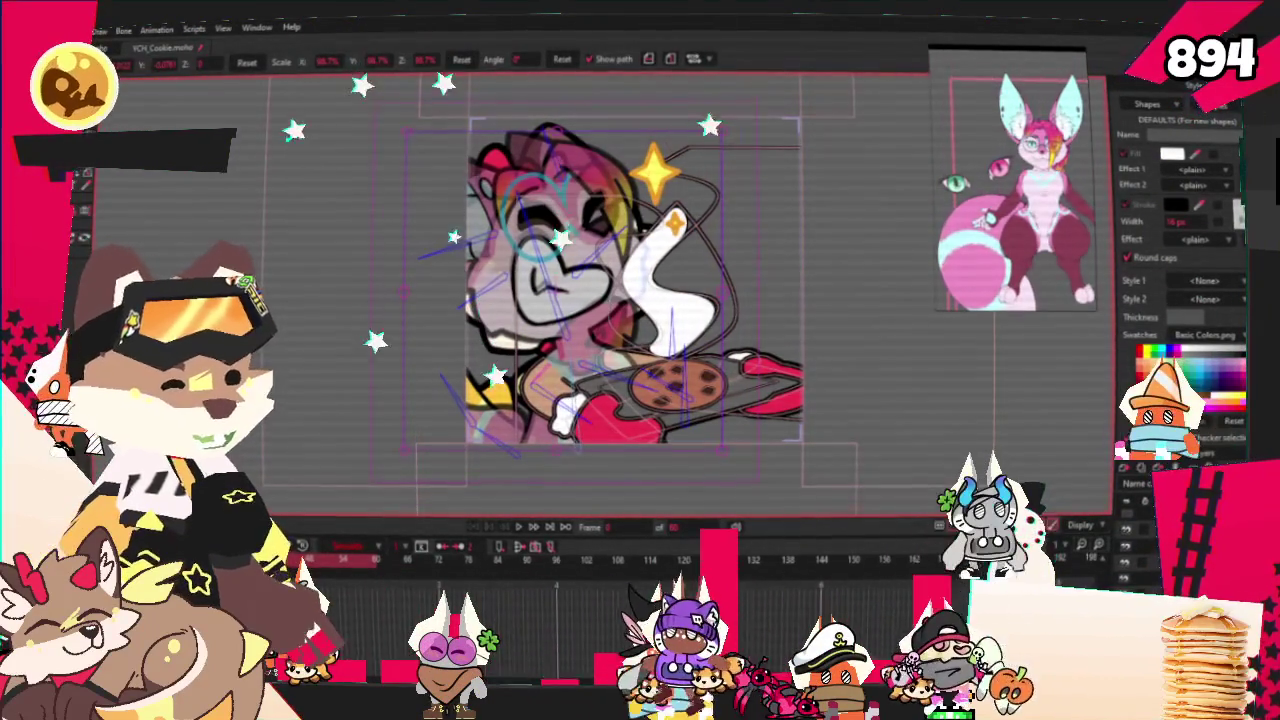
Change the reference image layer's opacity from 50 to 100
double_click(1180, 500)
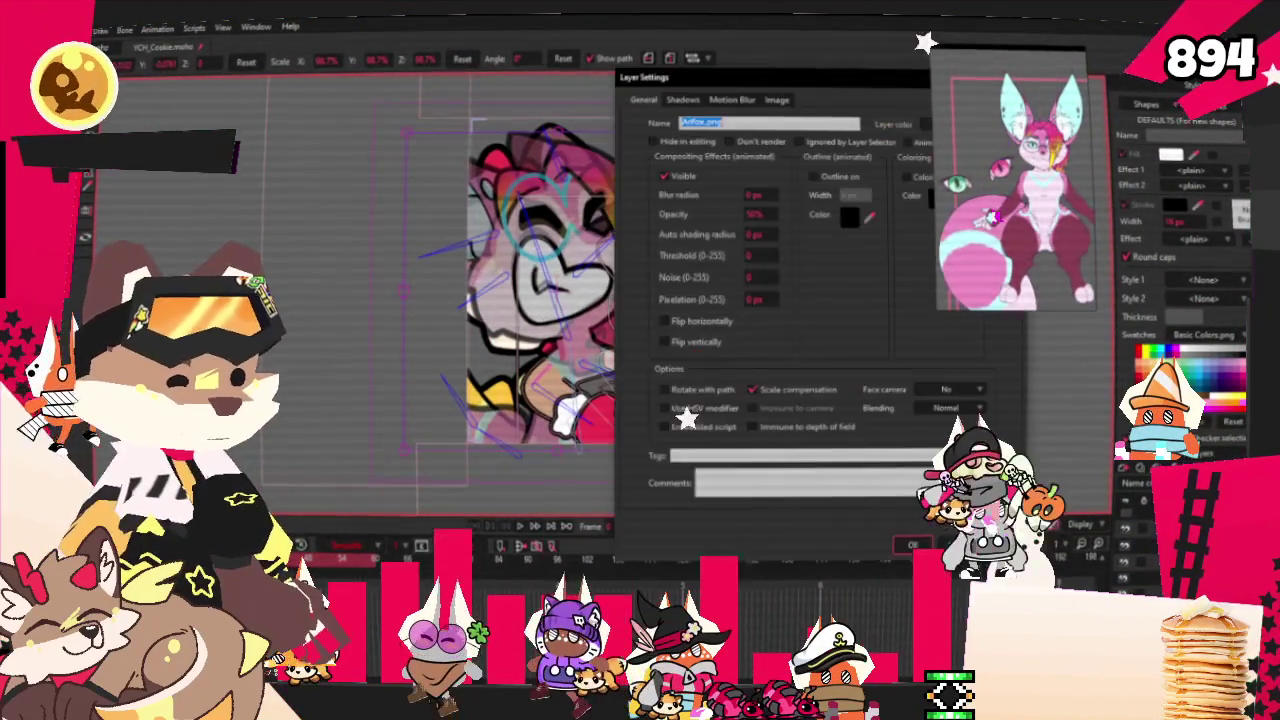
left_click(776, 99)
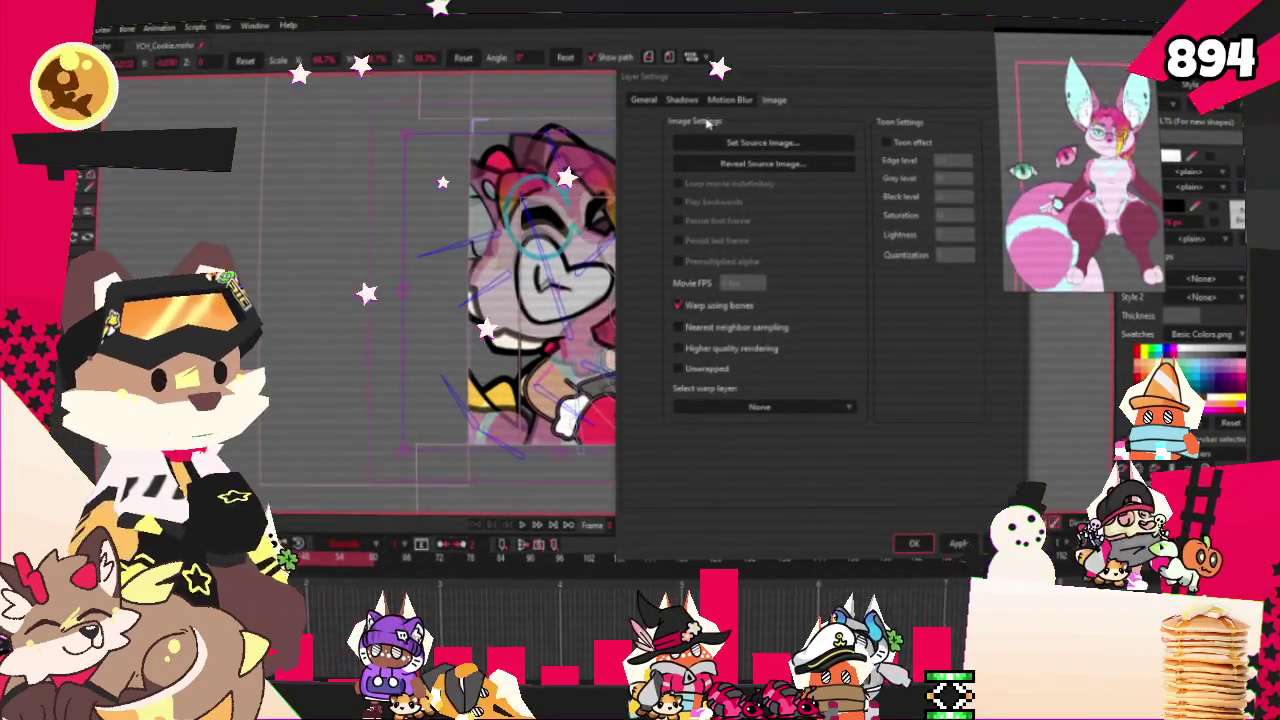
left_click(643, 99)
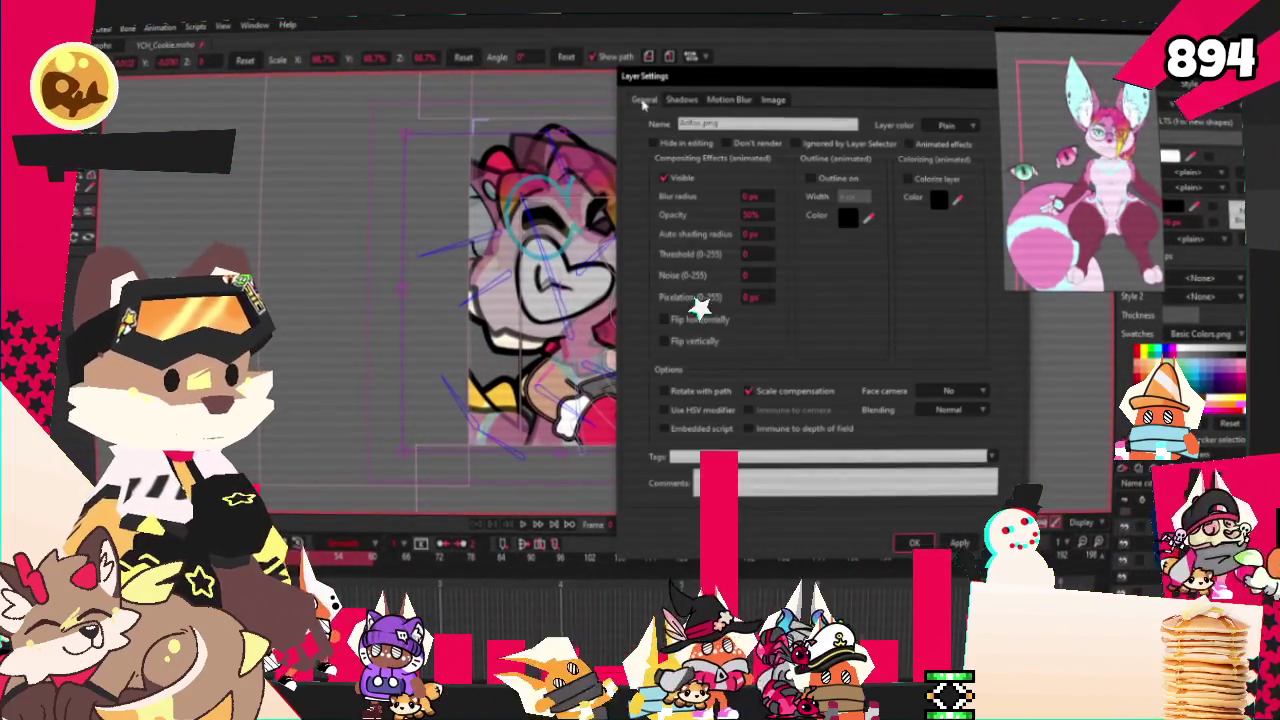
double_click(755, 215)
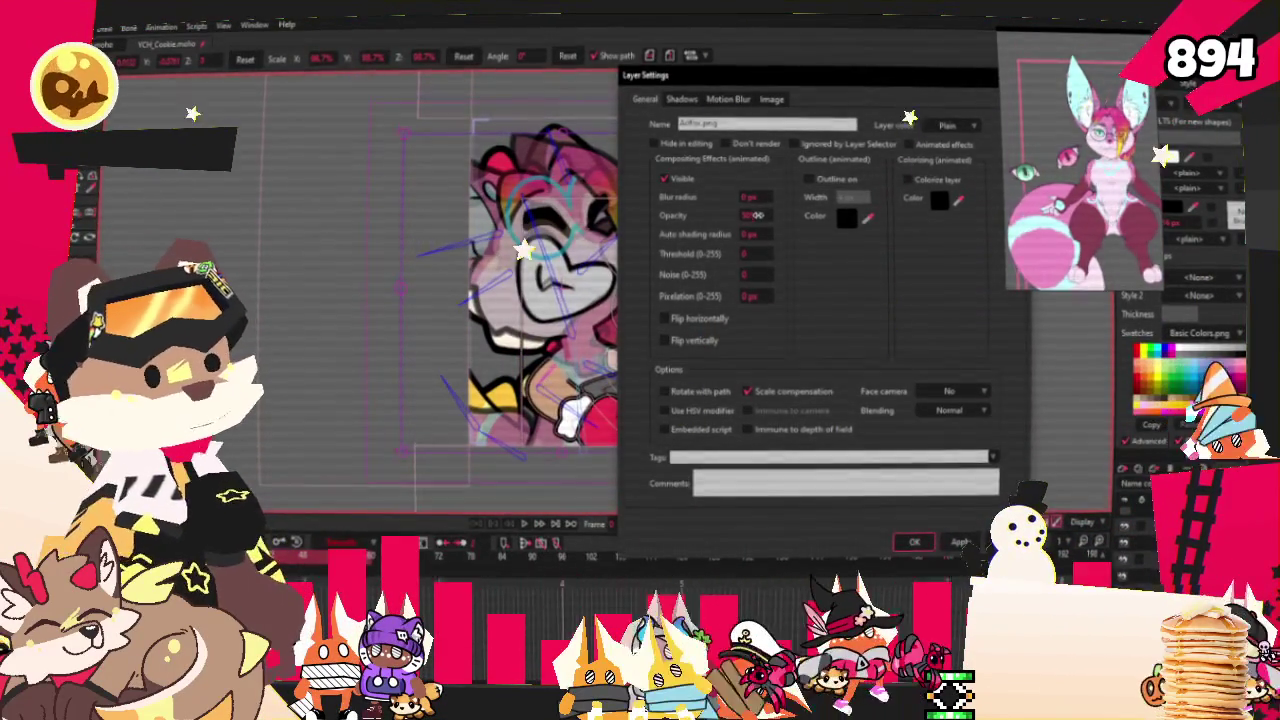
type("100")
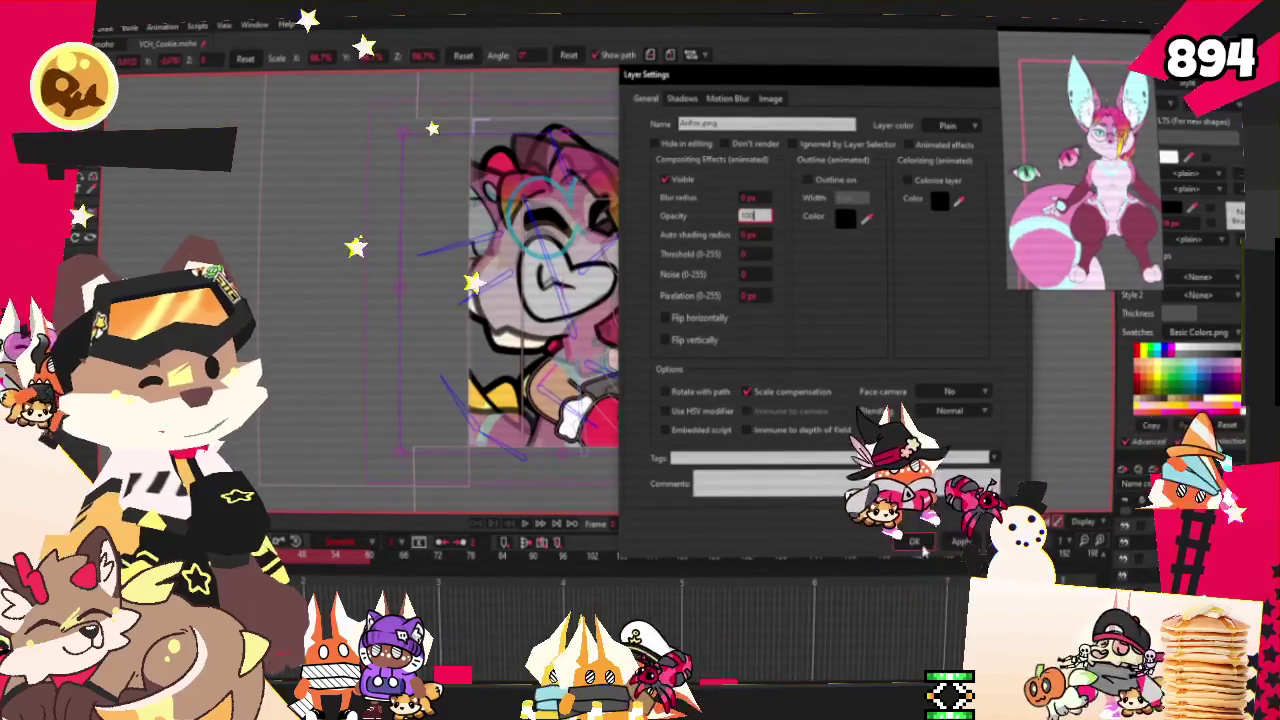
key("Tab")
left_click(912, 541)
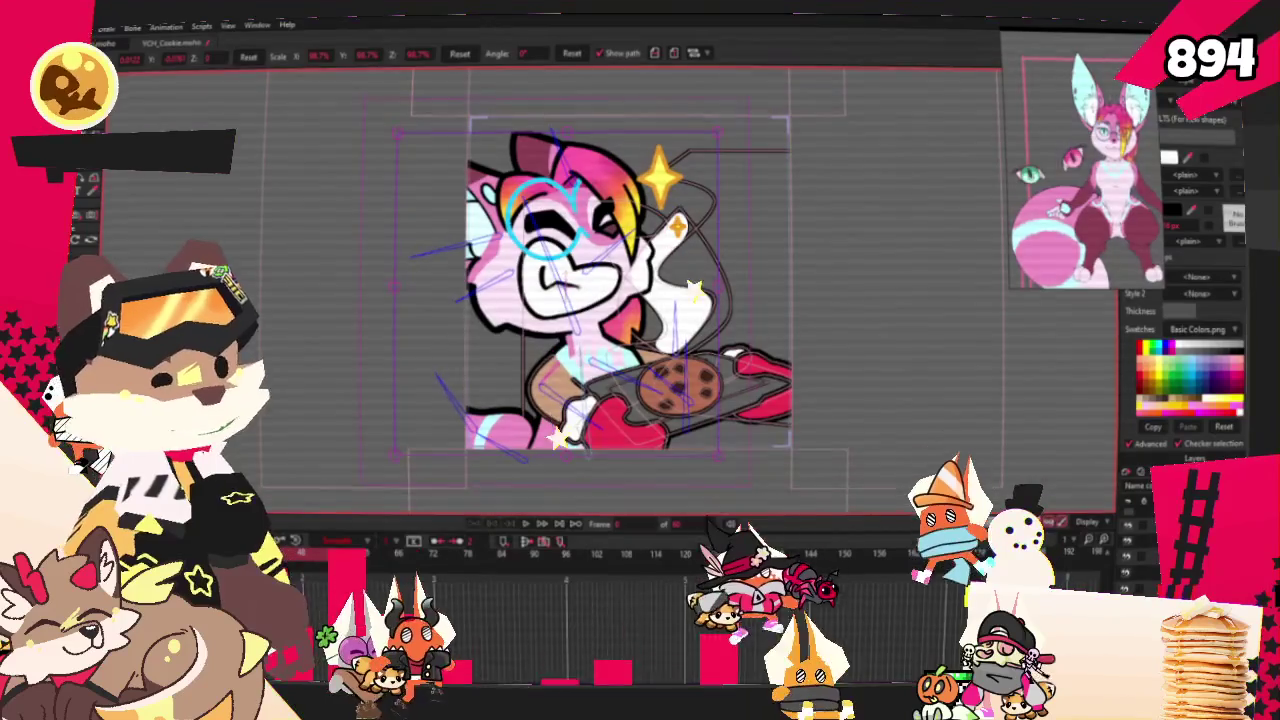
Select the glove and hand shapes holding the tray and recolour the glove green
scroll(640, 300, "up", 3)
scroll(700, 330, "up", 3)
scroll(700, 260, "down", 3)
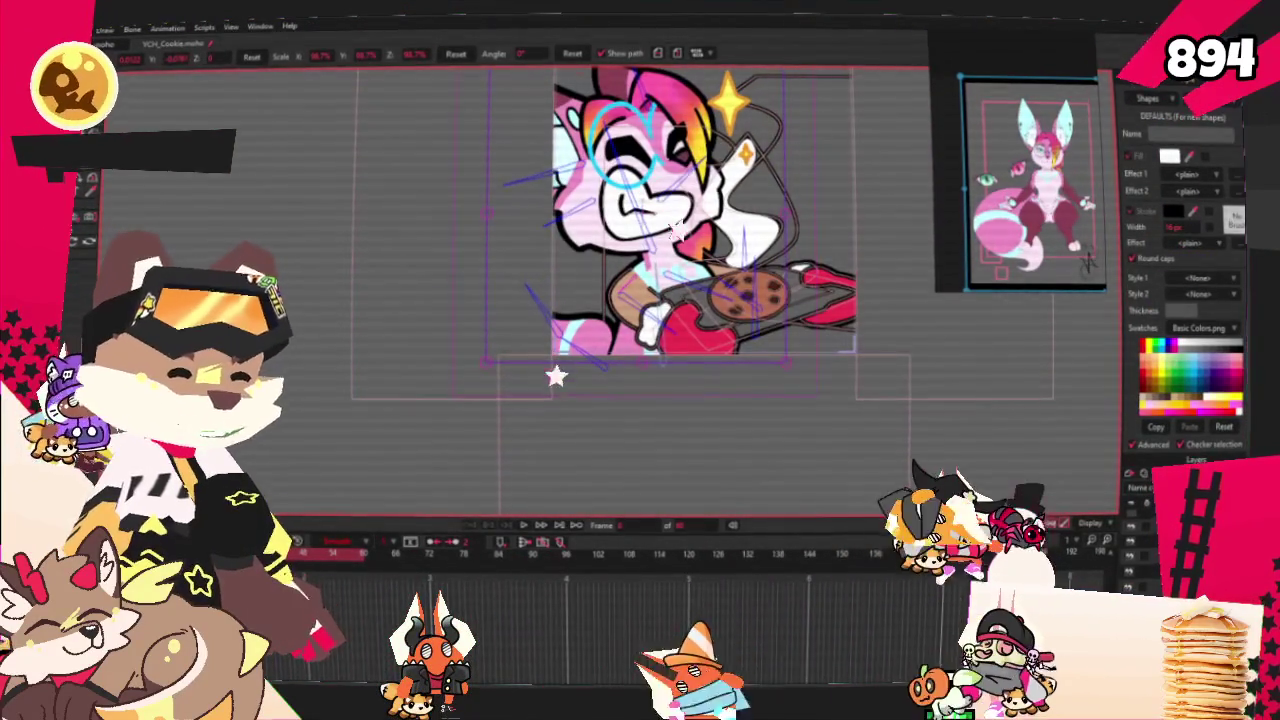
scroll(820, 350, "up", 2)
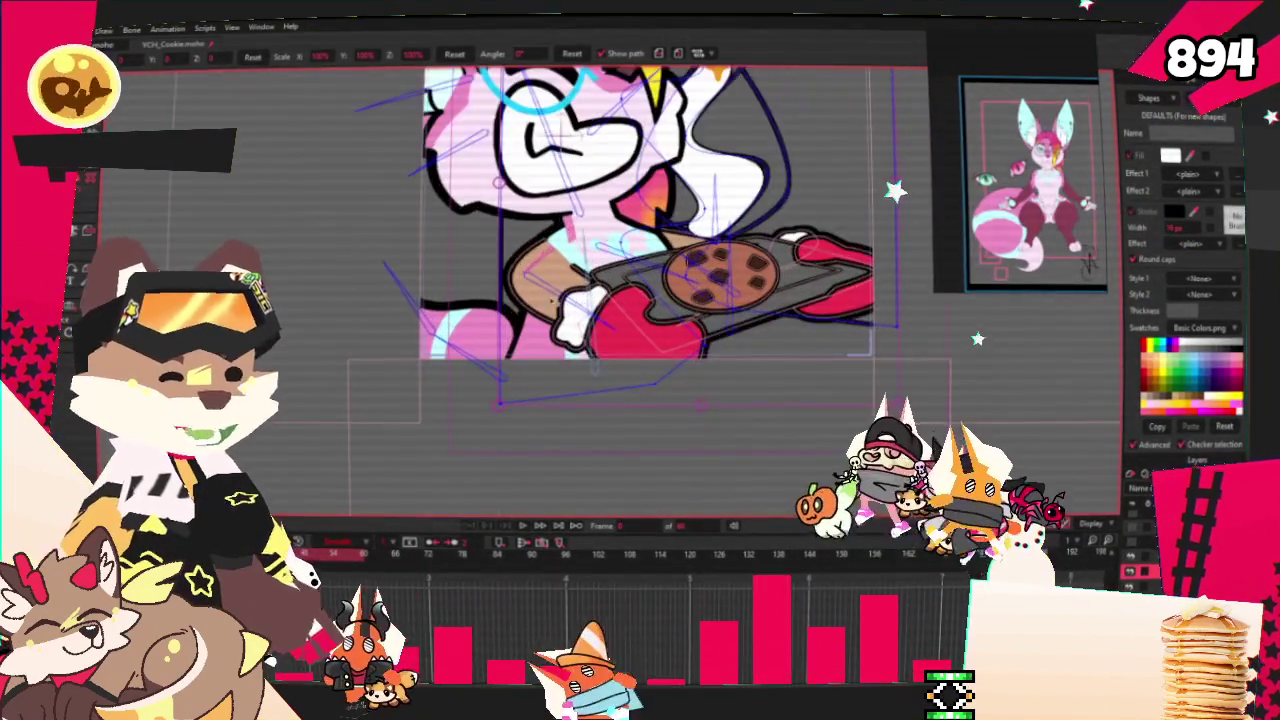
key("g")
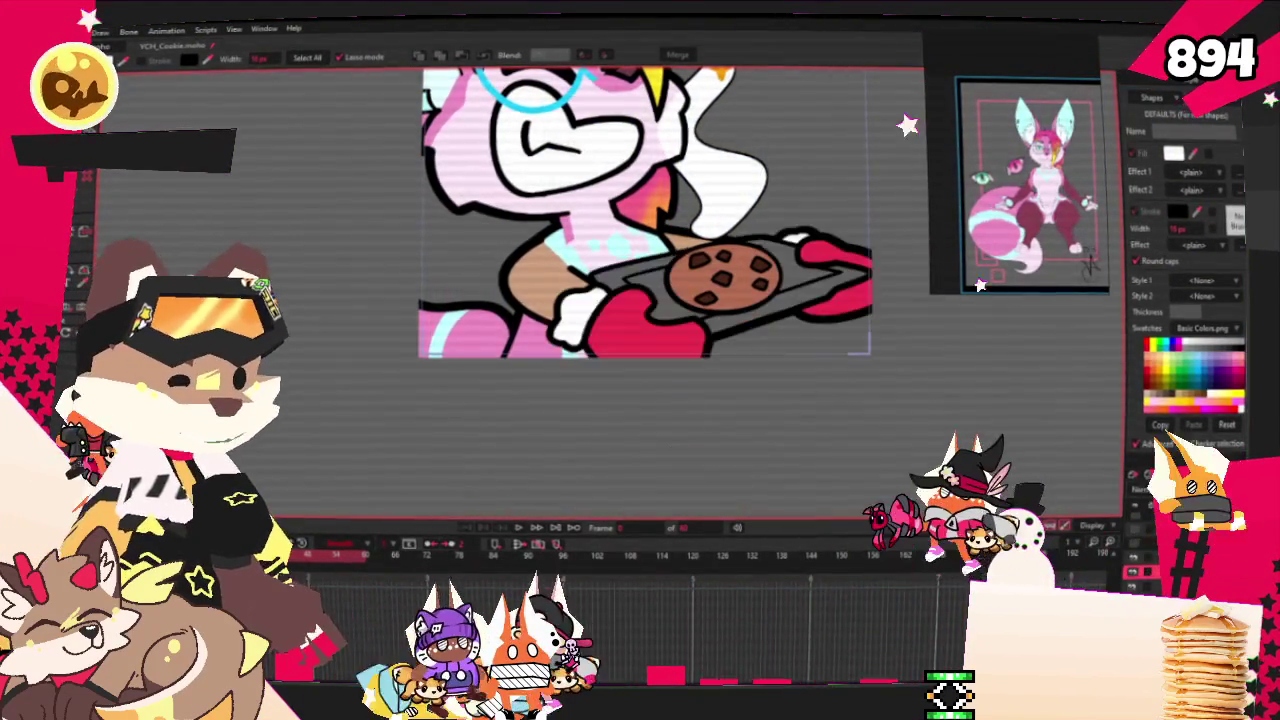
key("q")
left_click(632, 302)
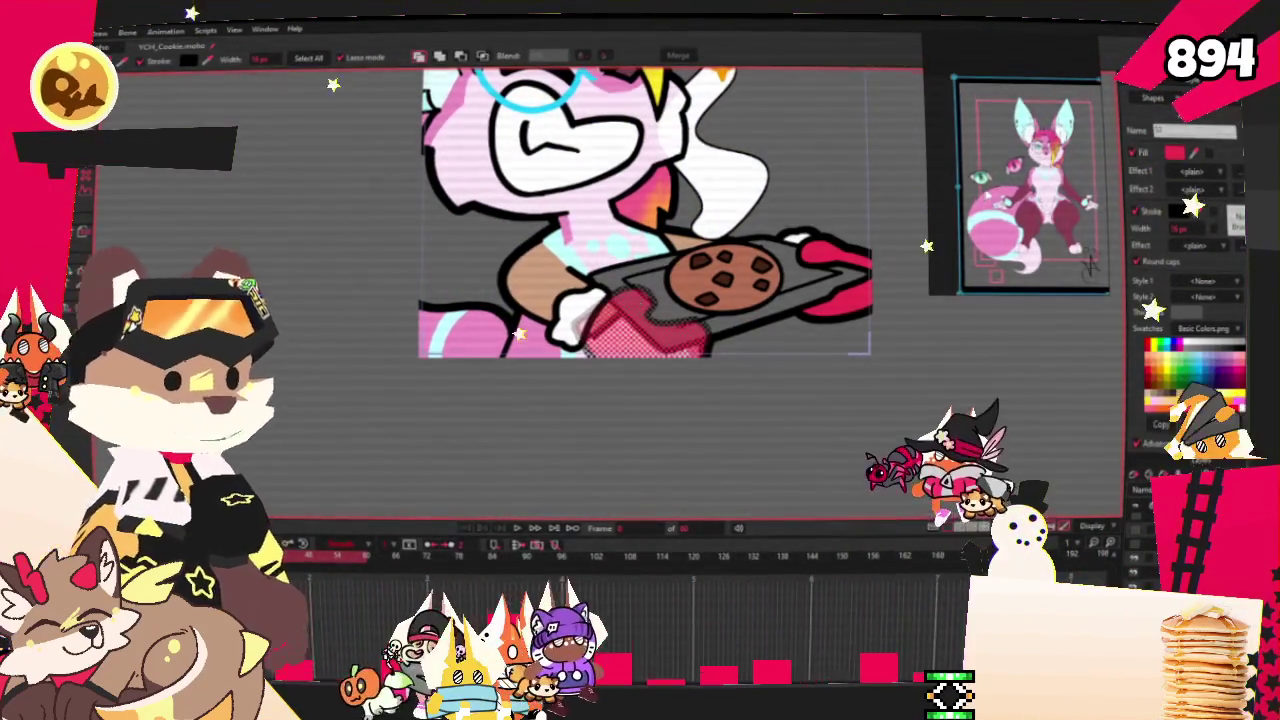
left_click(835, 262)
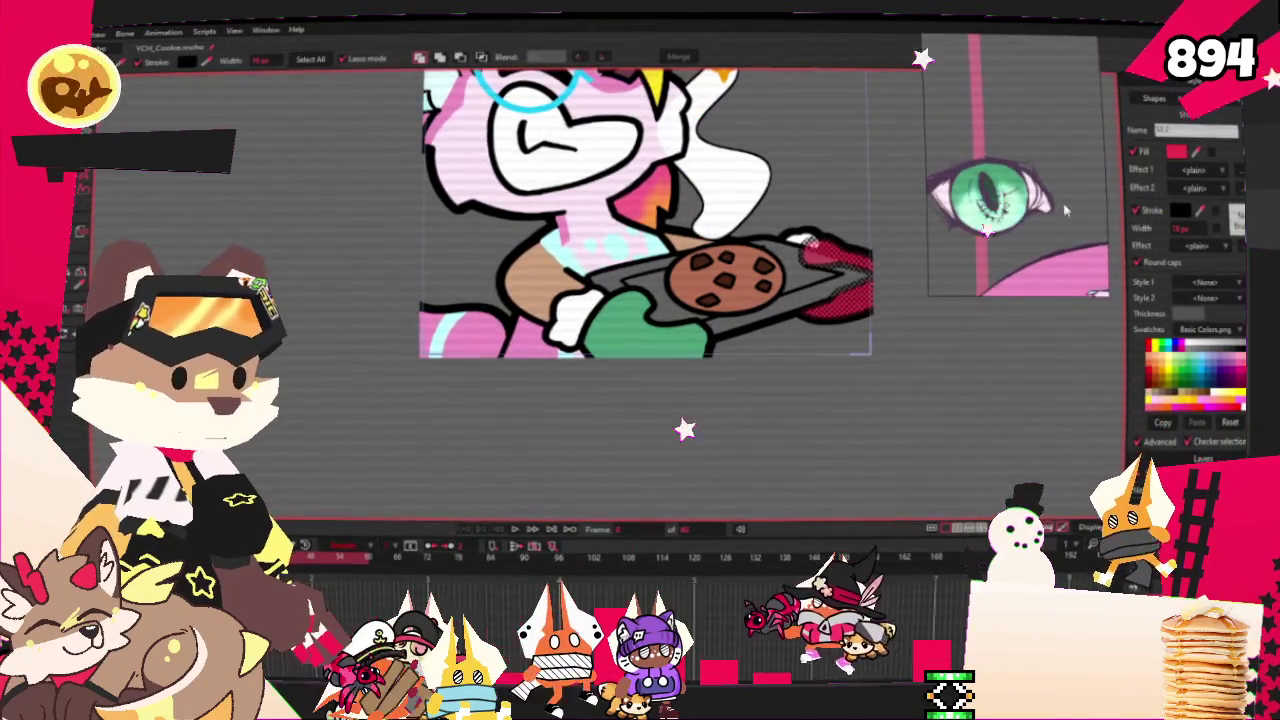
scroll(835, 262, "up", 2)
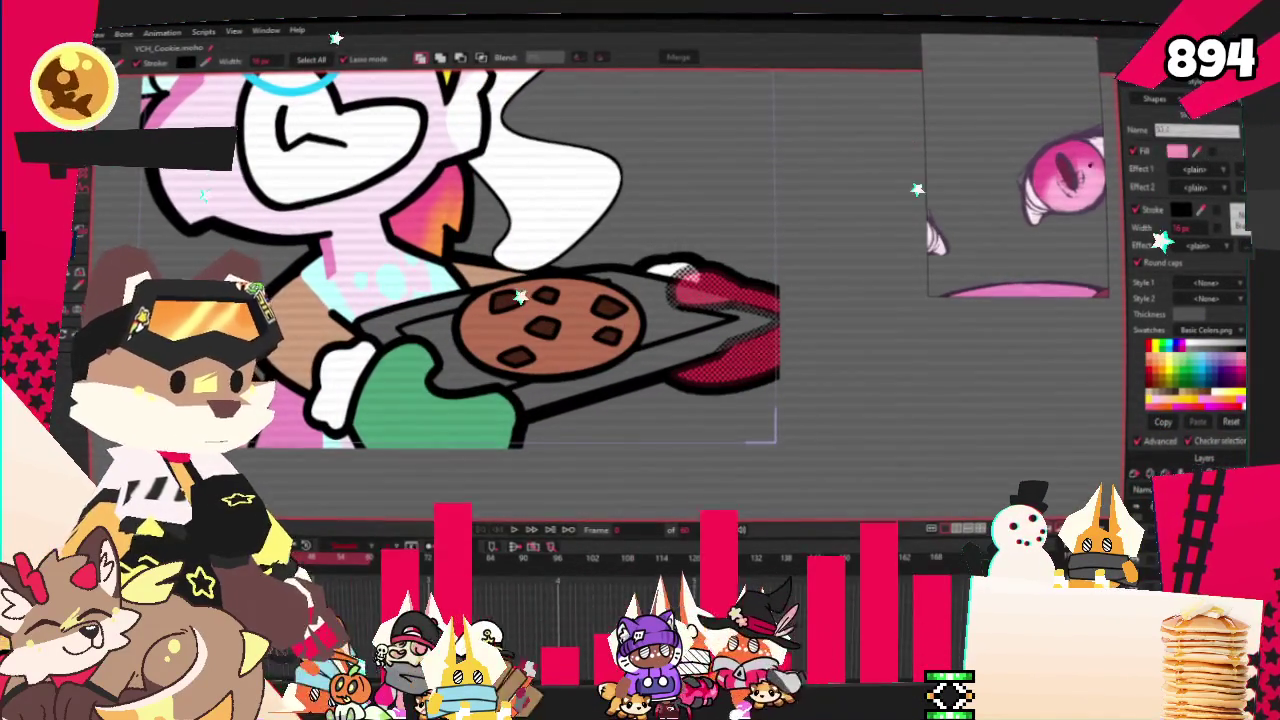
scroll(706, 302, "down", 3)
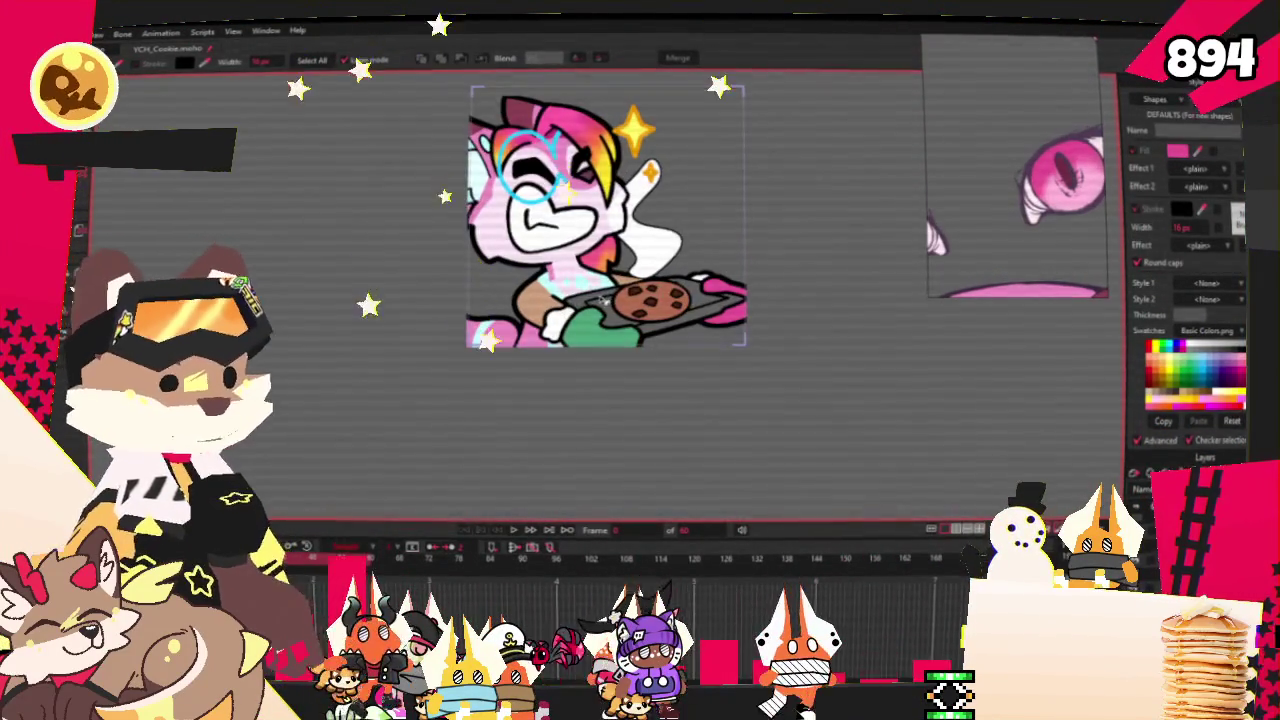
scroll(620, 297, "up", 1)
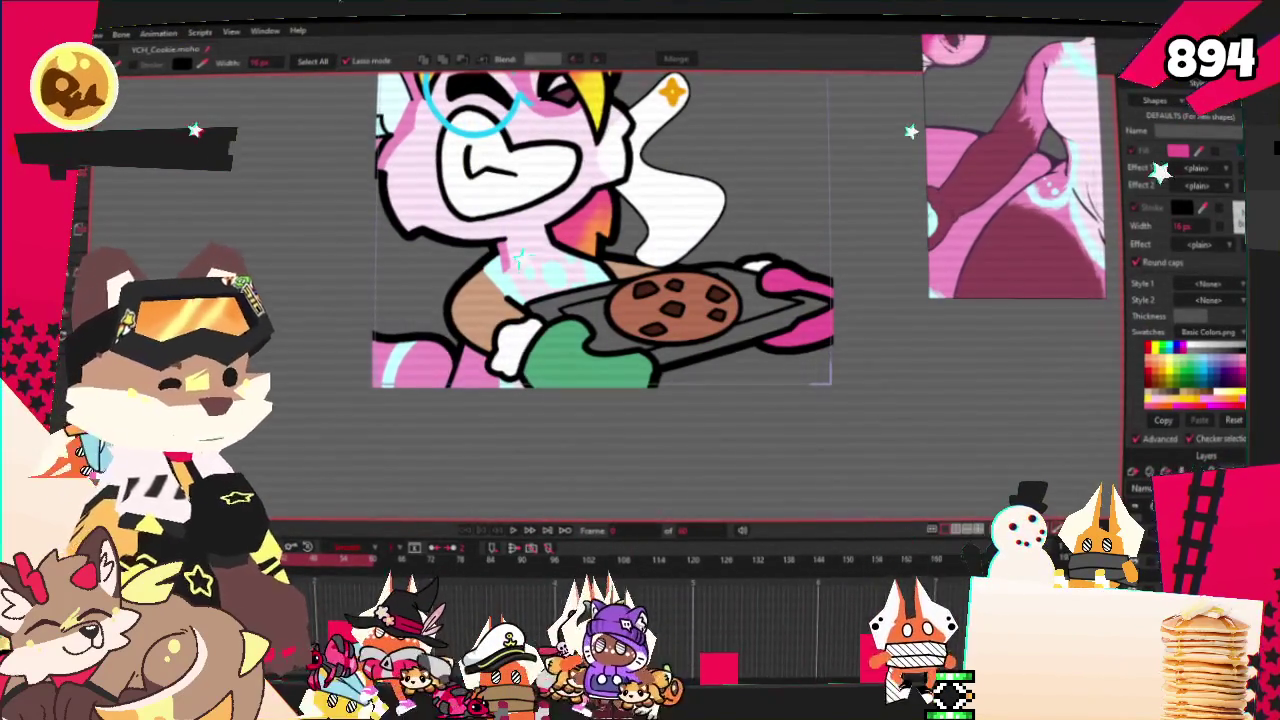
left_click(475, 315)
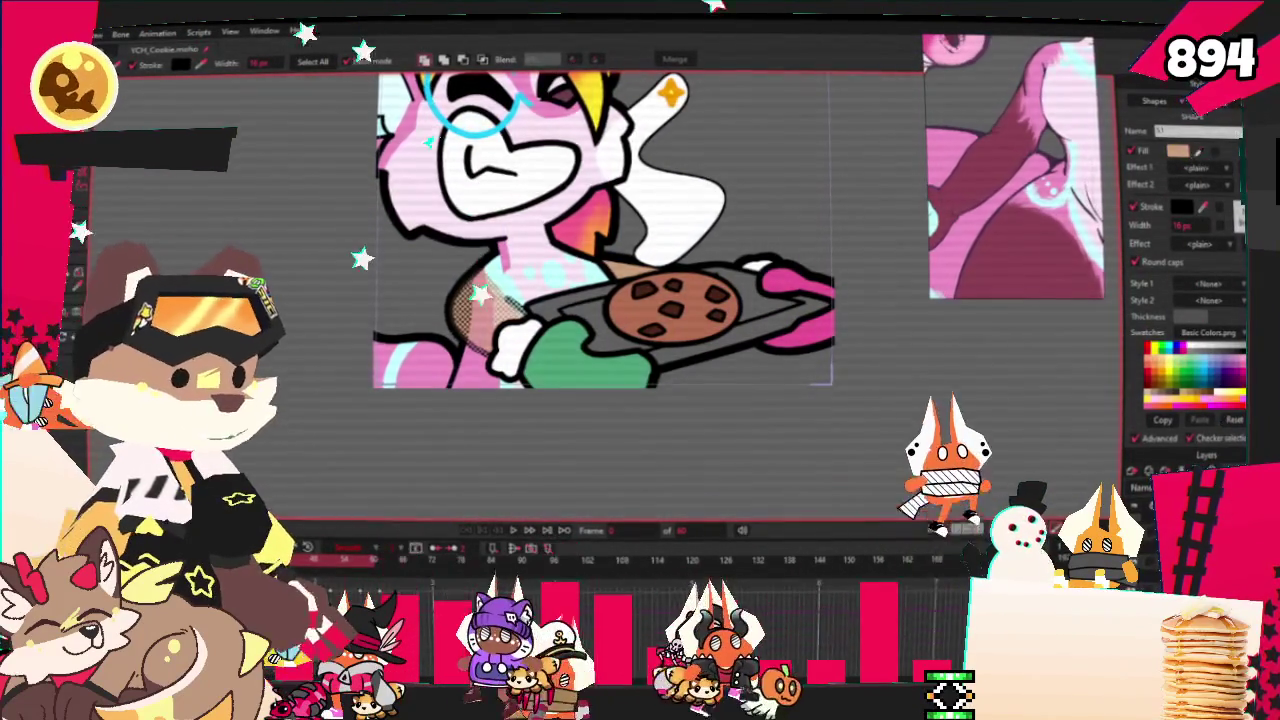
key("Escape")
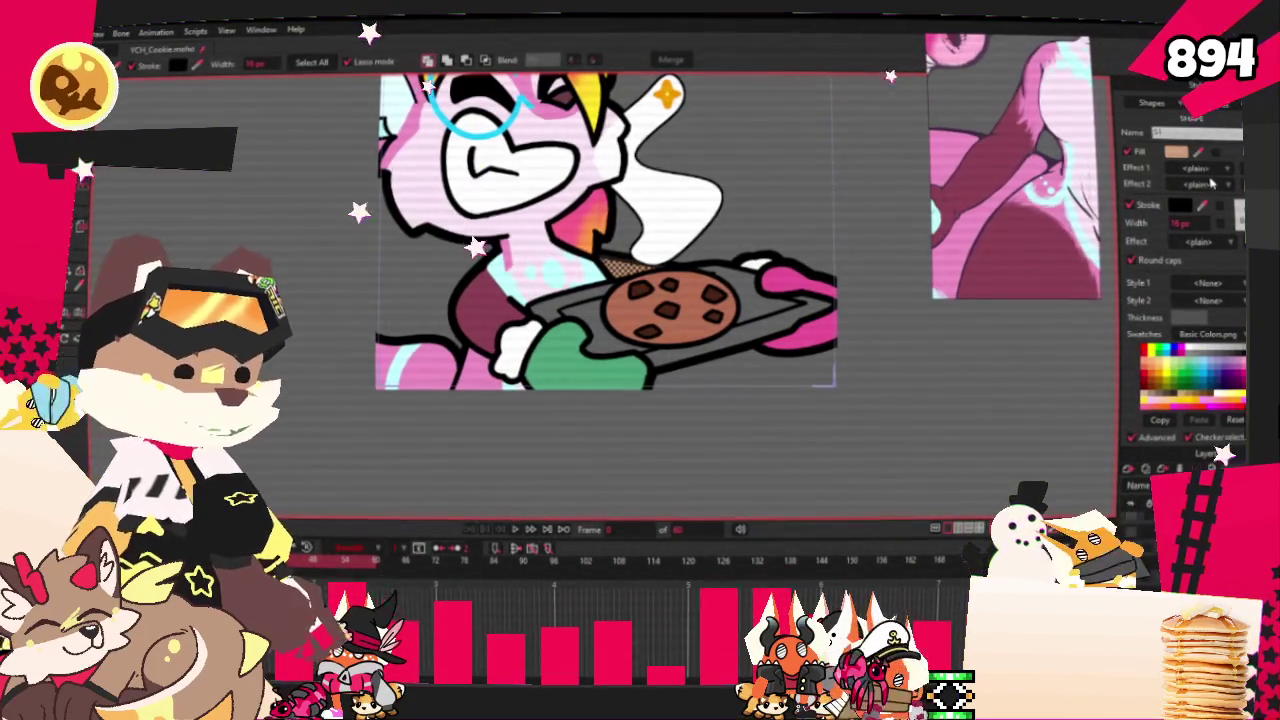
Add a maroon shading shape on the arm and delete the stray pink shape
scroll(693, 465, "down", 2)
scroll(693, 465, "down", 1)
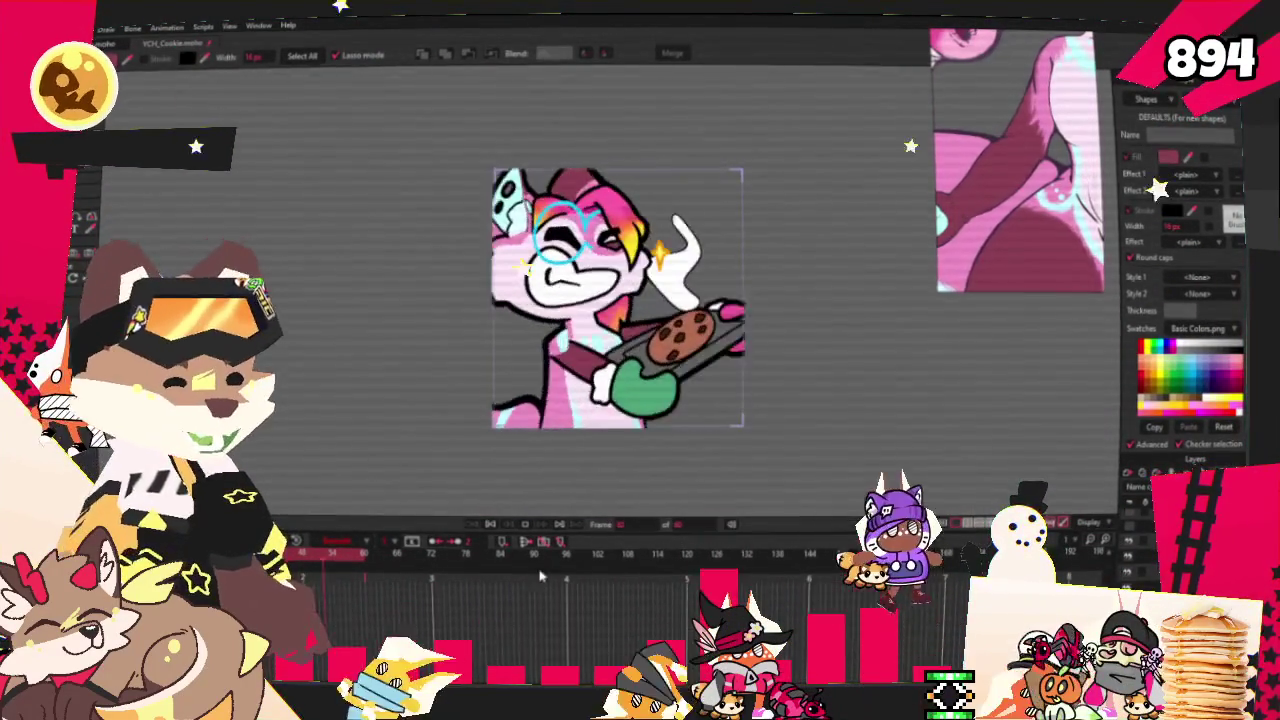
left_click(490, 525)
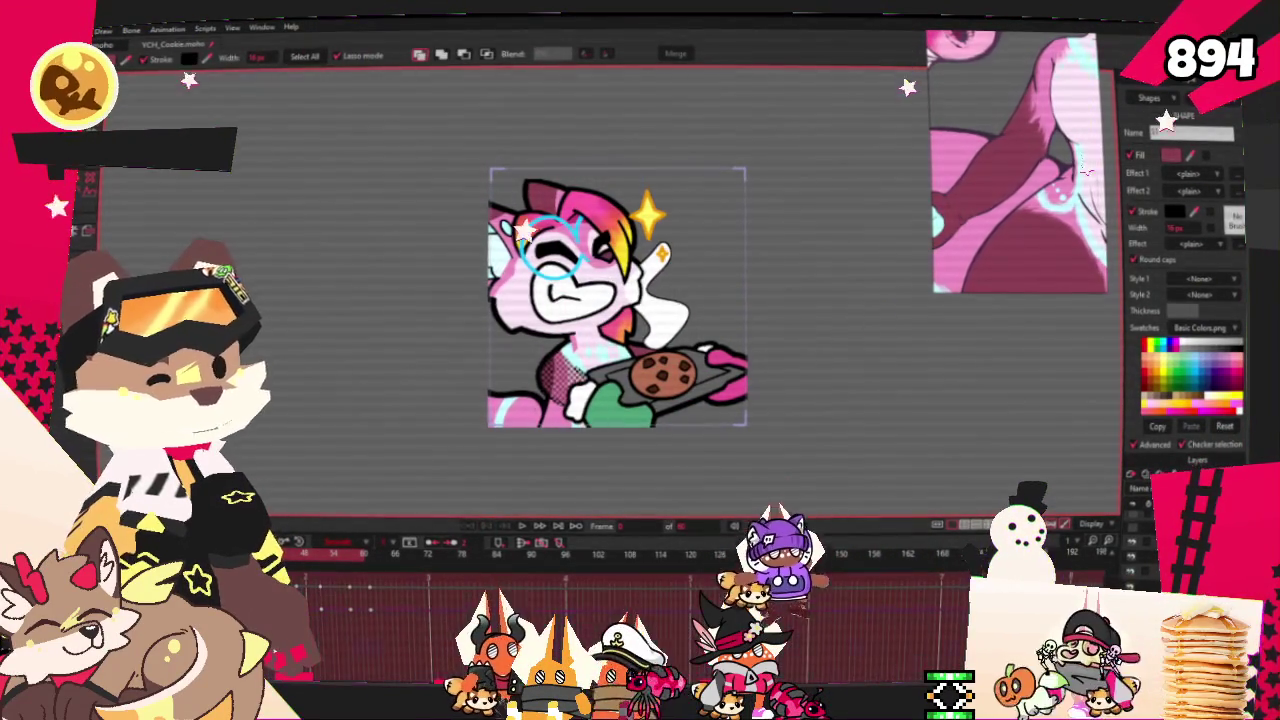
scroll(582, 417, "up", 5)
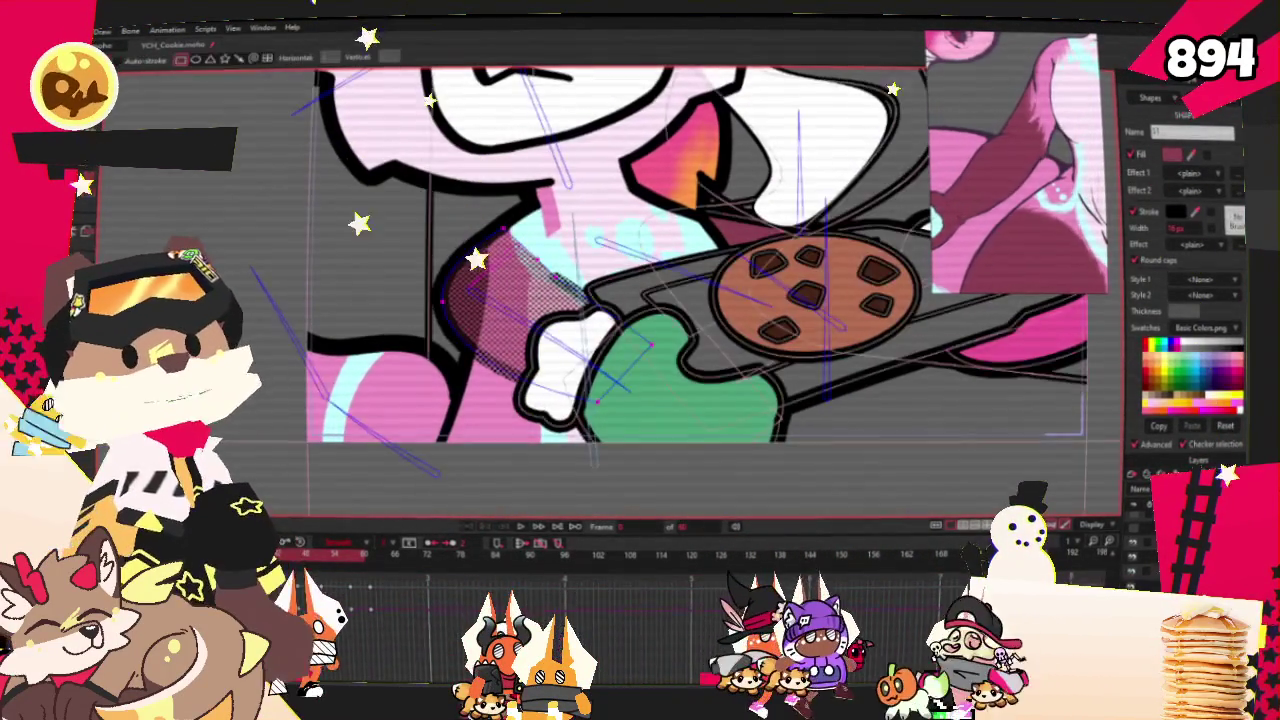
key("p")
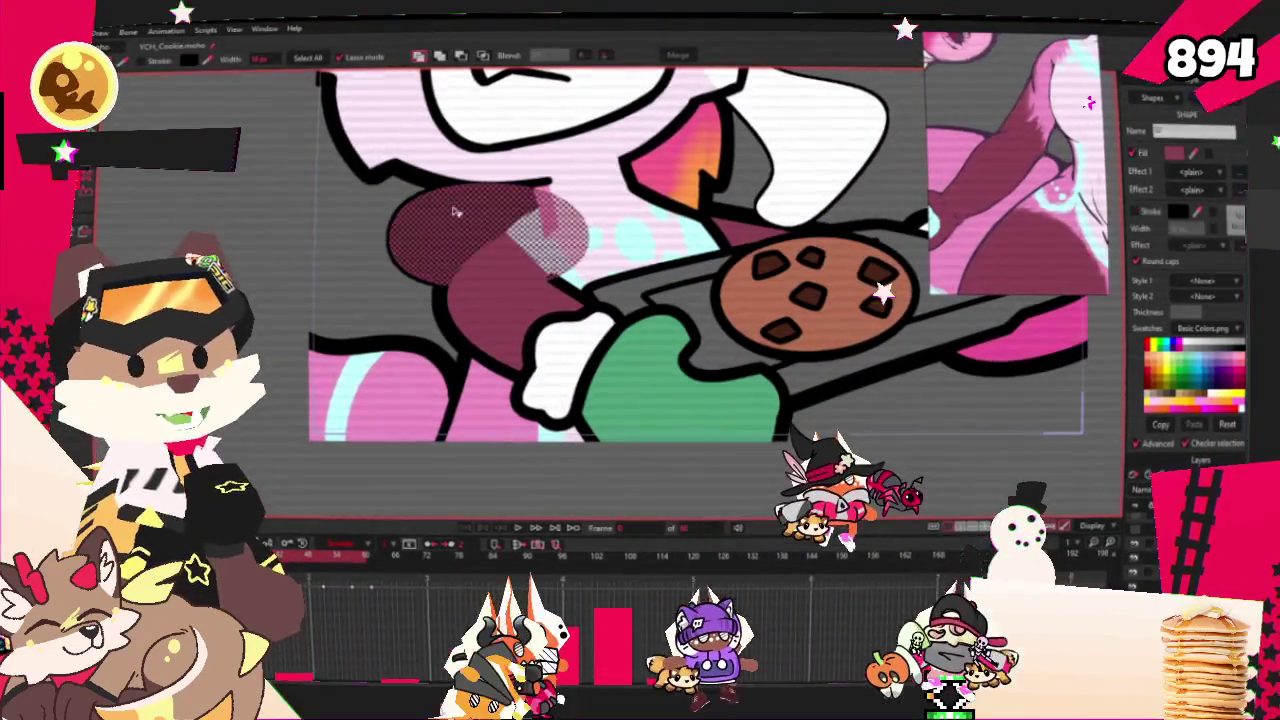
left_click(480, 235)
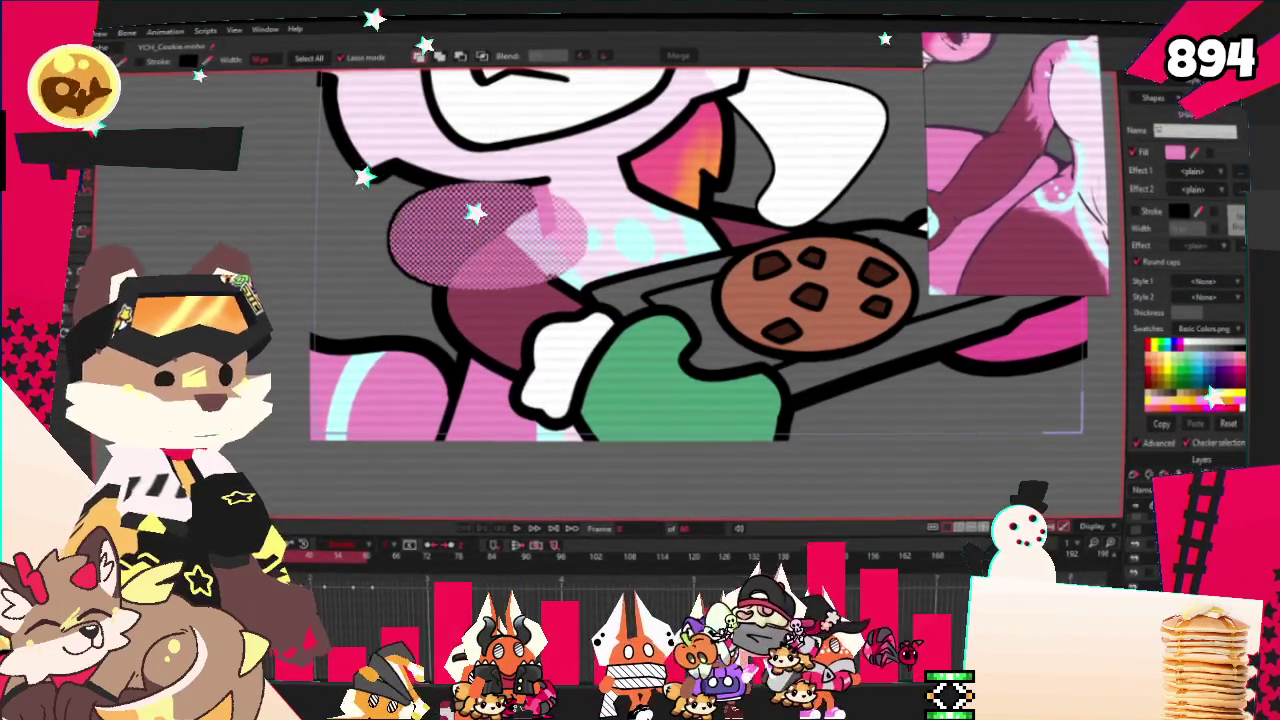
key("Delete")
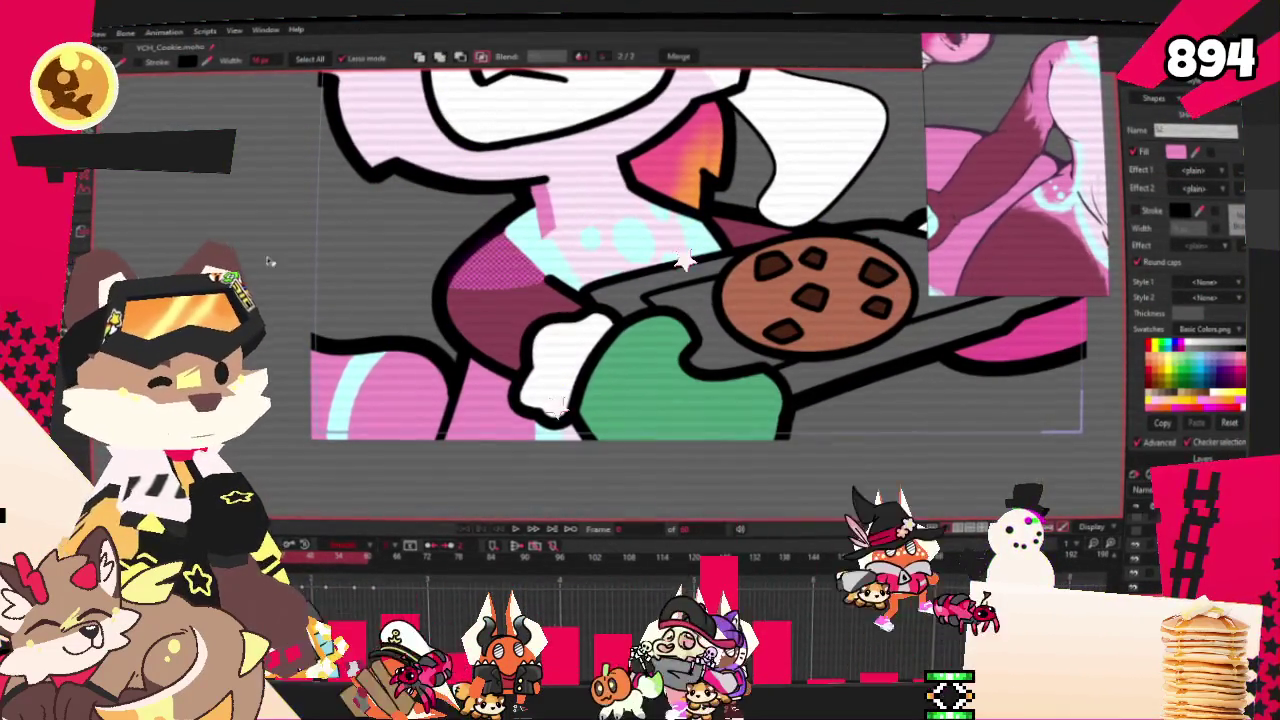
left_click(515, 530)
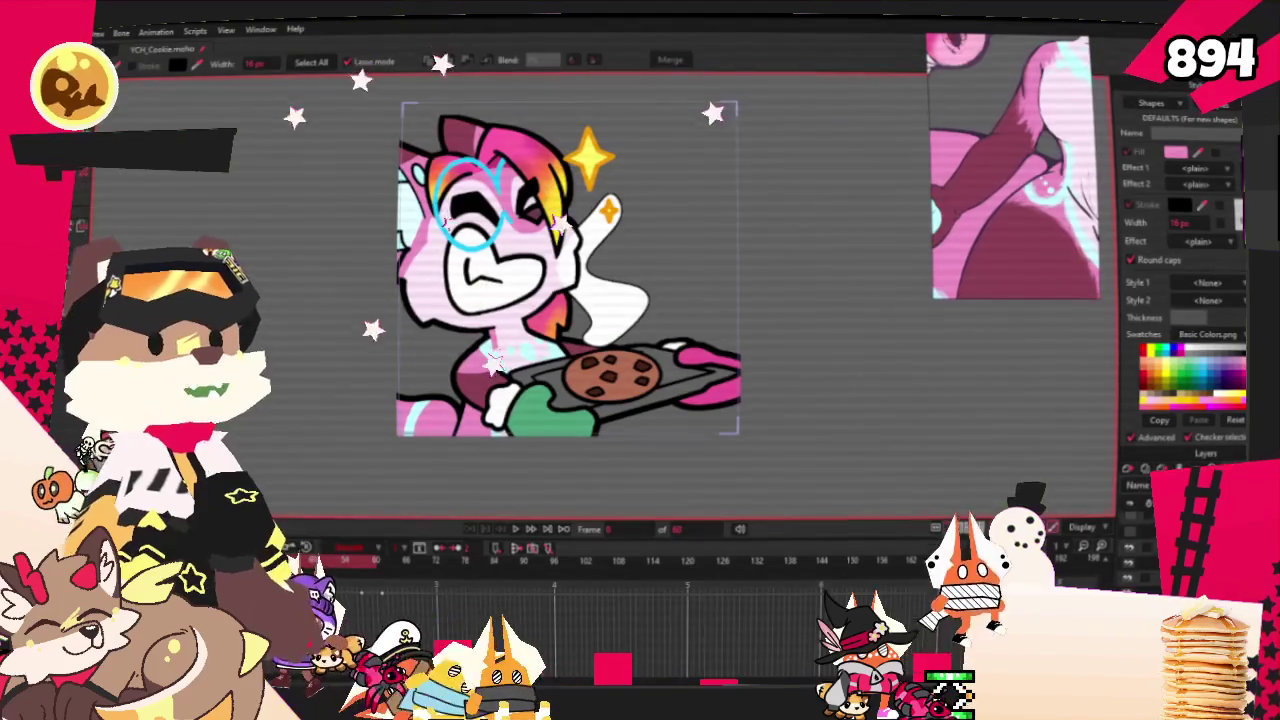
key("ctrl+plus")
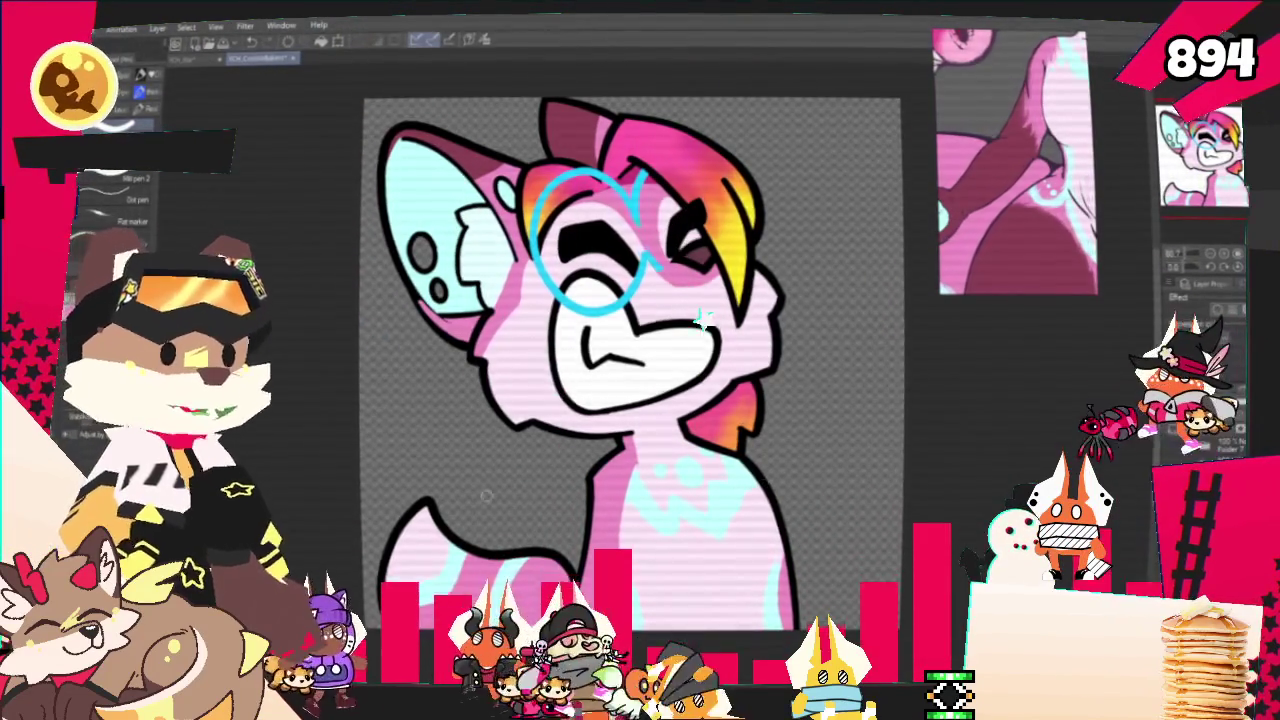
Re-export the fox bust layer into CookieBakers, replacing the existing Avifox.png
left_click(105, 28)
mouse_move(100, 192)
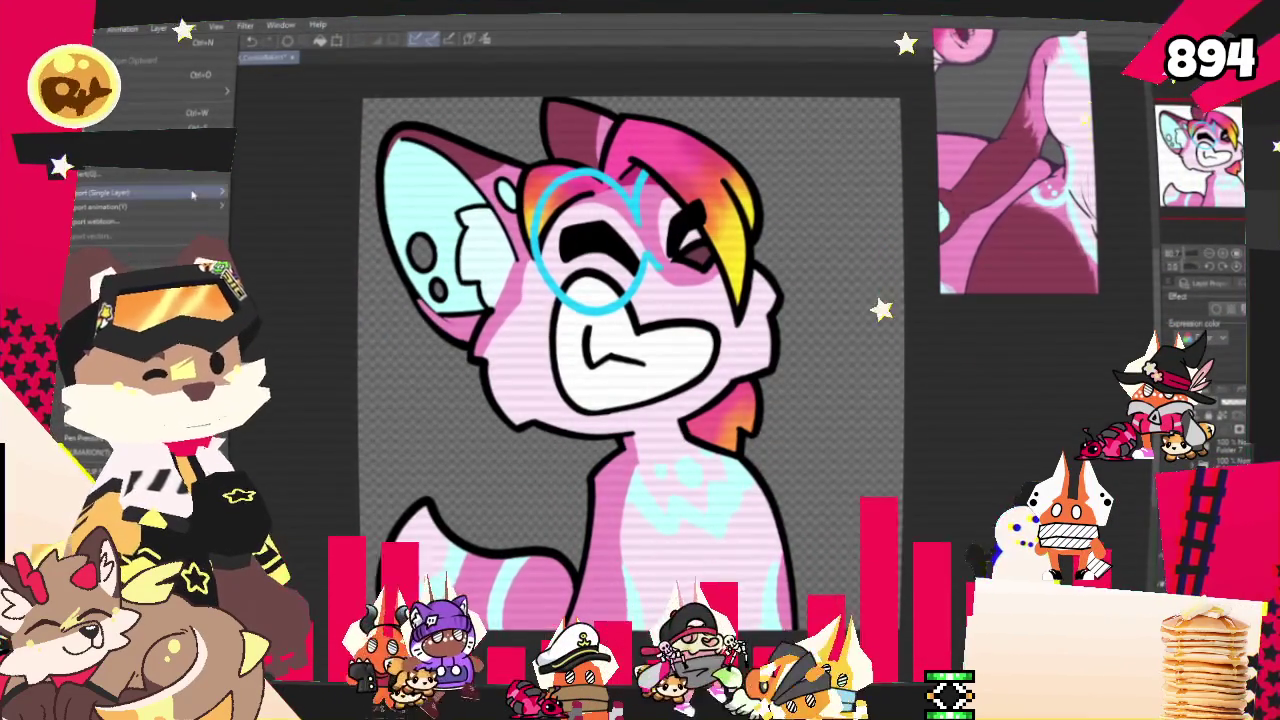
left_click(300, 222)
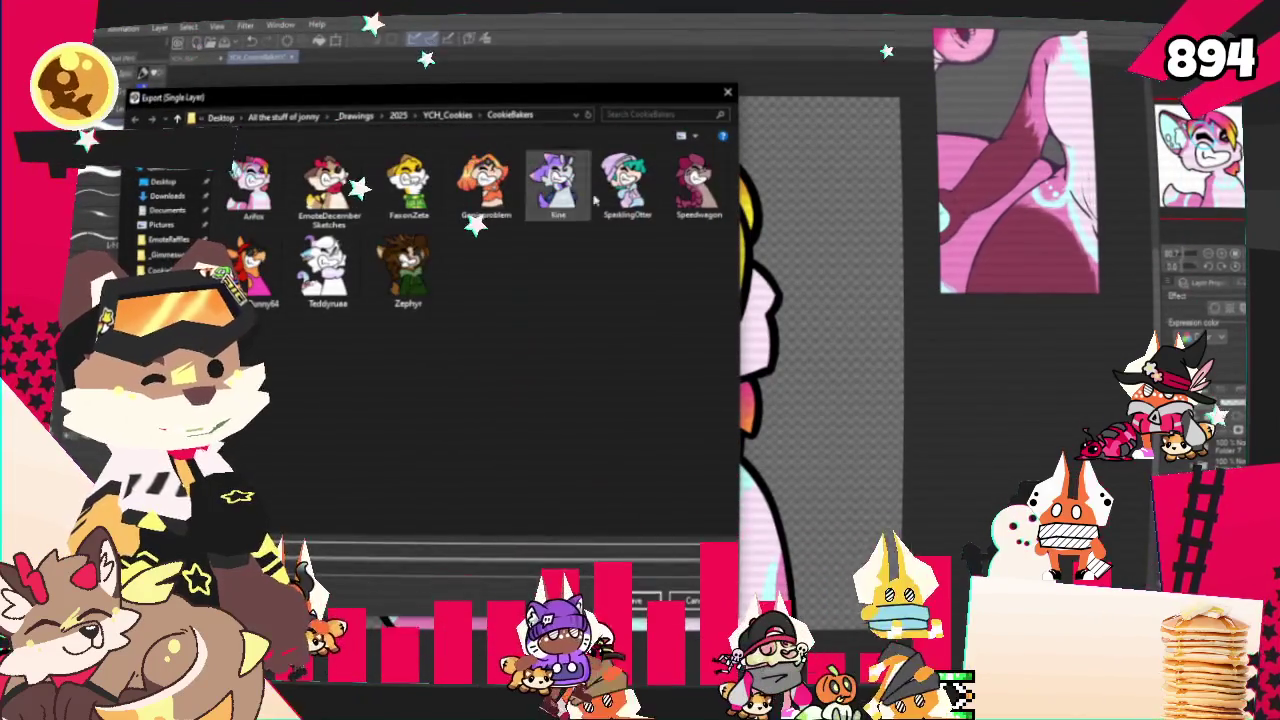
left_click(640, 597)
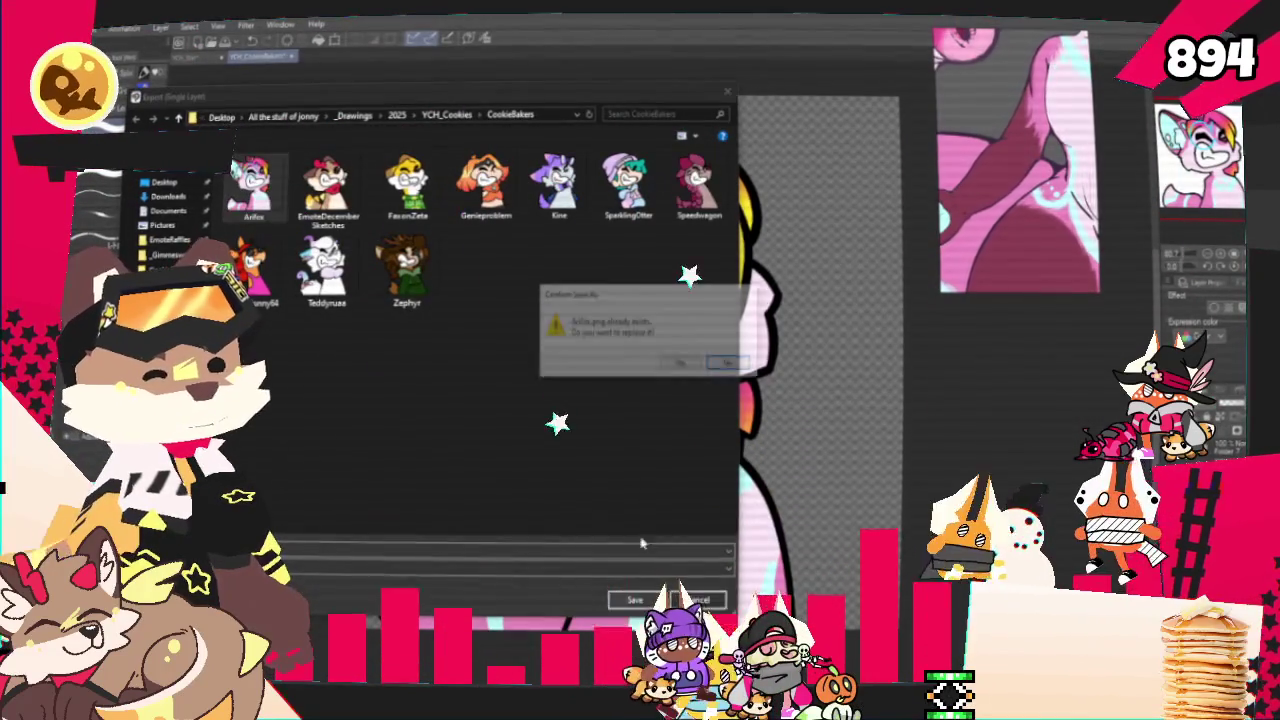
left_click(682, 364)
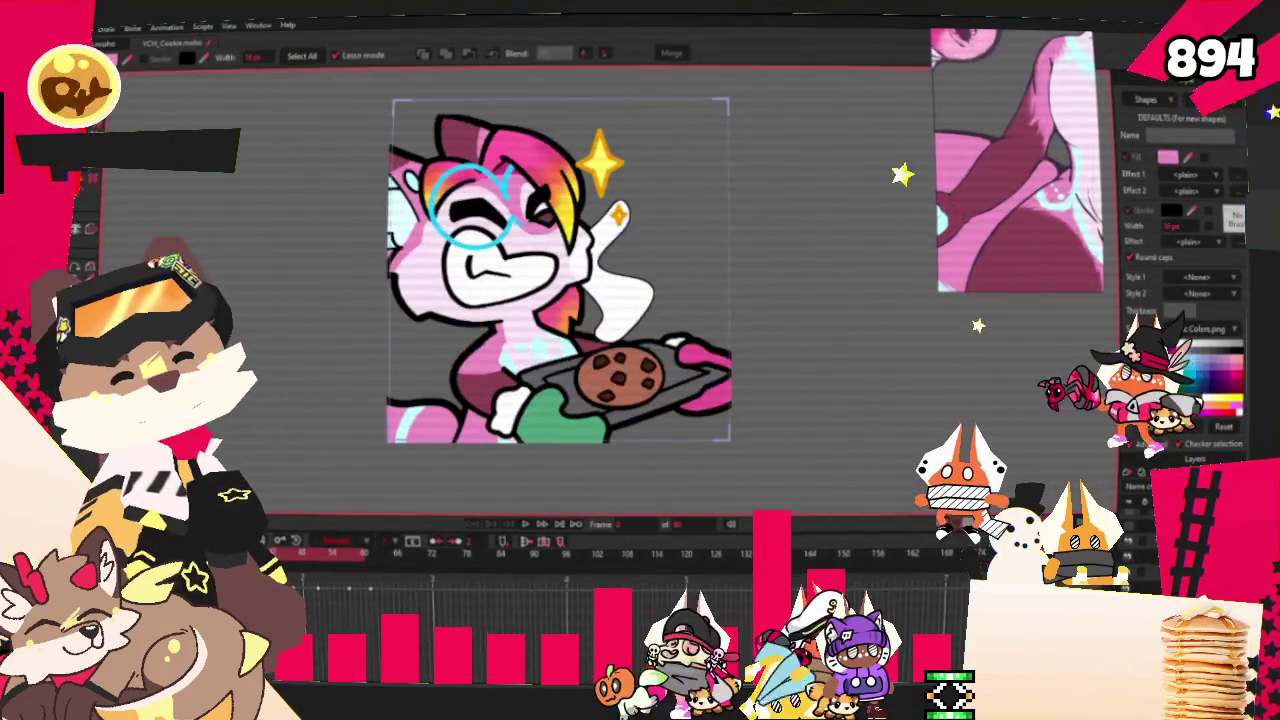
Play the fox animation to preview the motion, then switch to the Add Point tool
left_click(522, 528)
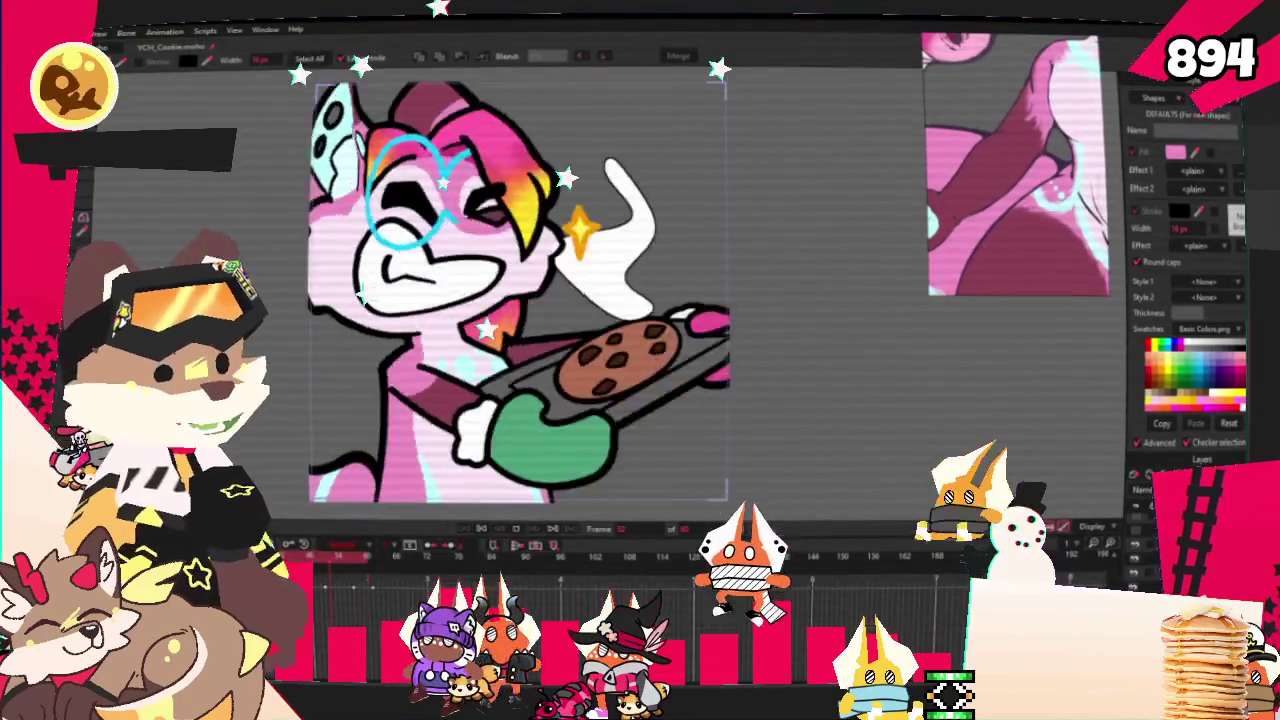
key("b")
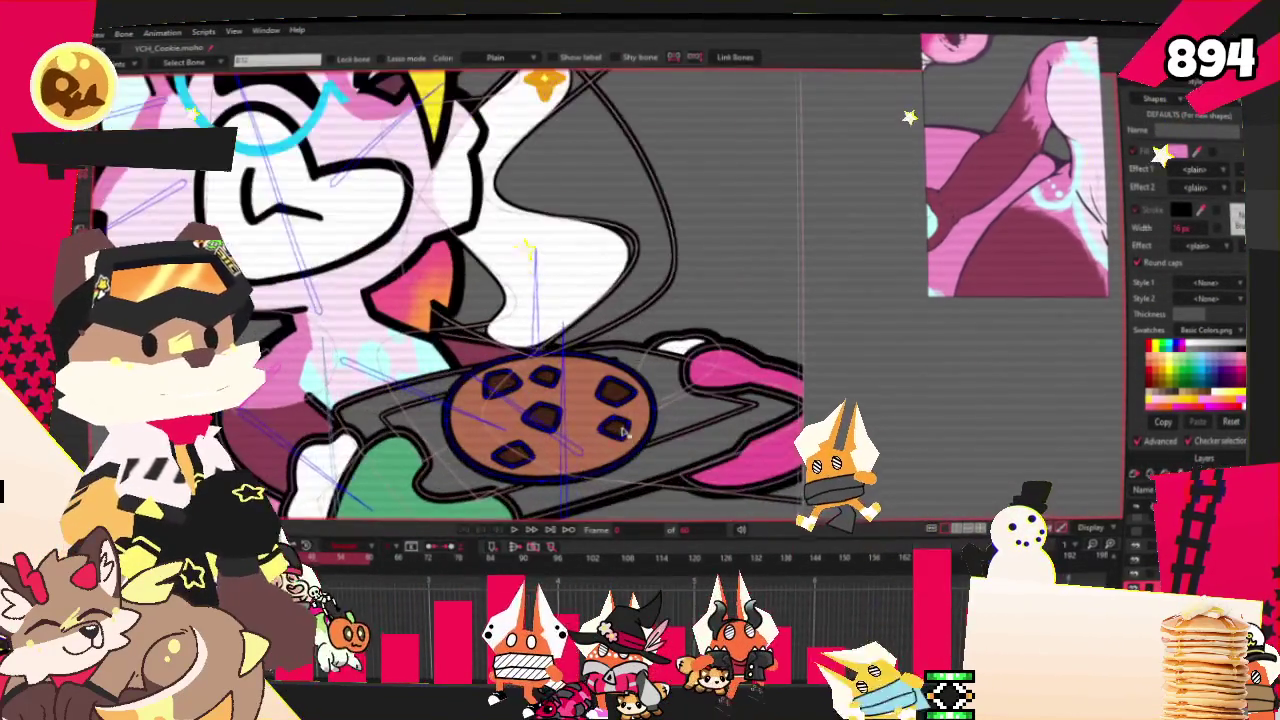
key("a")
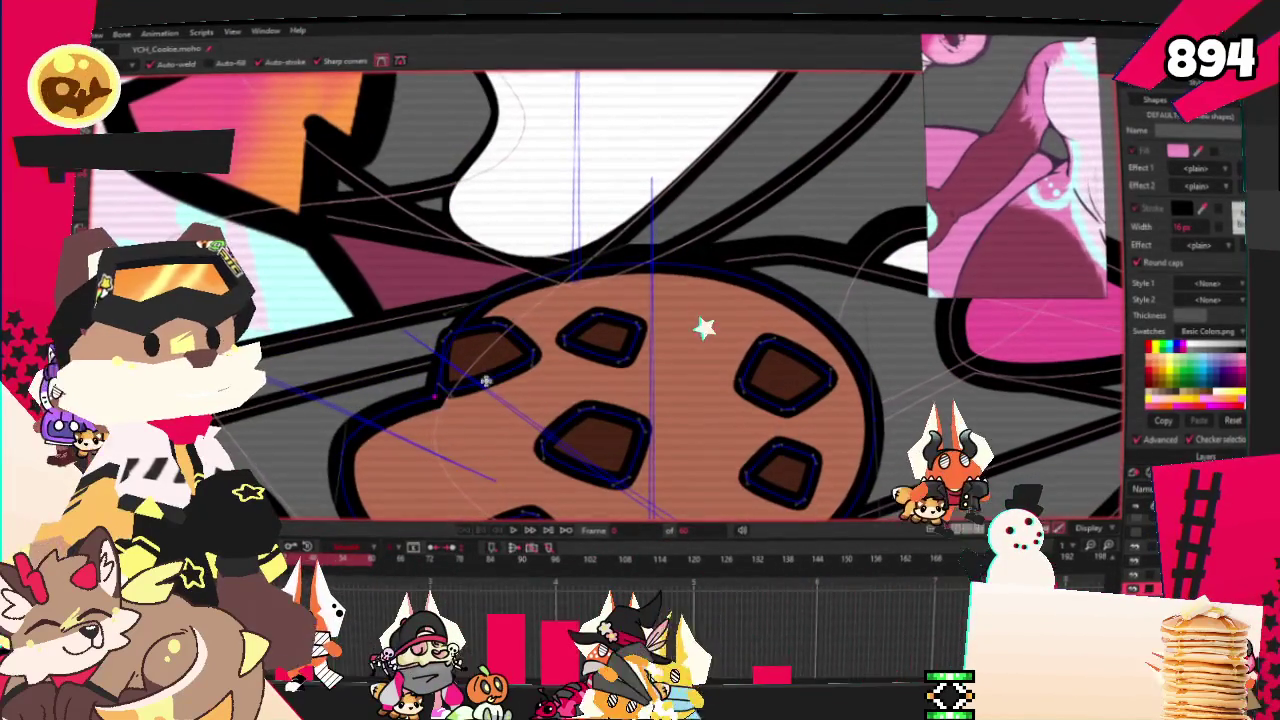
Add a new point that dents the cookie's top outline
left_click_drag(711, 276, 695, 338)
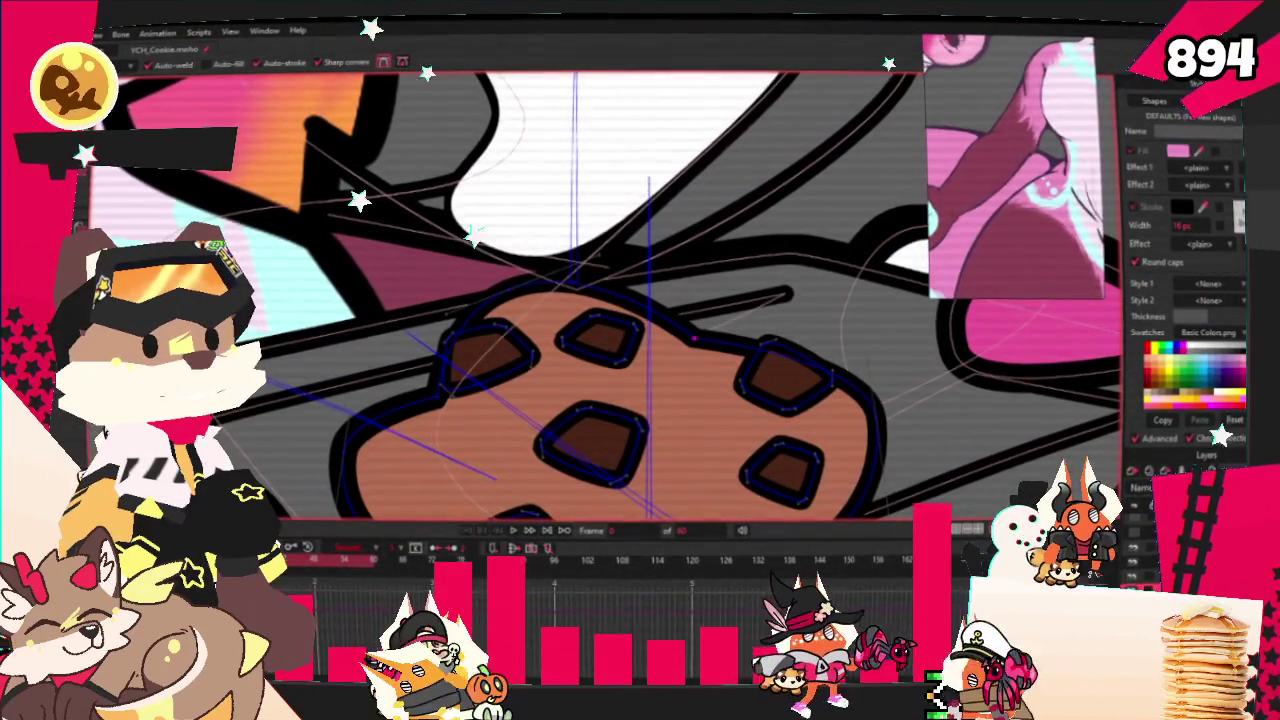
key("g")
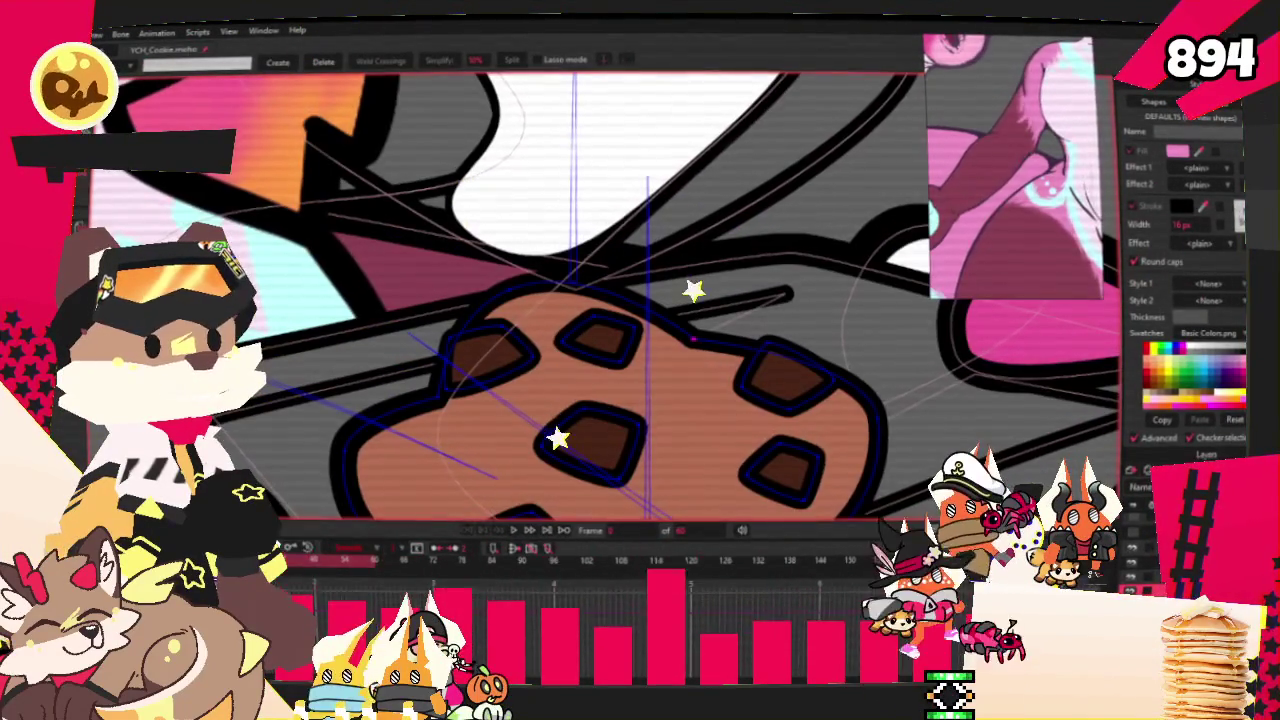
scroll(686, 418, "down", 3)
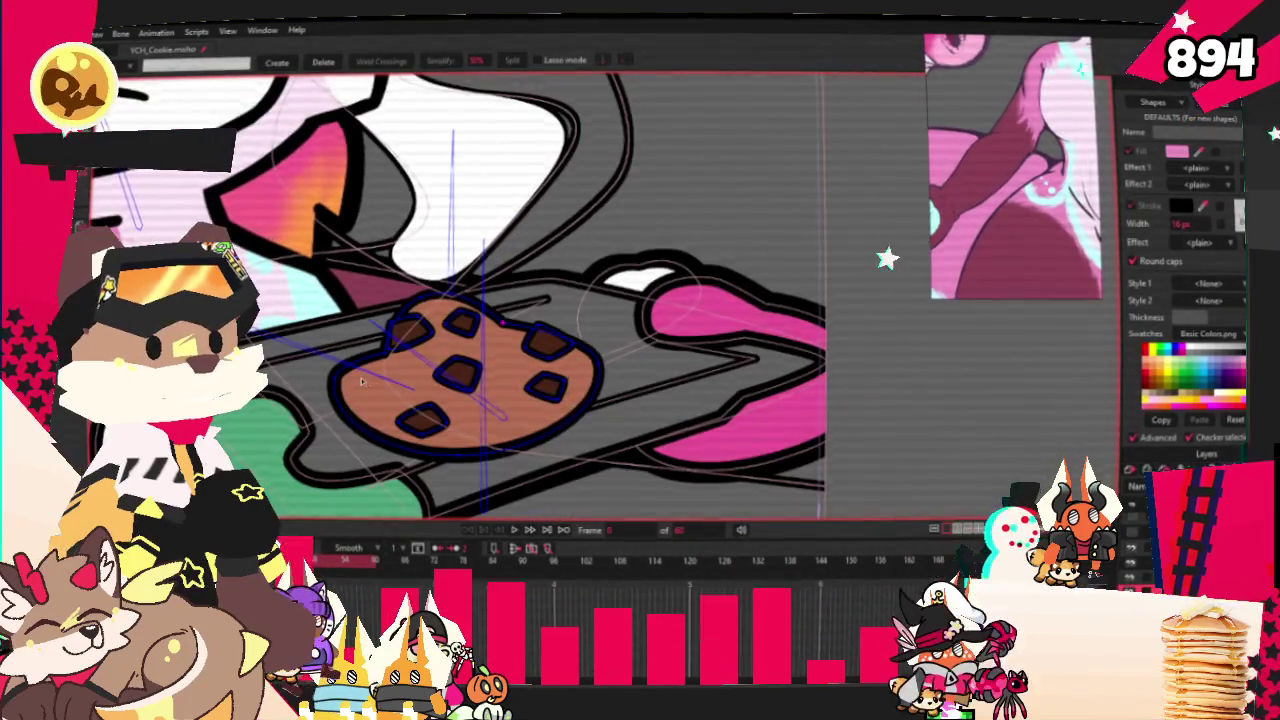
scroll(520, 287, "up", 4)
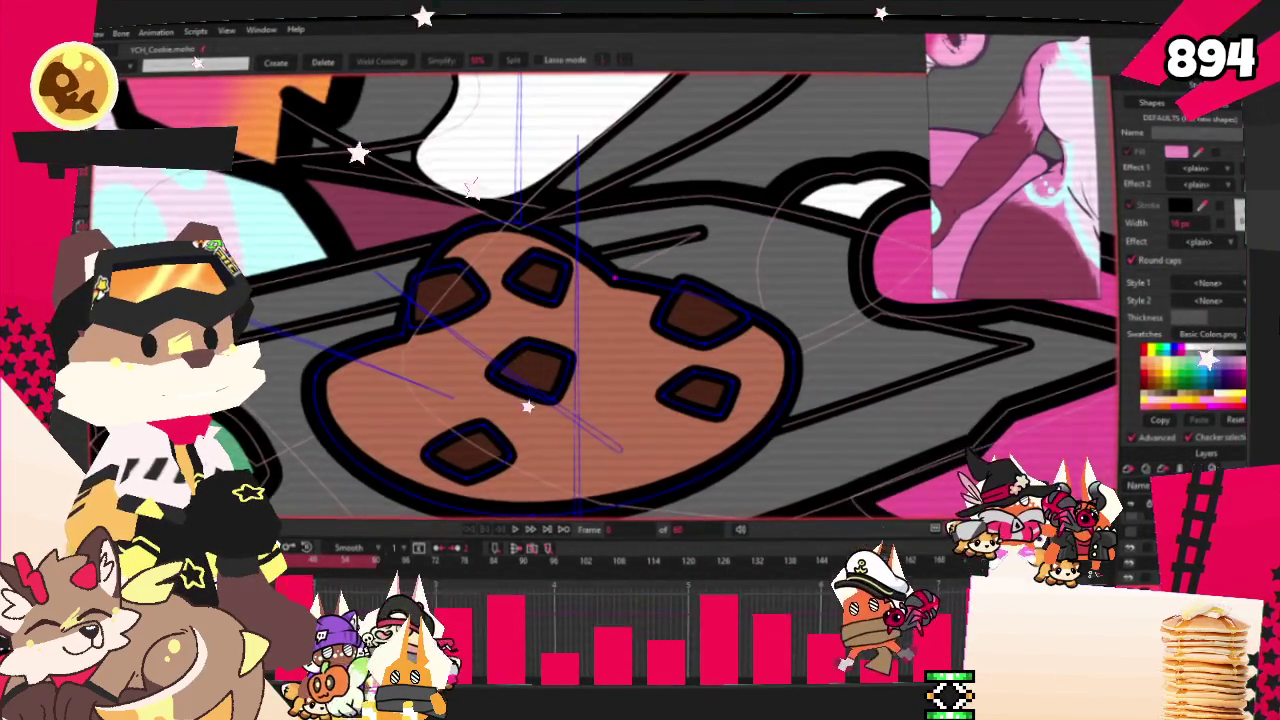
left_click_drag(520, 287, 260, 87)
left_click_drag(442, 182, 557, 277)
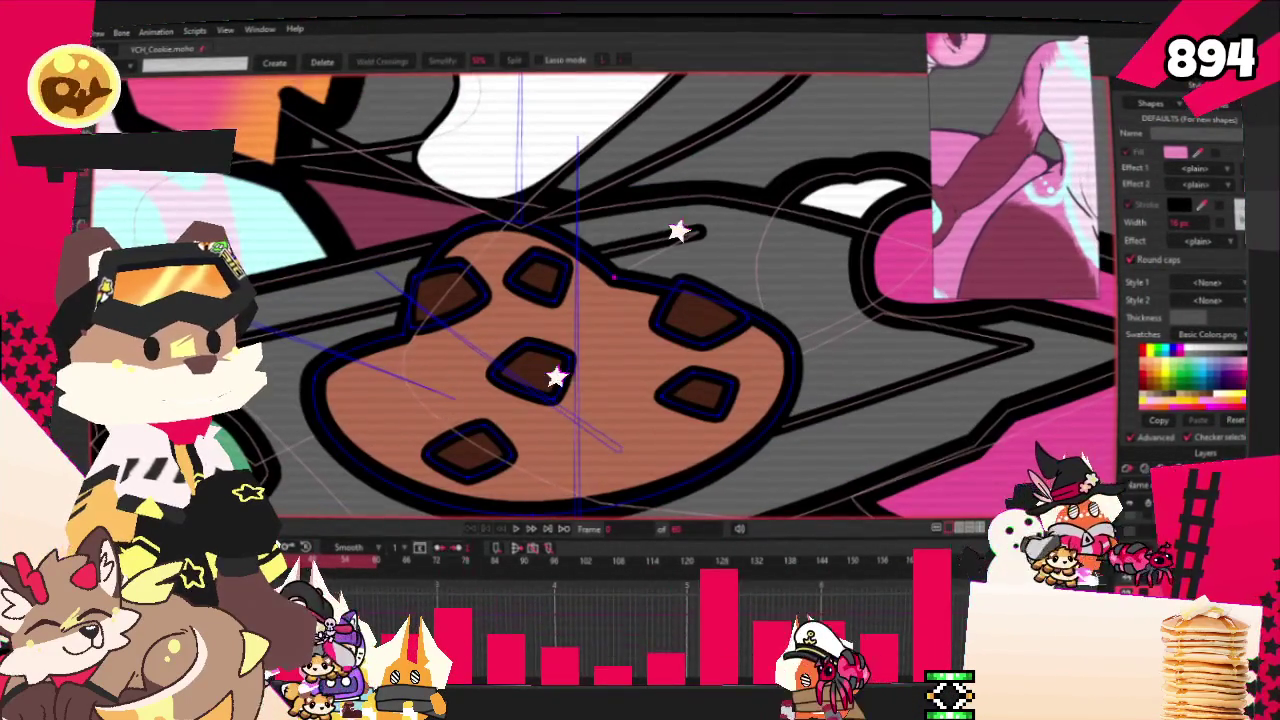
scroll(705, 313, "up", 2)
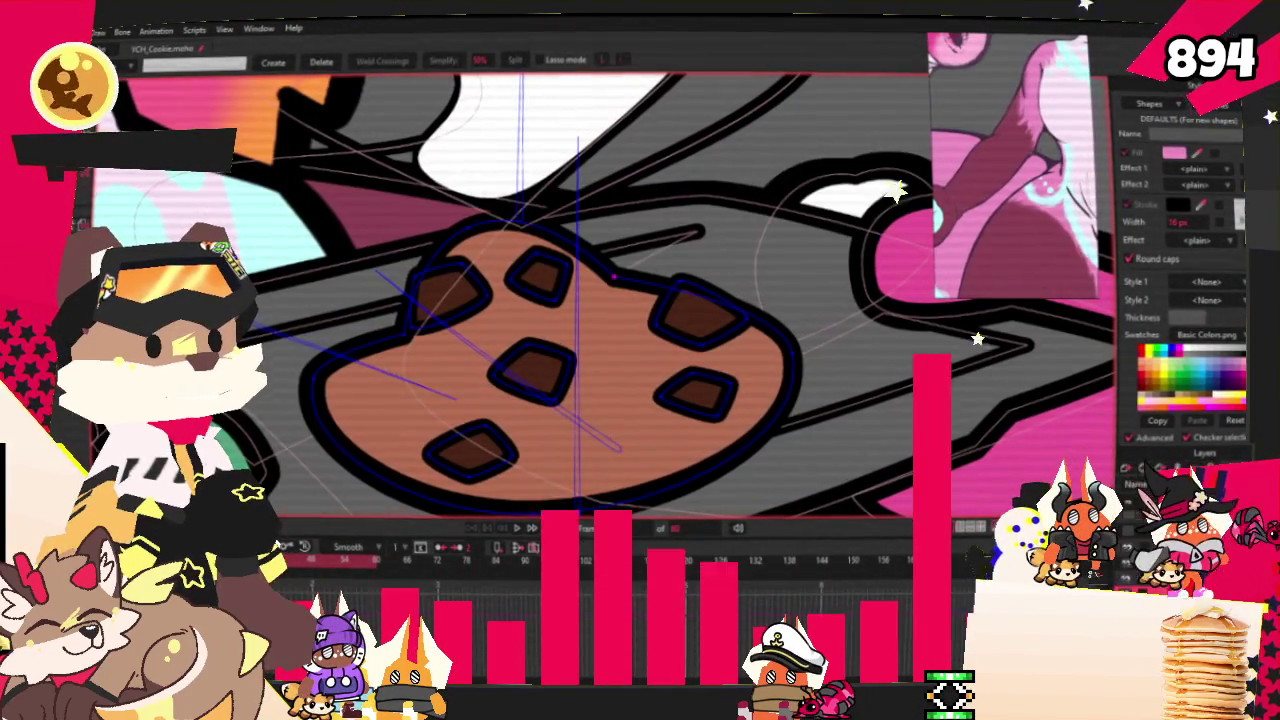
scroll(345, 390, "down", 3)
scroll(345, 390, "up", 2)
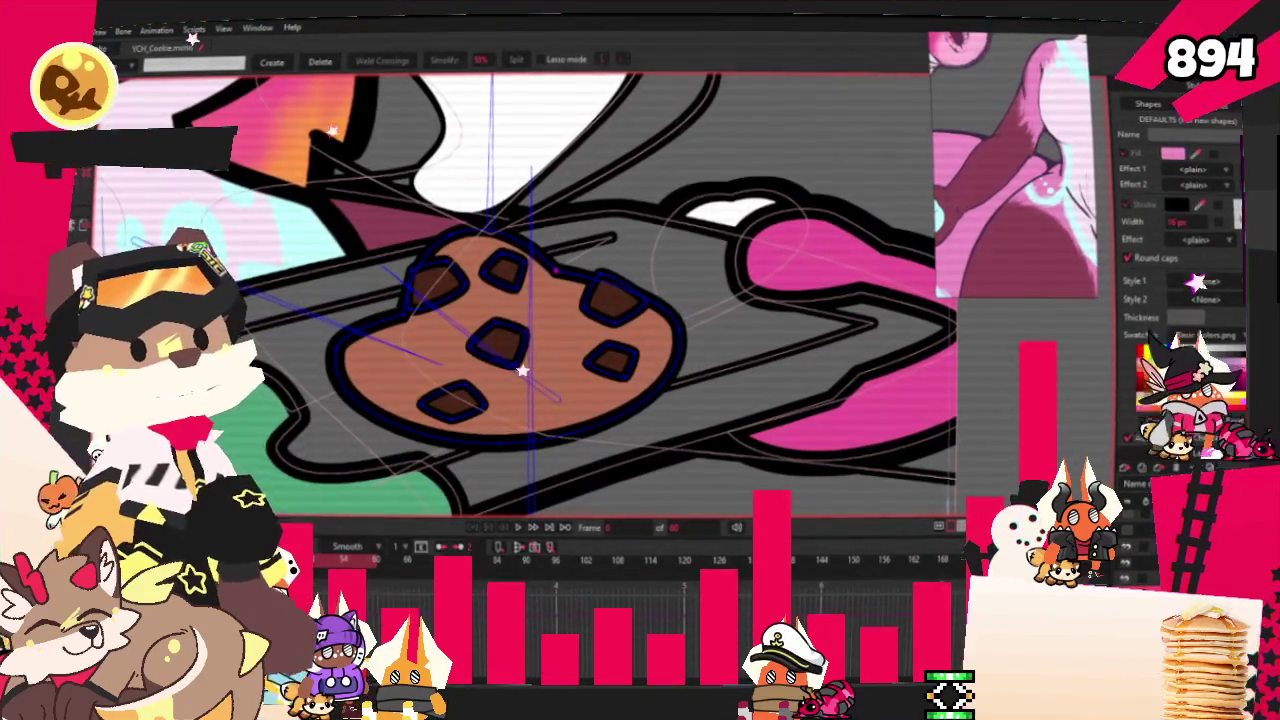
Raise the cookie body points above the chips, then deselect them
key("t")
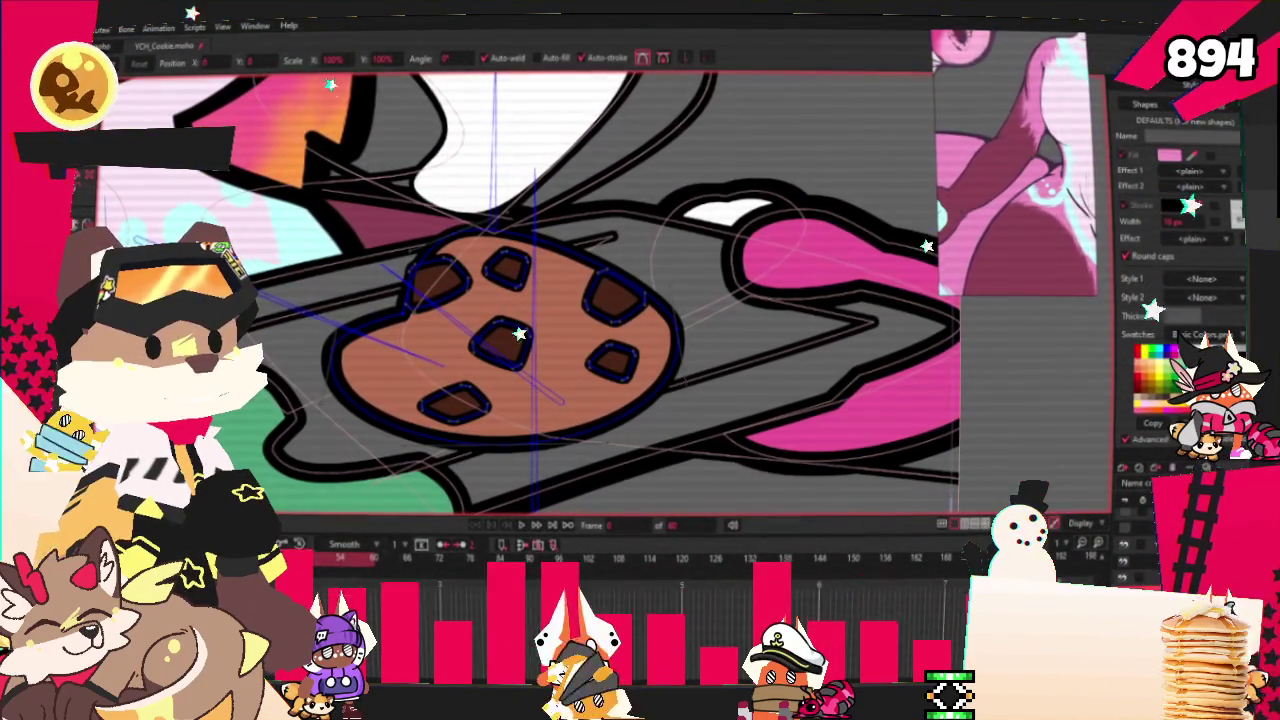
left_click_drag(410, 385, 400, 325)
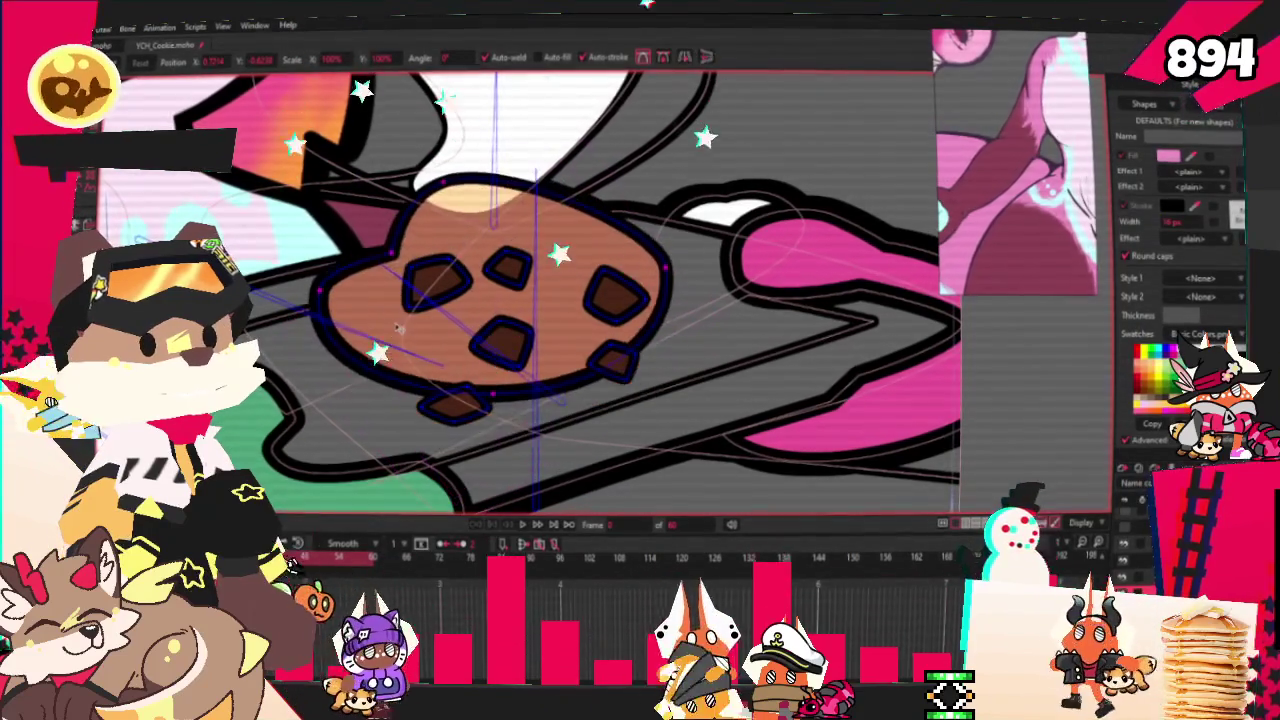
key("c")
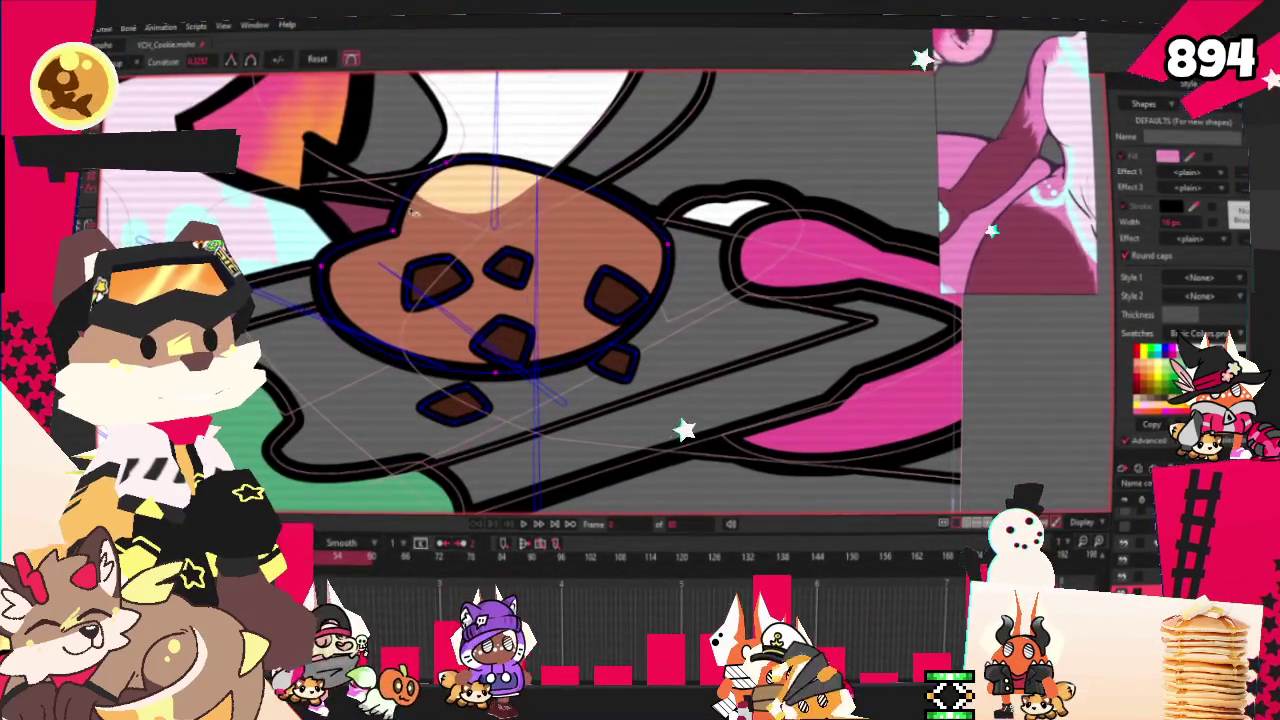
key("t")
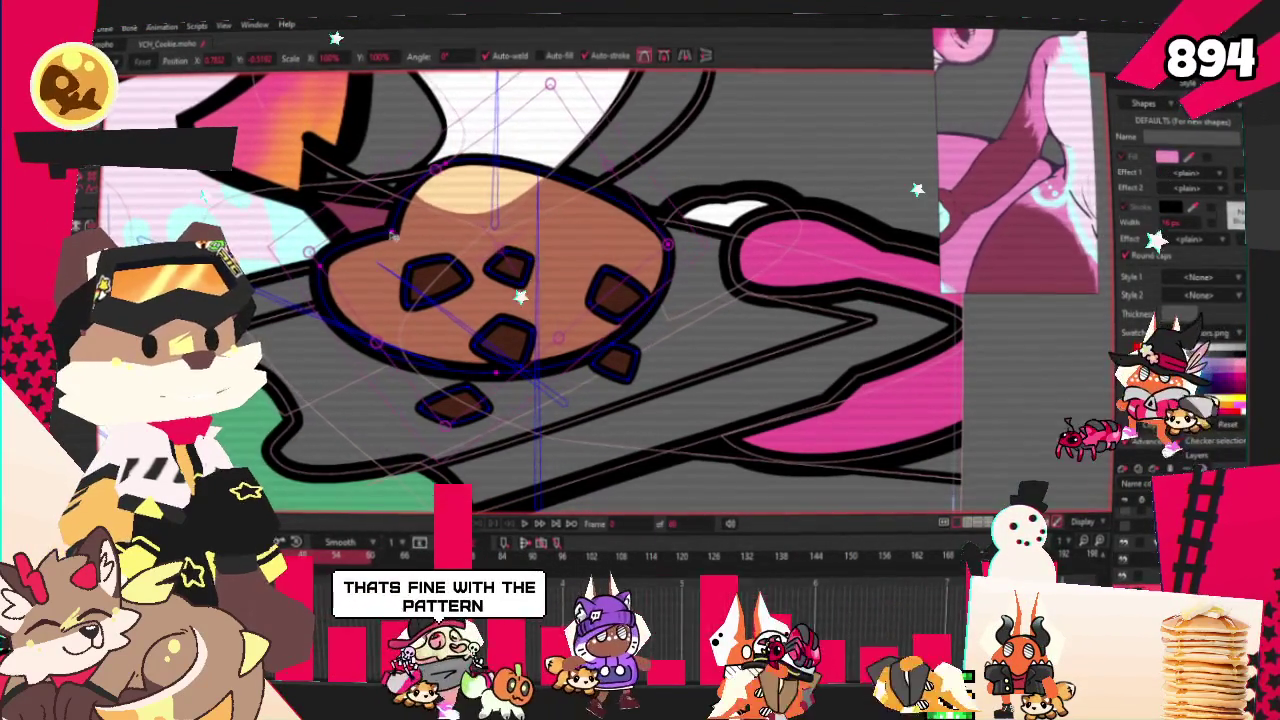
left_click(393, 234)
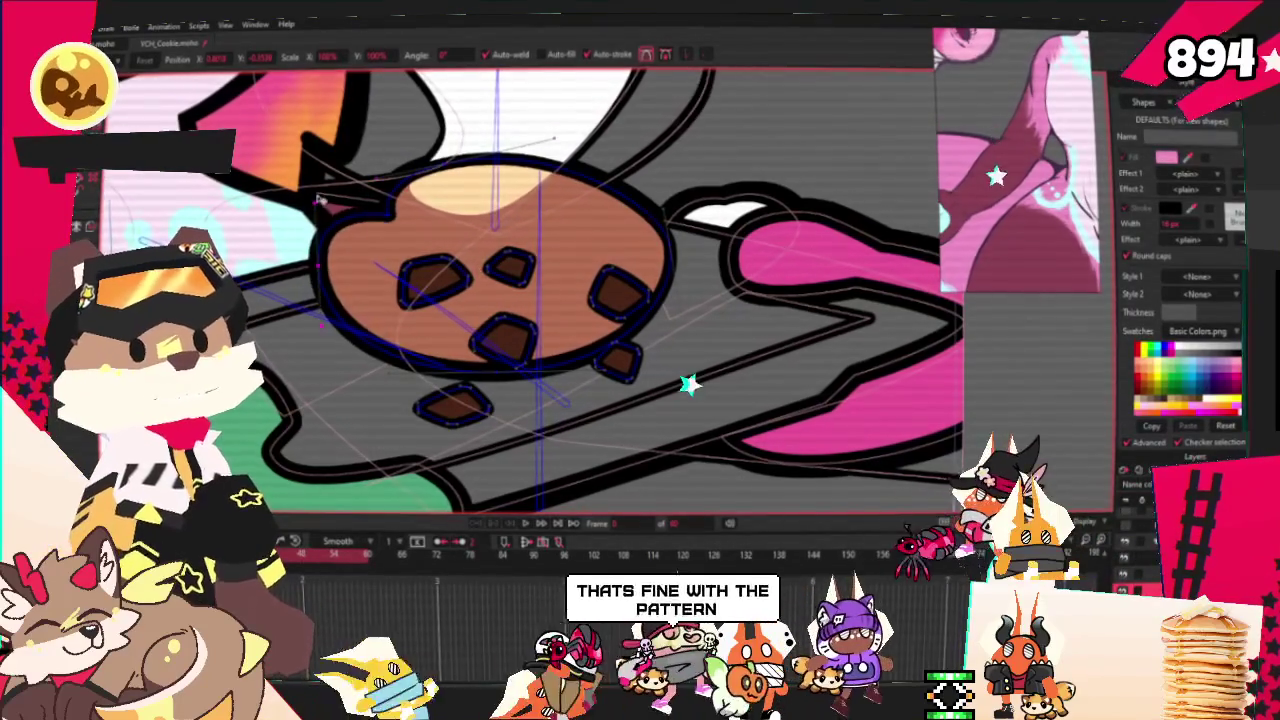
key("a")
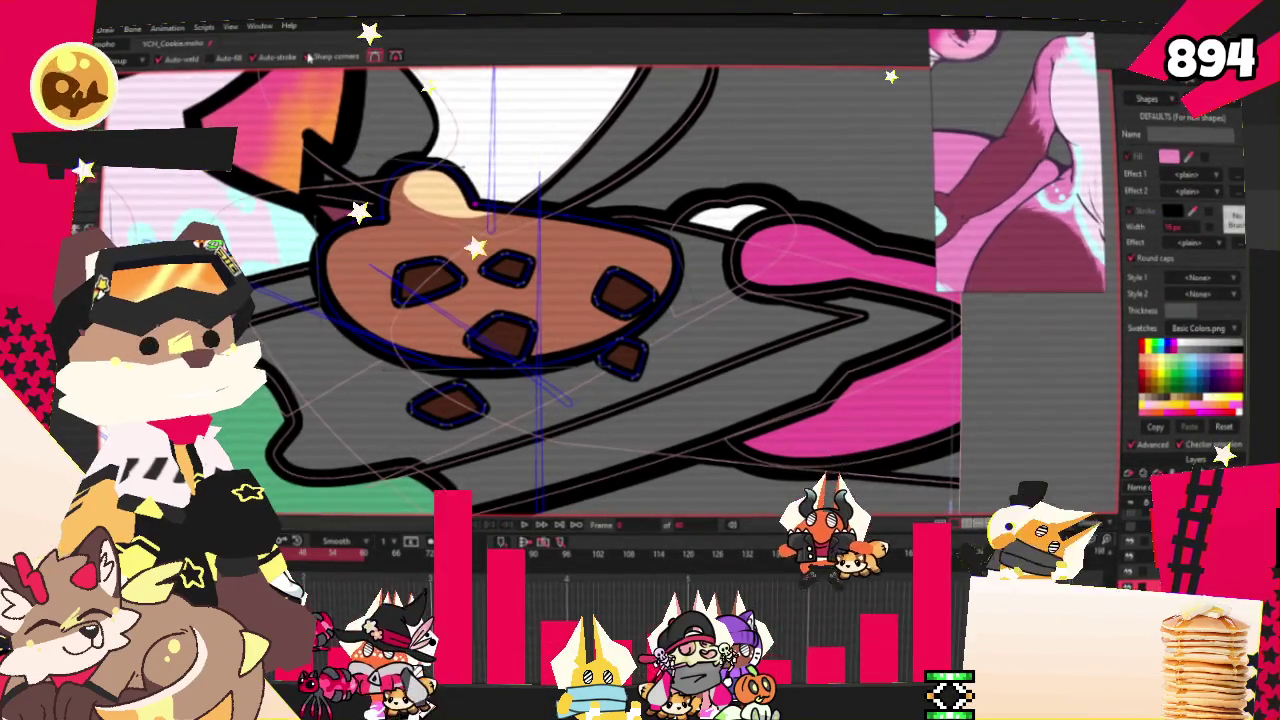
Drag the cookie outline points to flatten its bottom and shrink the right bulge
scroll(518, 215, "up", 2)
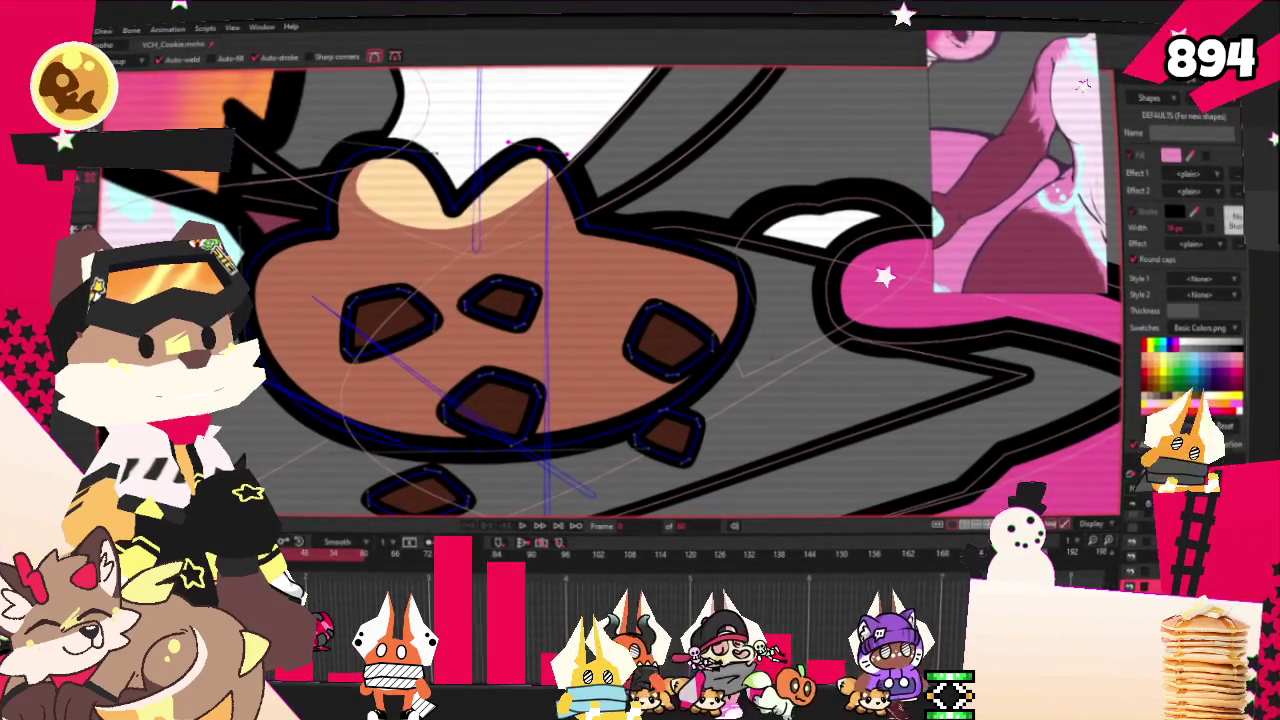
key("t")
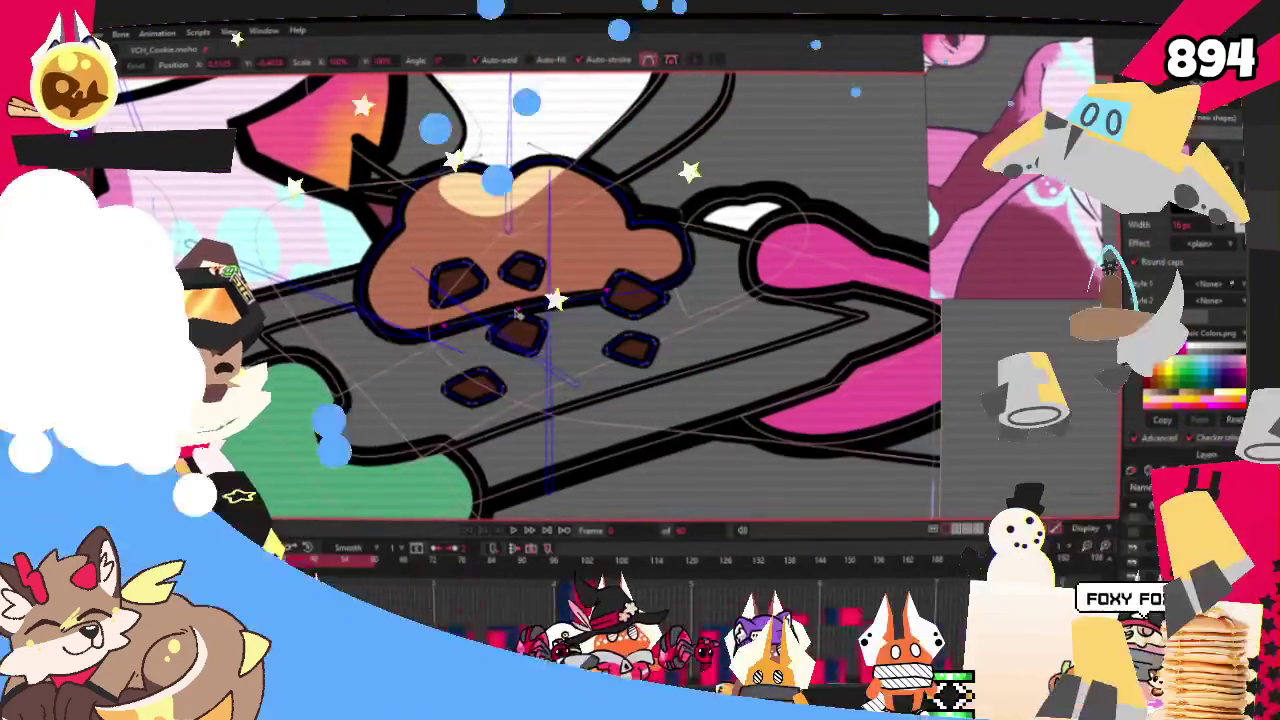
left_click_drag(506, 362, 674, 306)
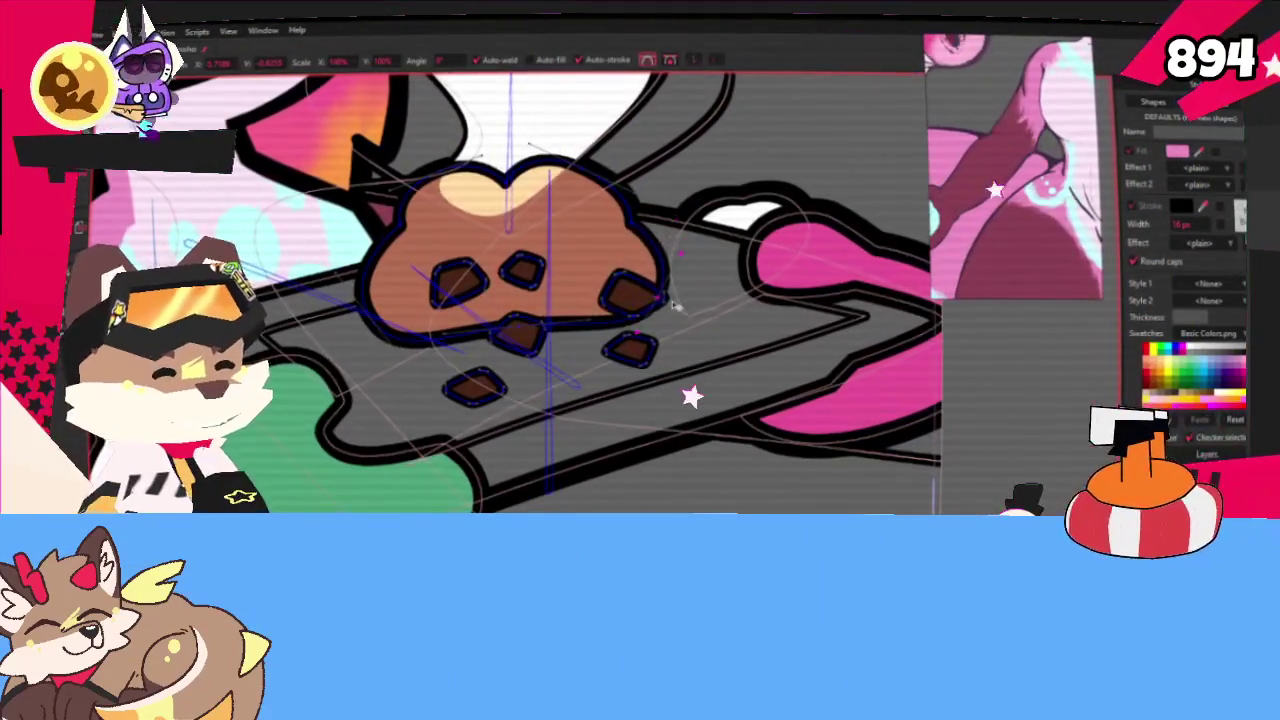
scroll(567, 225, "up", 2)
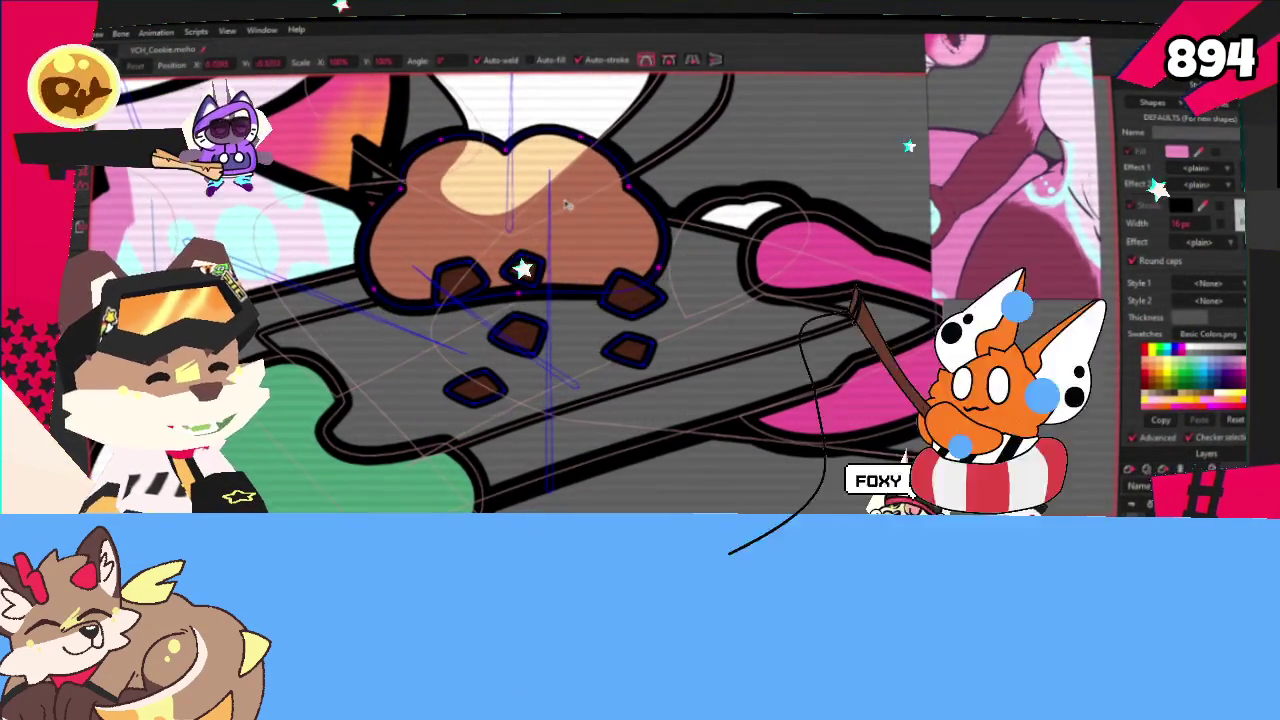
left_click(625, 290)
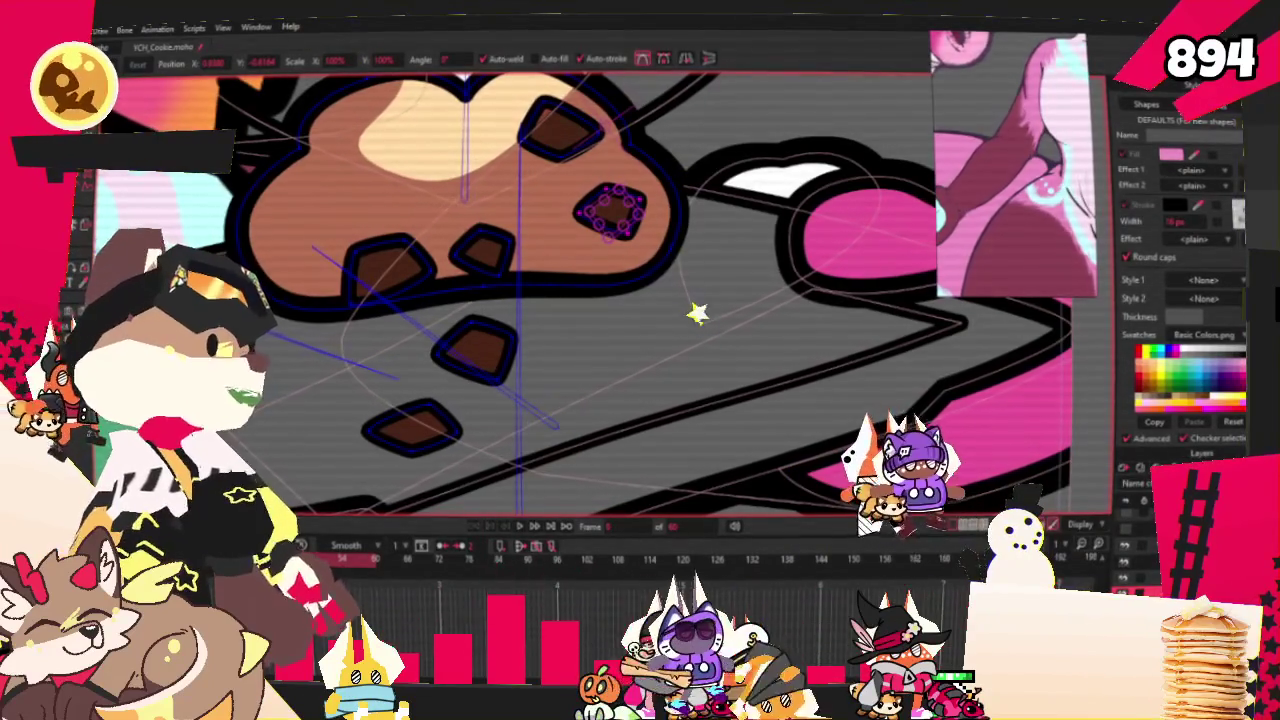
Reposition five chocolate chips across the cookie's tan body
scroll(600, 290, "up", 2)
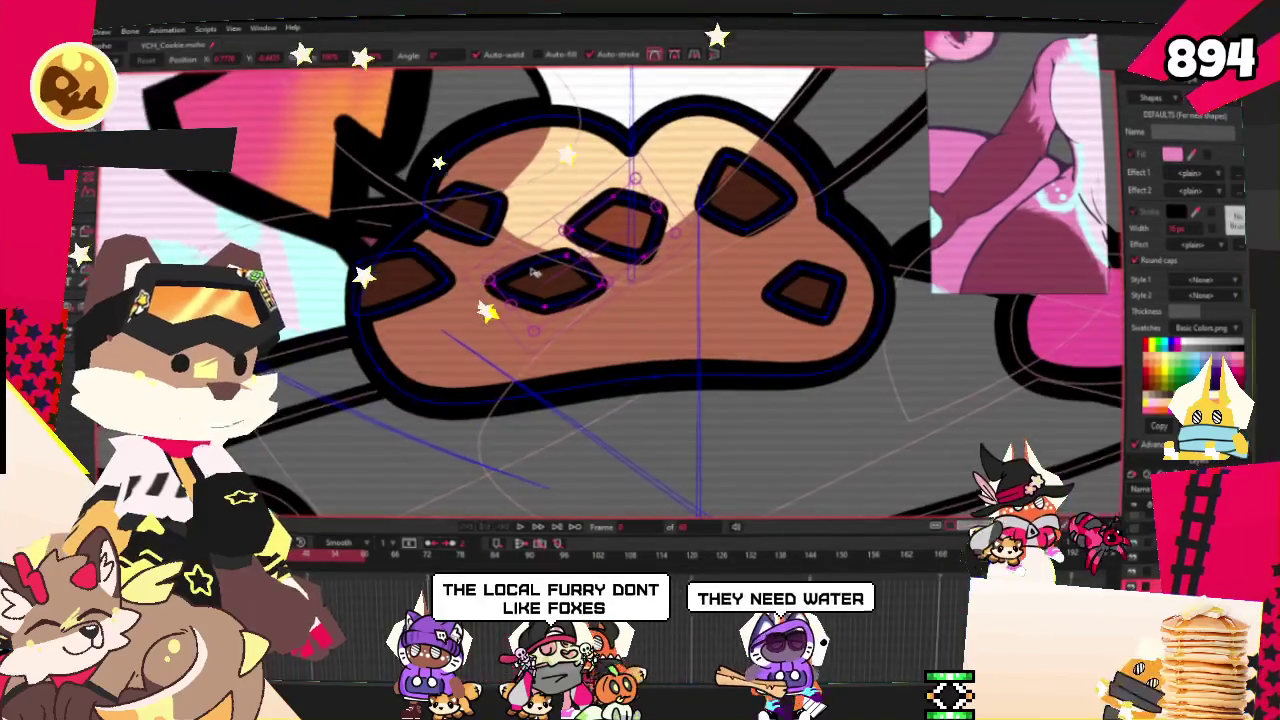
scroll(600, 290, "down", 3)
scroll(692, 236, "up", 2)
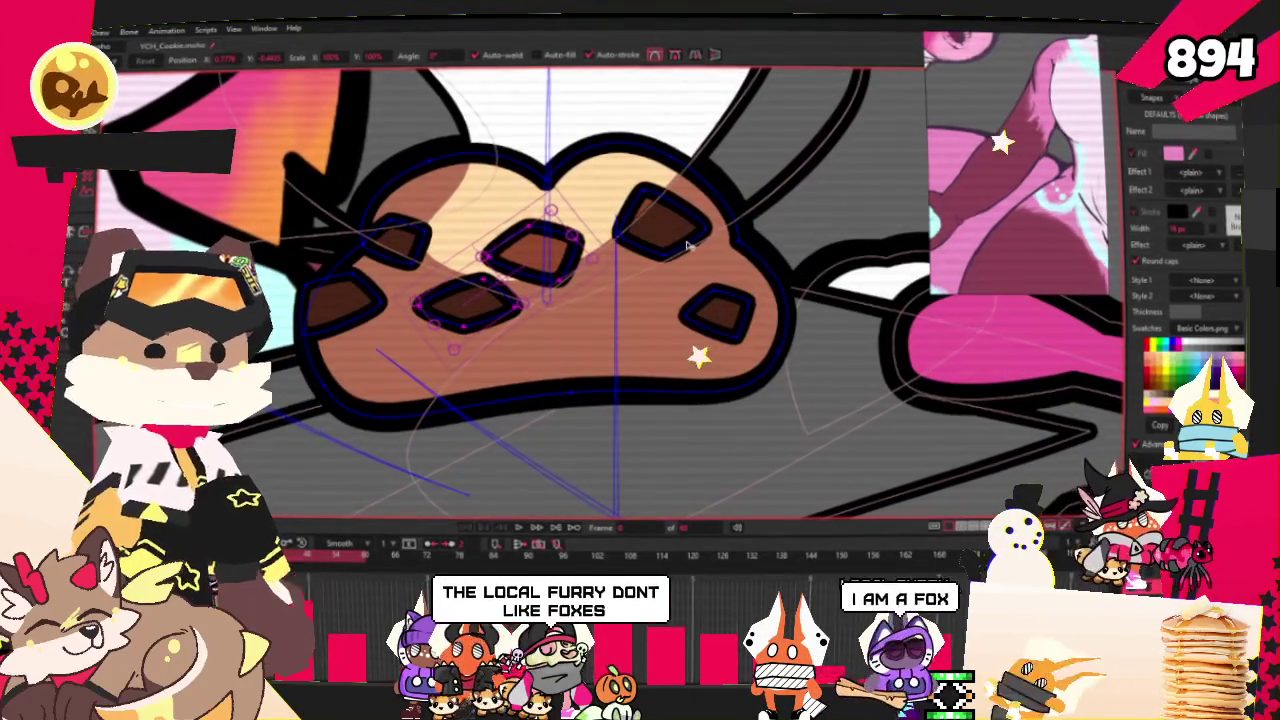
scroll(660, 262, "down", 1)
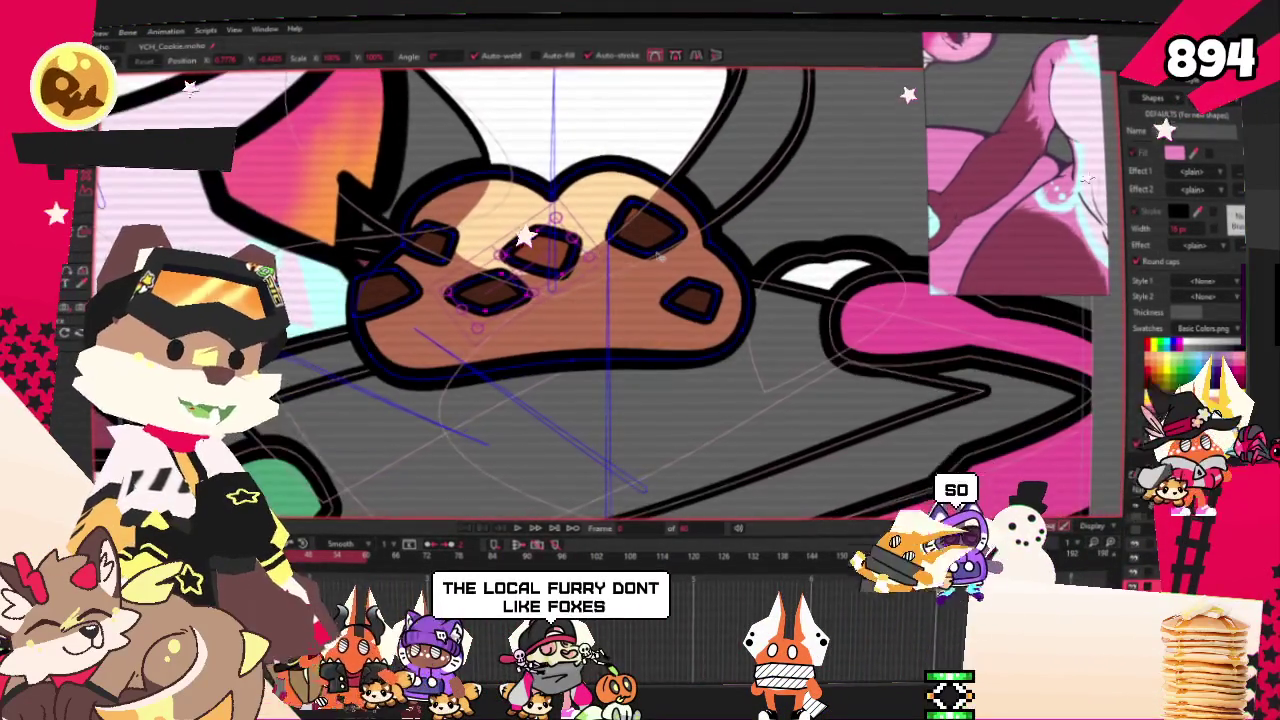
scroll(634, 275, "down", 1)
scroll(634, 276, "up", 1)
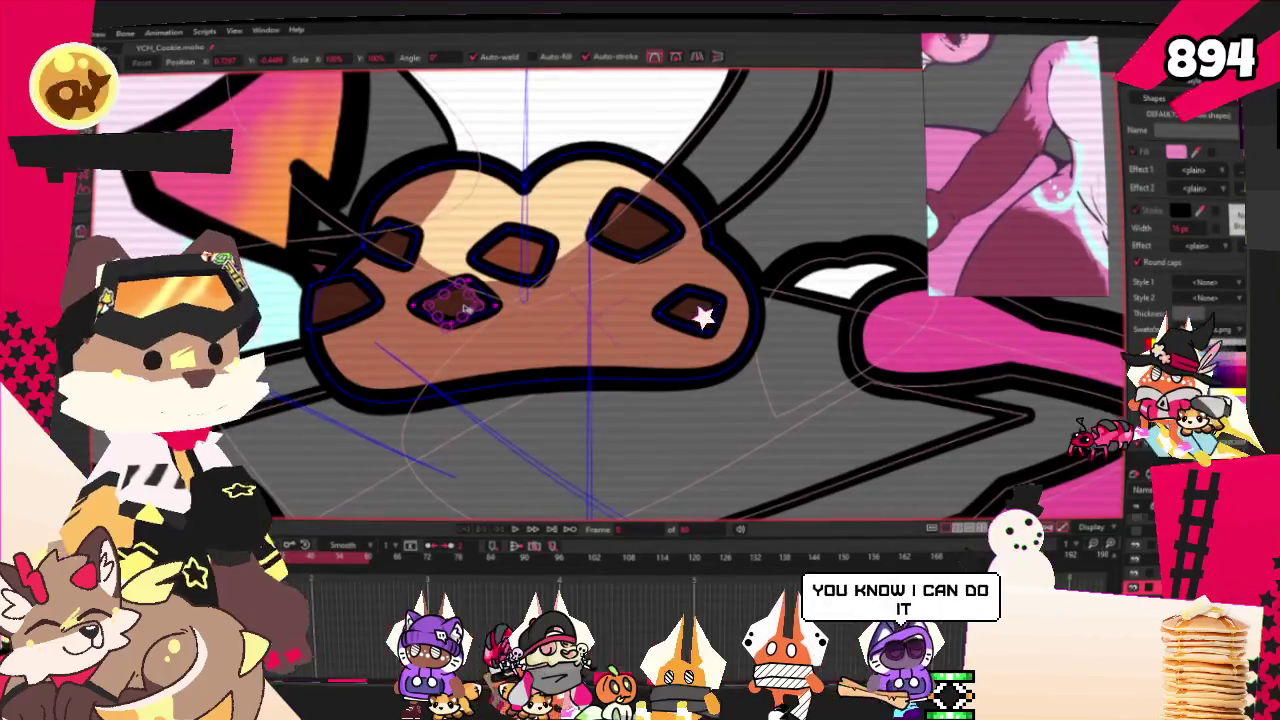
left_click_drag(466, 312, 591, 315)
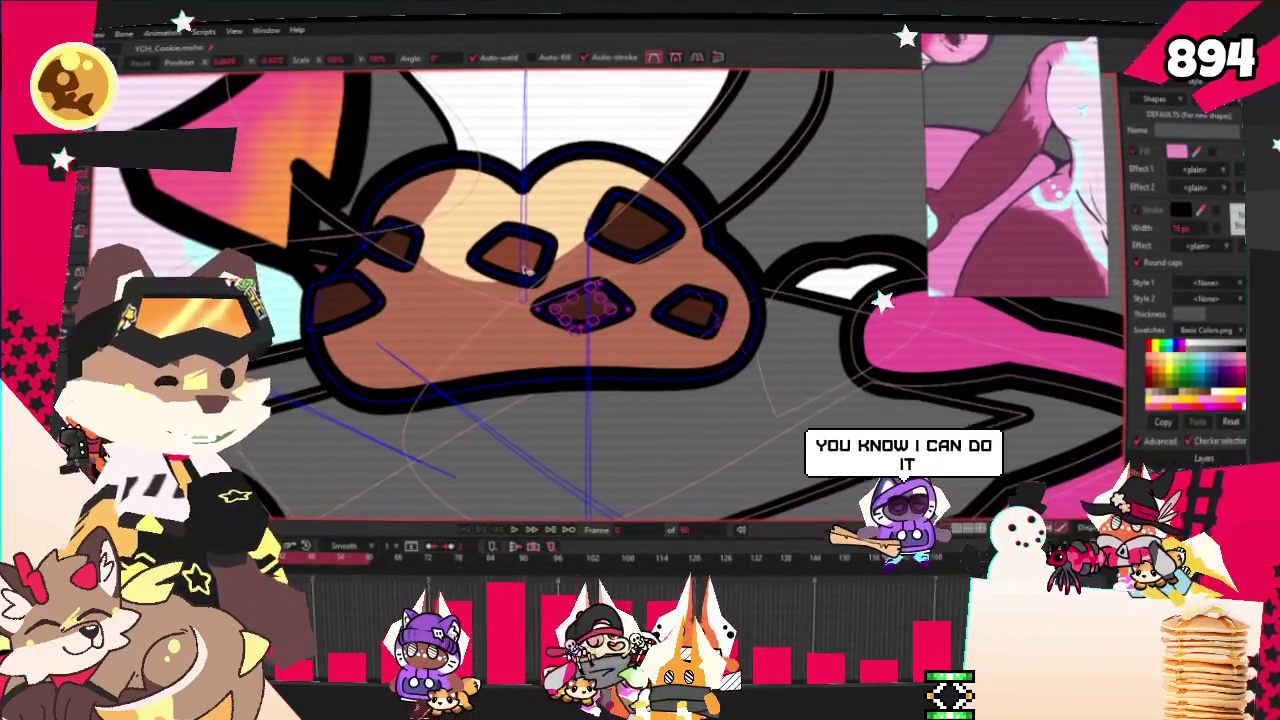
left_click_drag(527, 272, 482, 292)
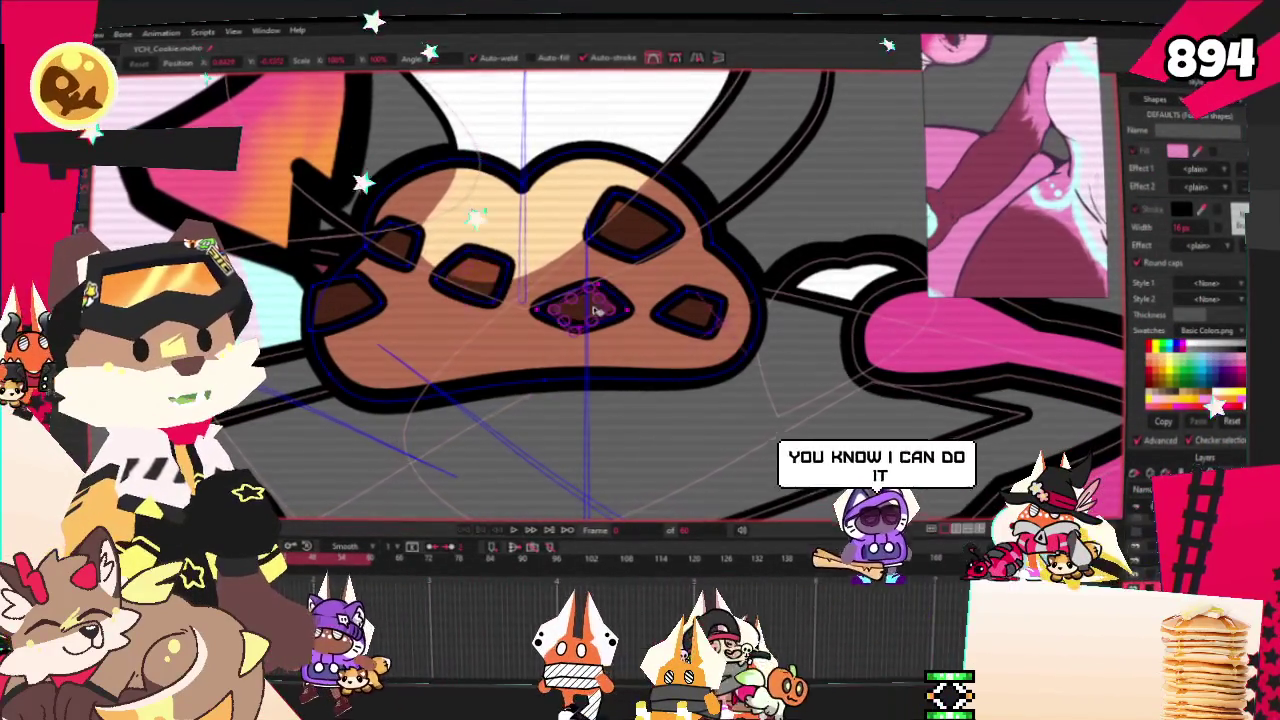
left_click_drag(633, 224, 622, 182)
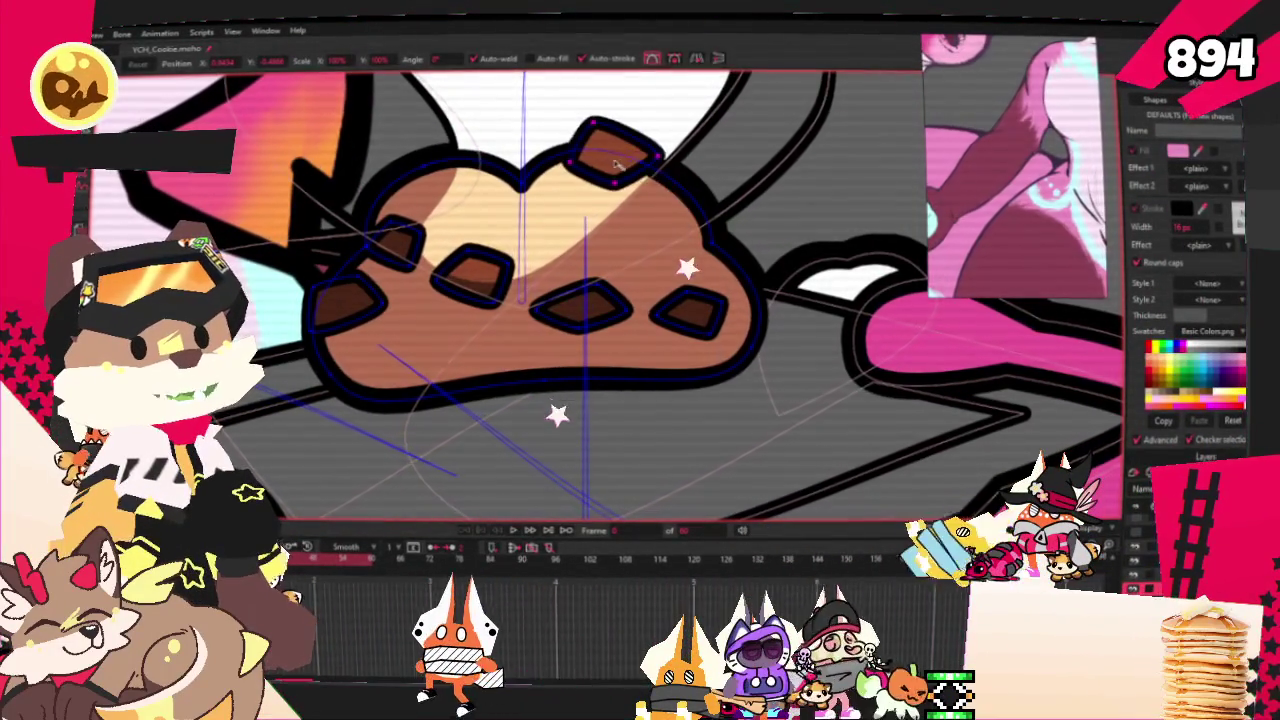
left_click_drag(617, 283, 624, 262)
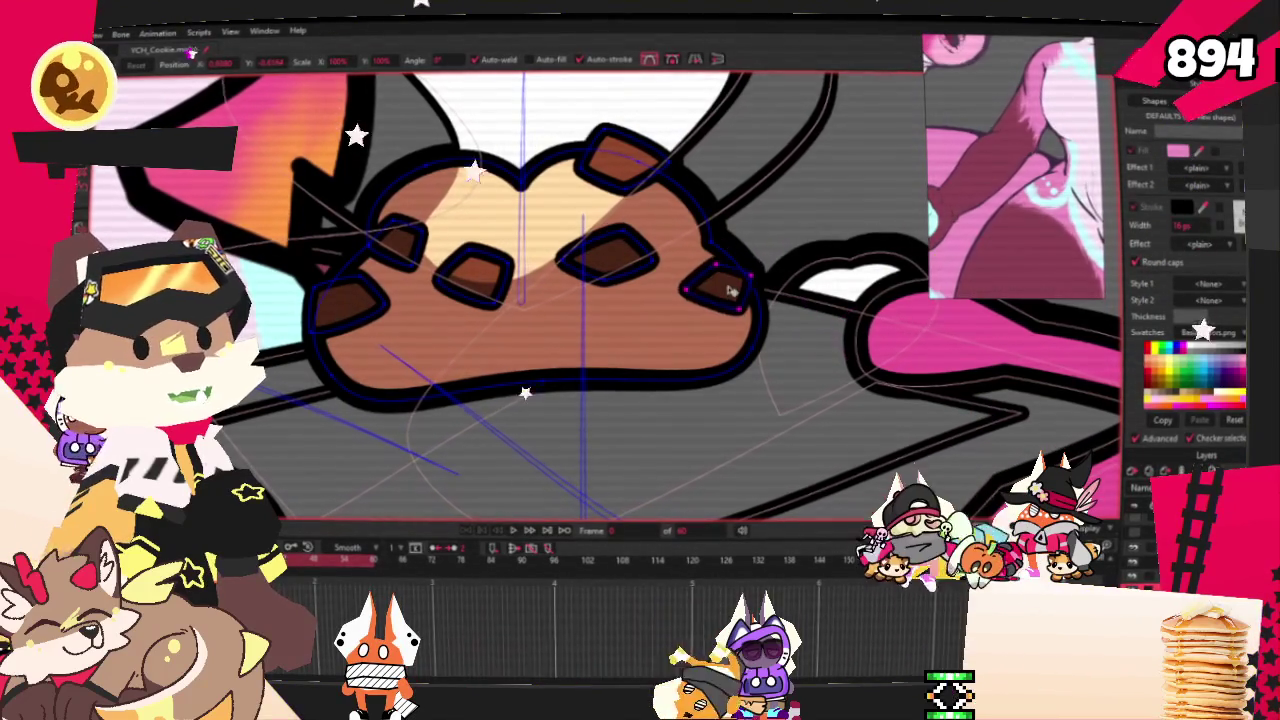
left_click_drag(410, 245, 396, 208)
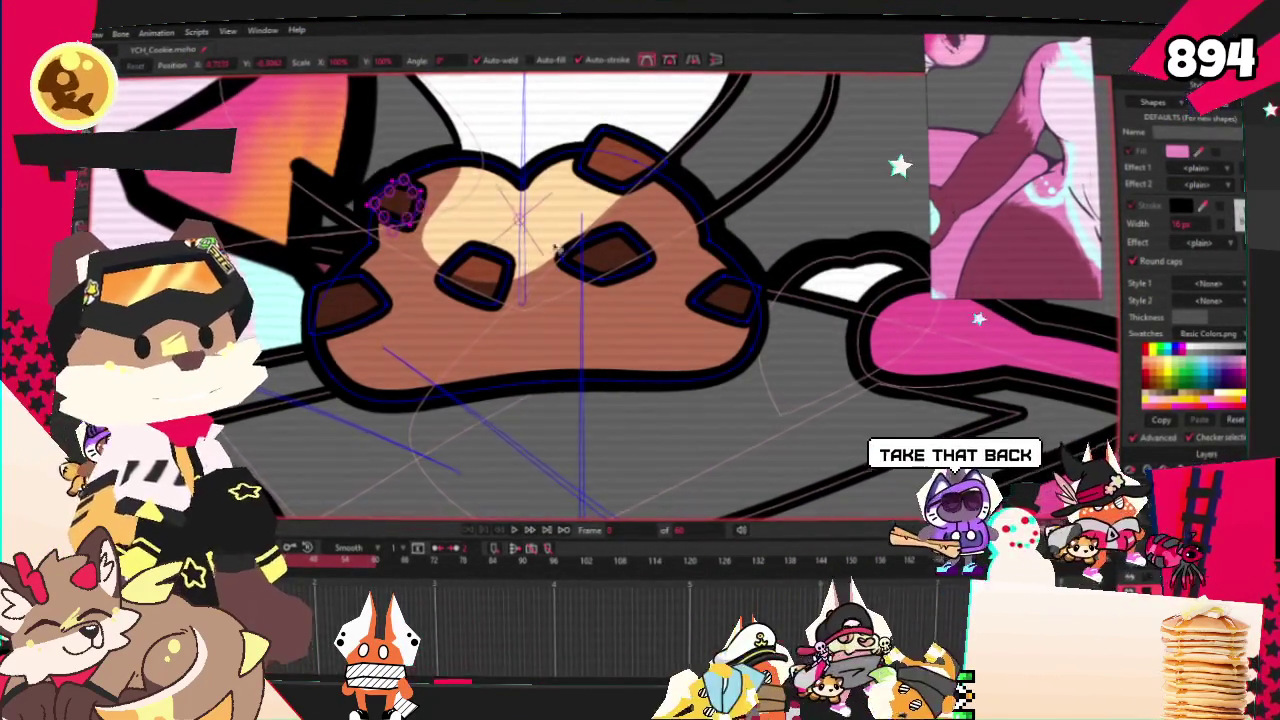
Draw a pink rectangular band below the cupcake top
scroll(539, 242, "down", 3)
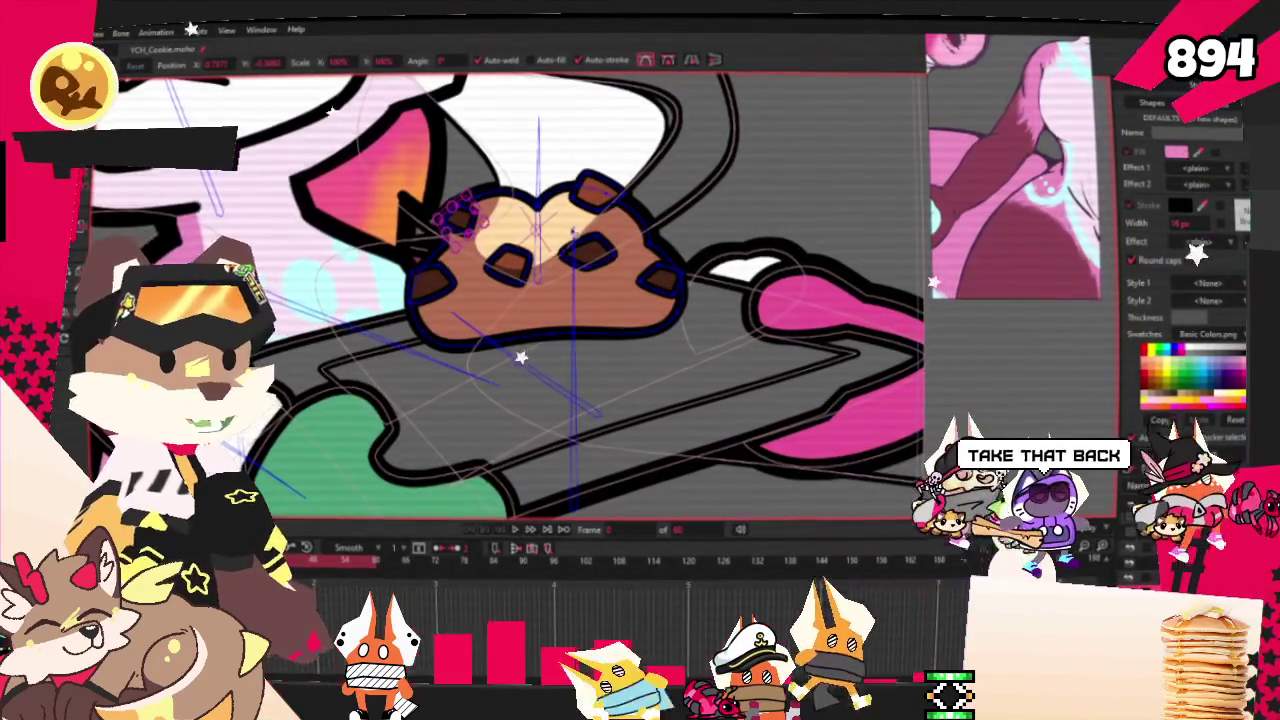
scroll(540, 260, "up", 1)
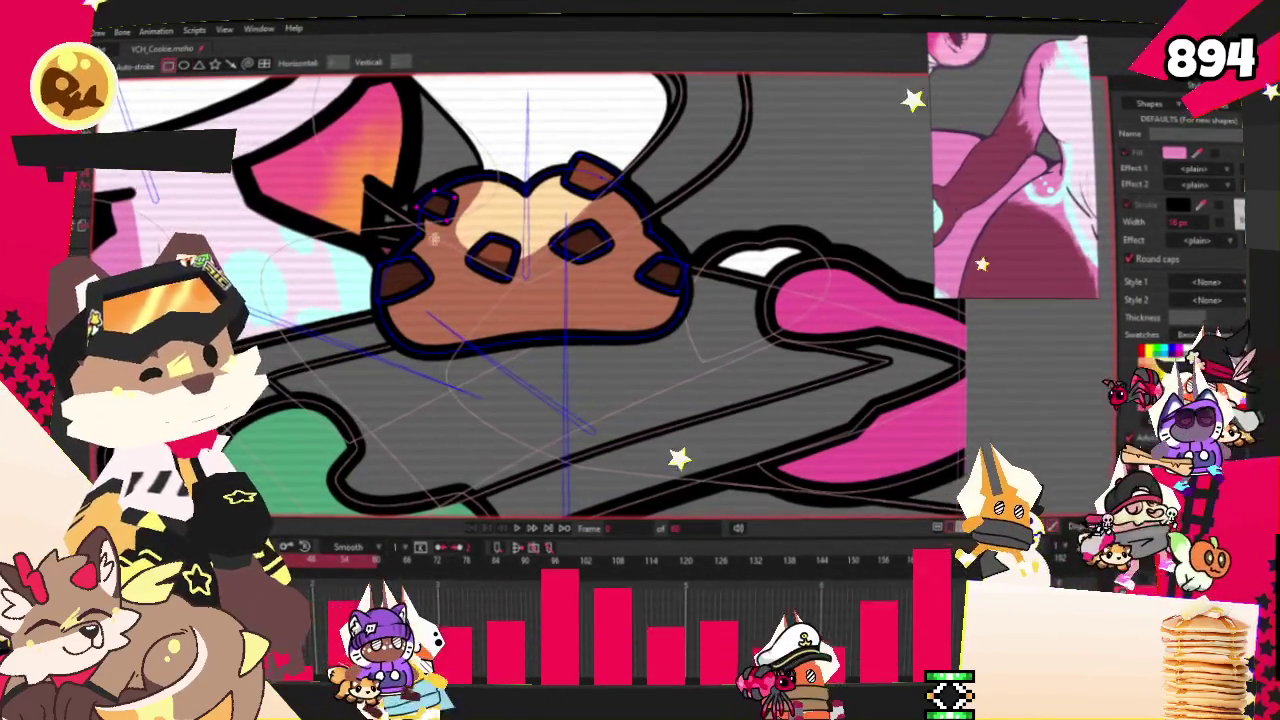
left_click_drag(461, 320, 590, 455)
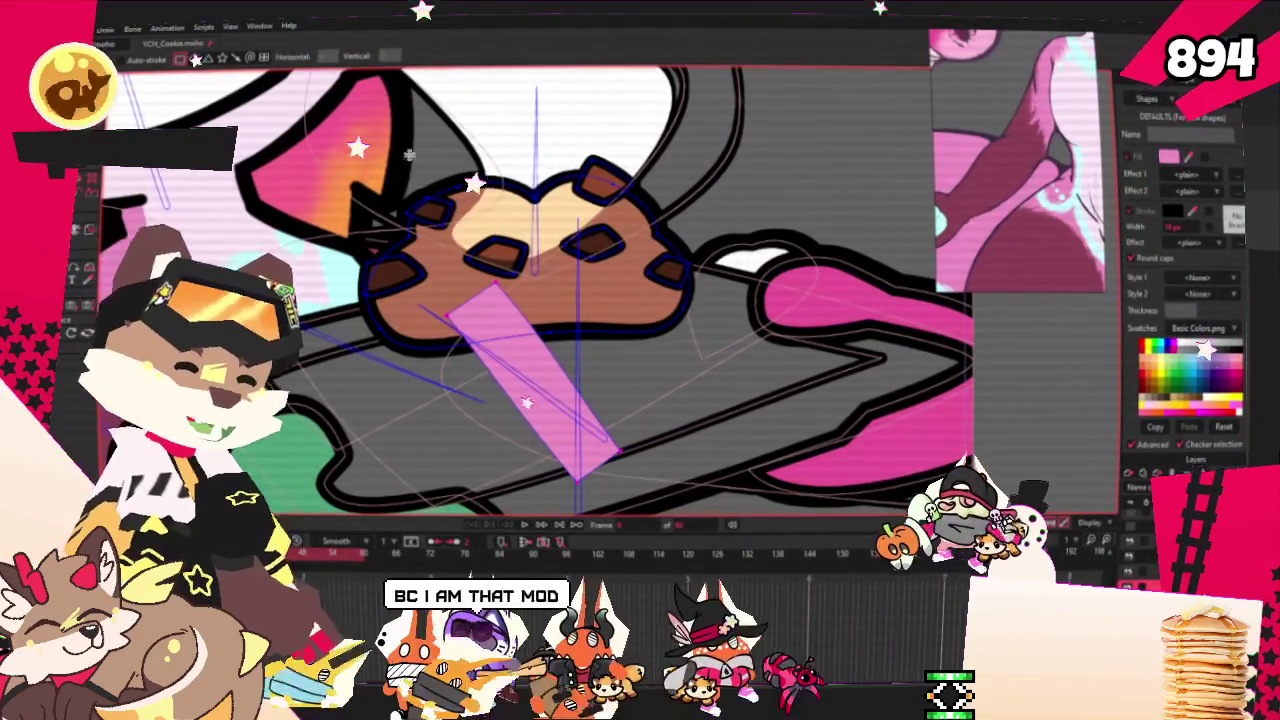
Select the pink band shape under the cookie
key("g")
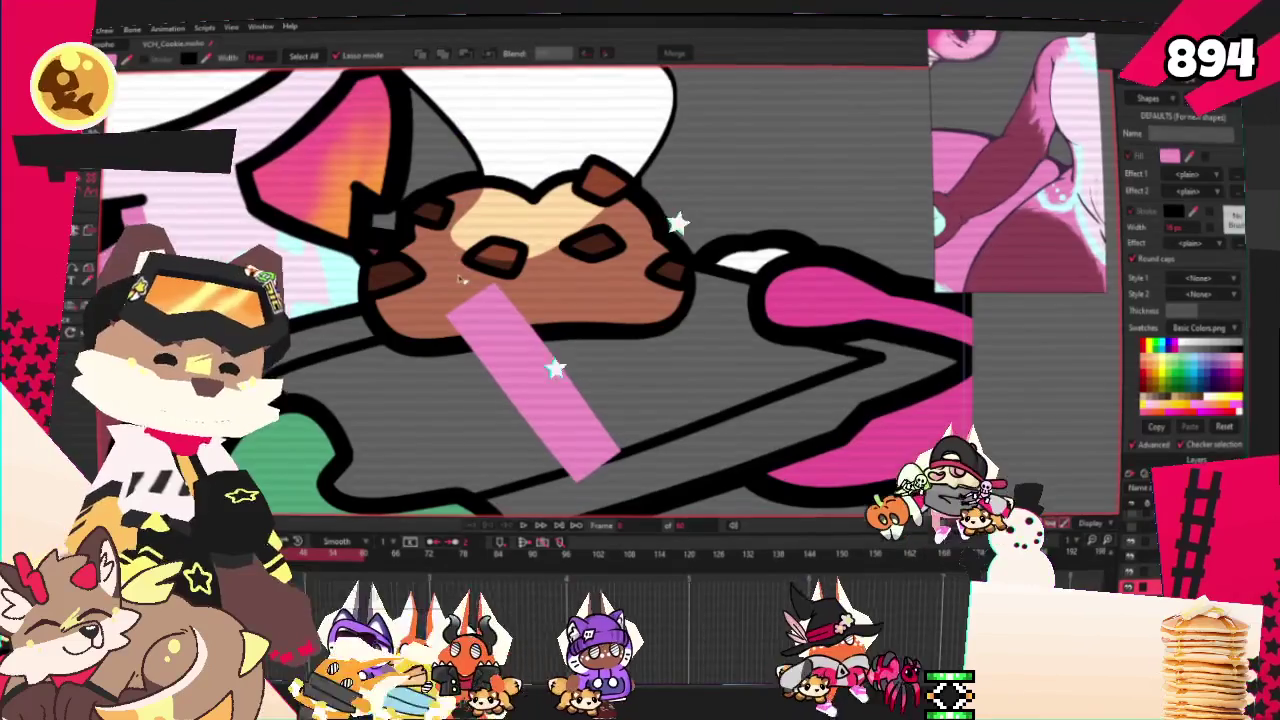
left_click(530, 380)
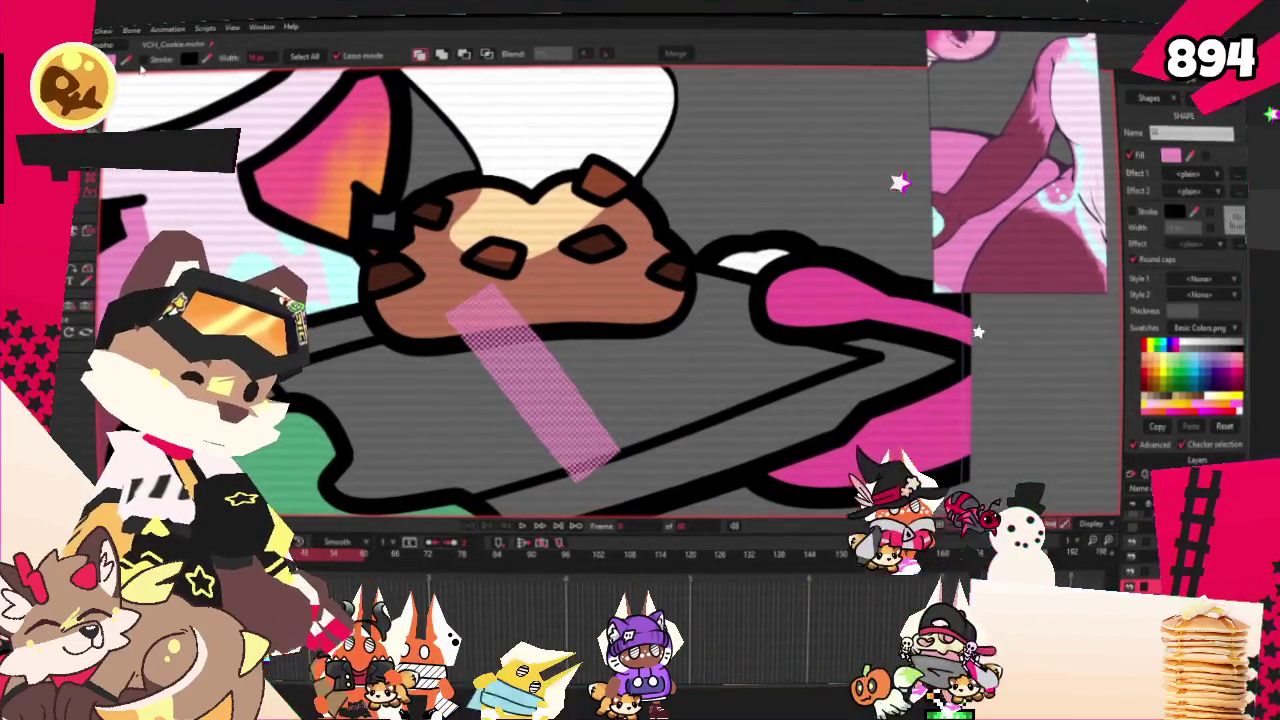
scroll(640, 236, "down", 3)
scroll(640, 236, "up", 3)
scroll(413, 224, "up", 2)
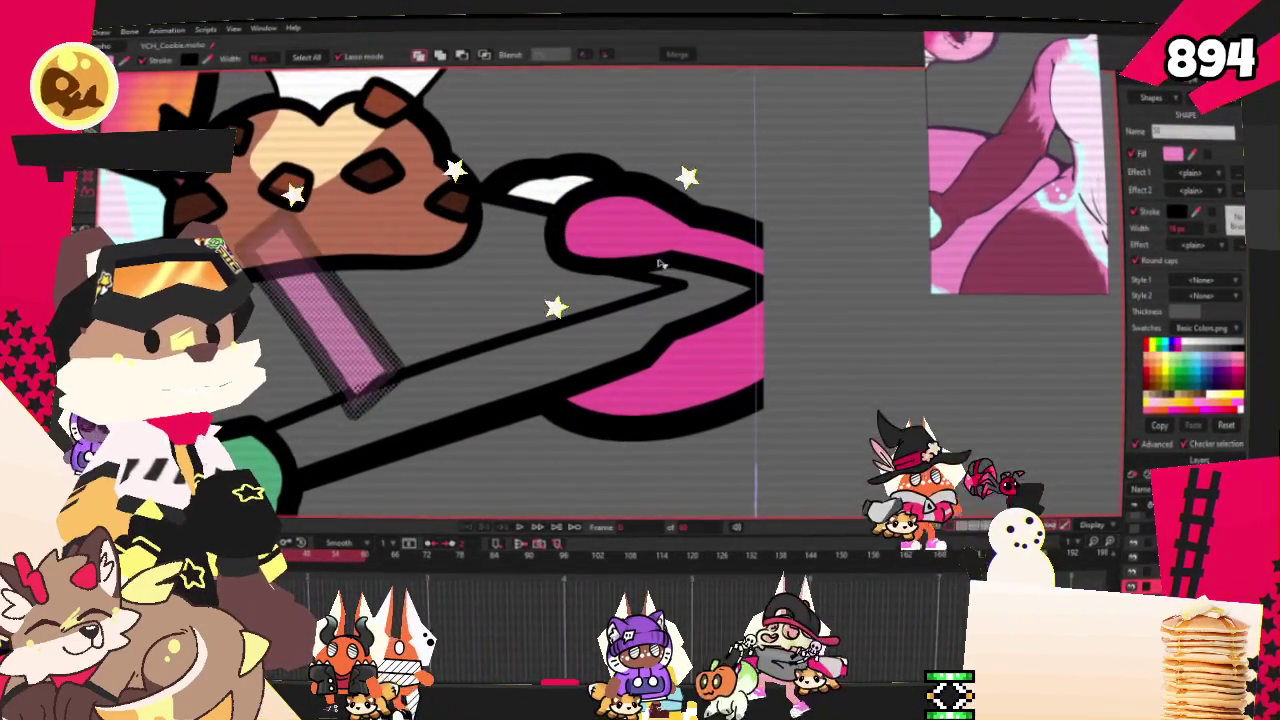
scroll(745, 230, "down", 2)
scroll(745, 230, "up", 1)
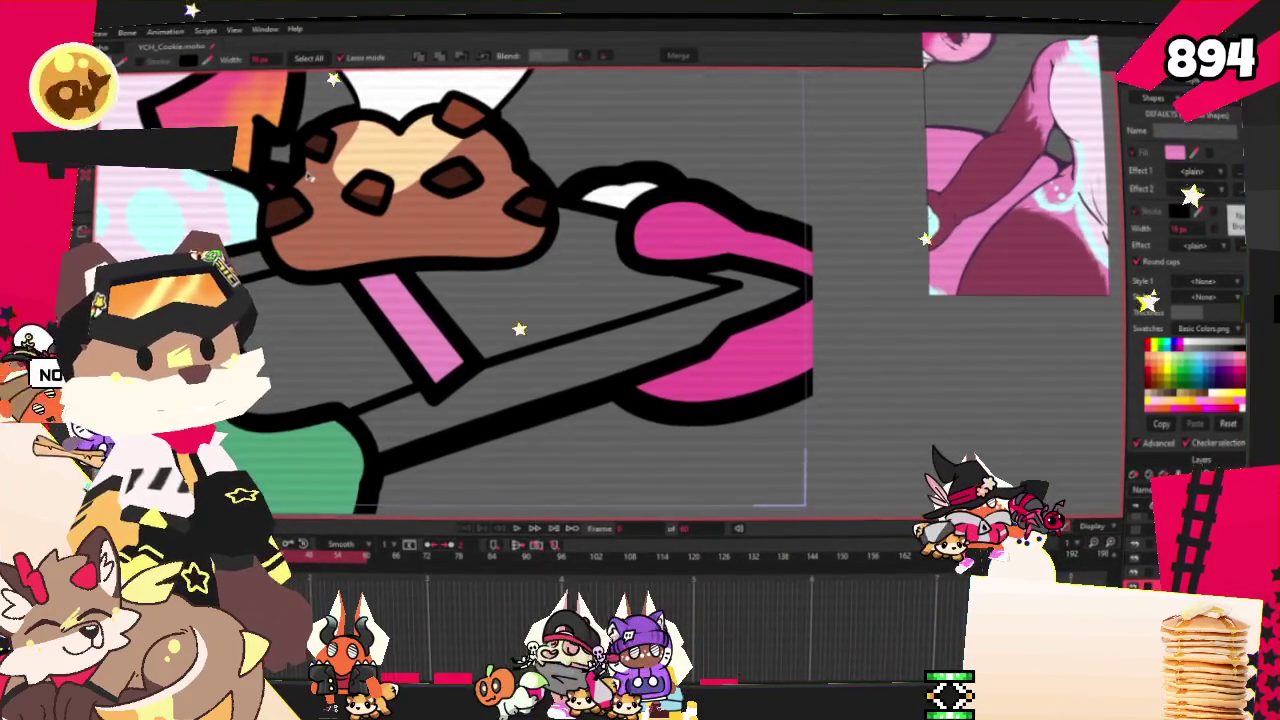
Drag the band's corner points into a tapered cup shape, undoing one corner move
key("t")
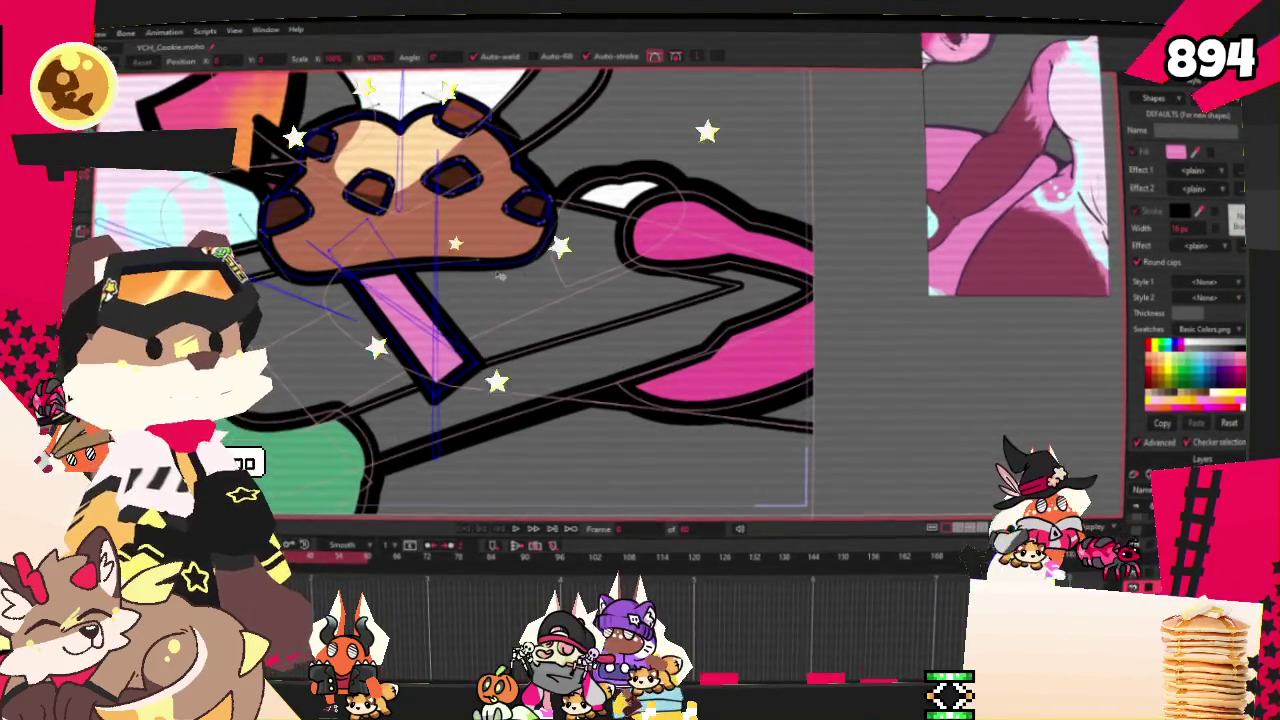
scroll(481, 279, "down", 1)
scroll(513, 407, "up", 2)
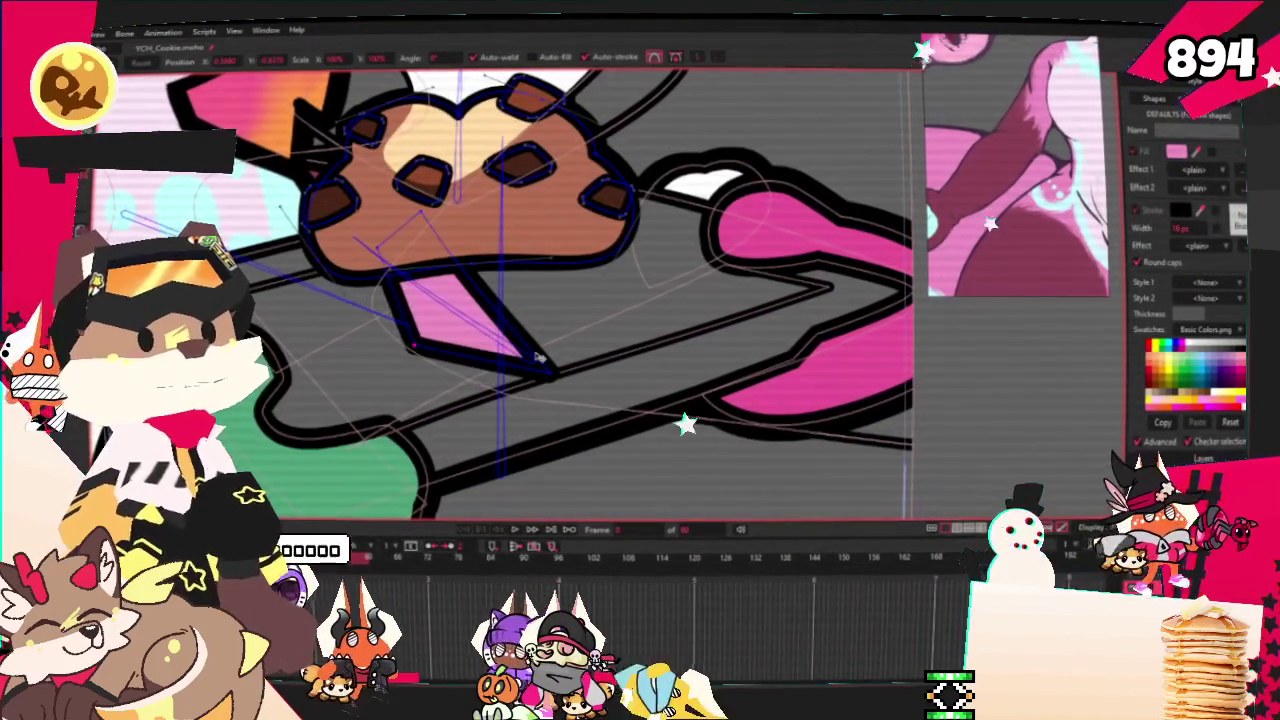
left_click_drag(537, 353, 552, 345)
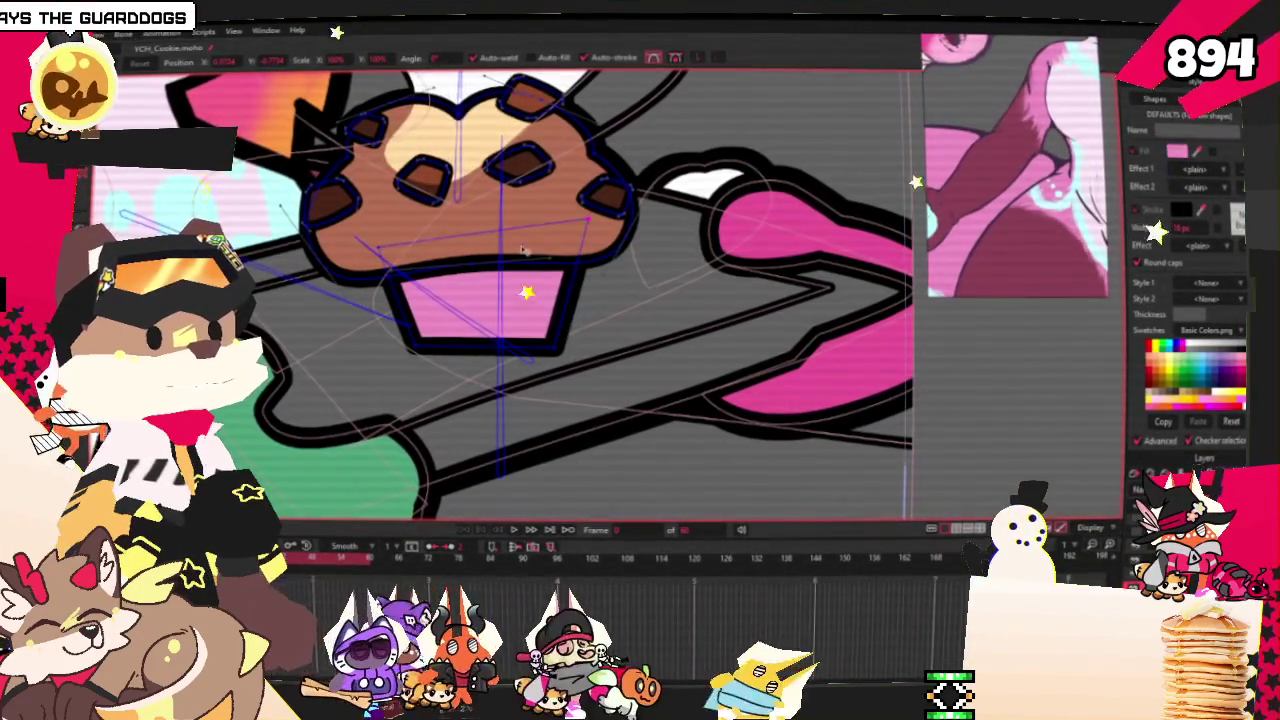
left_click_drag(410, 350, 366, 347)
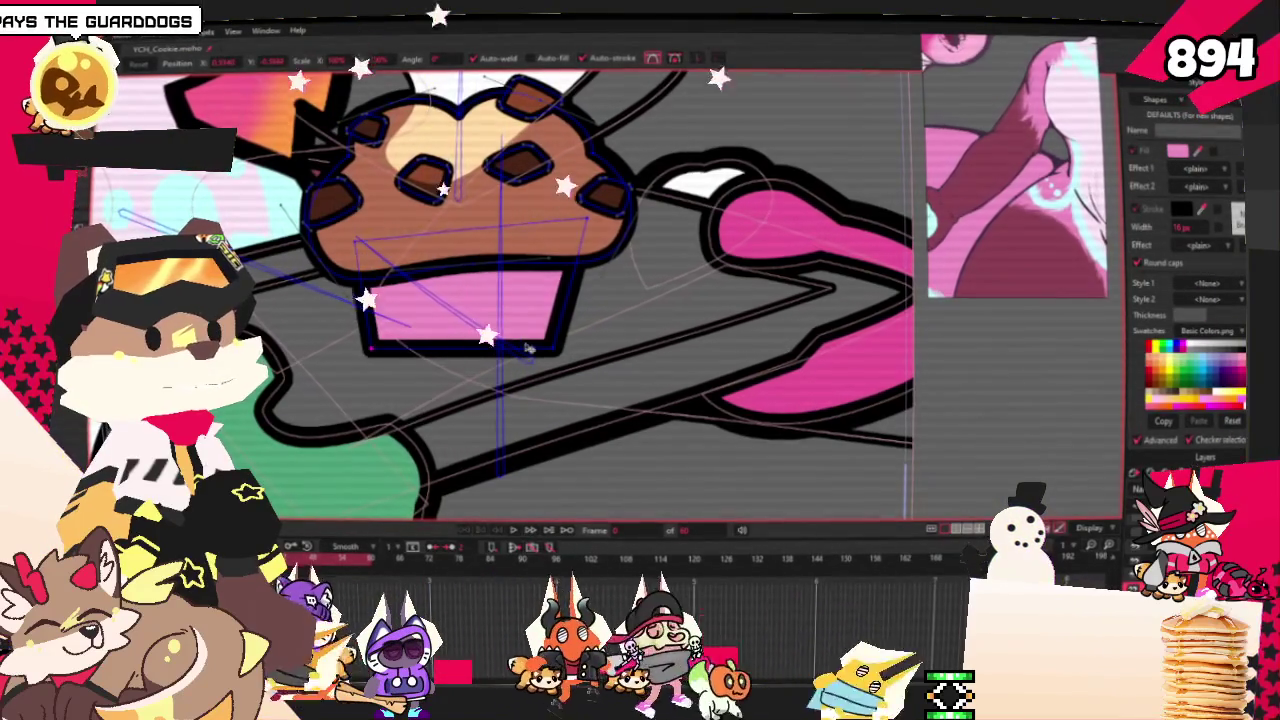
key("ctrl+z")
key("ctrl+z")
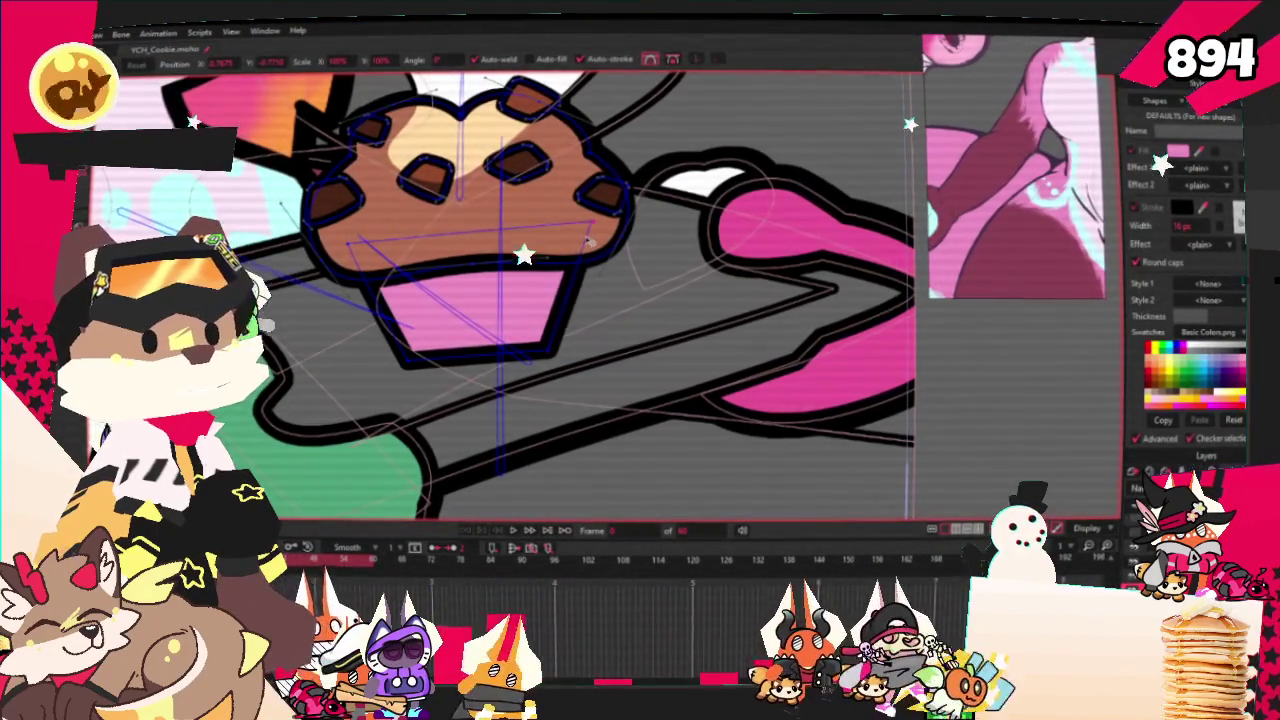
scroll(533, 254, "down", 2)
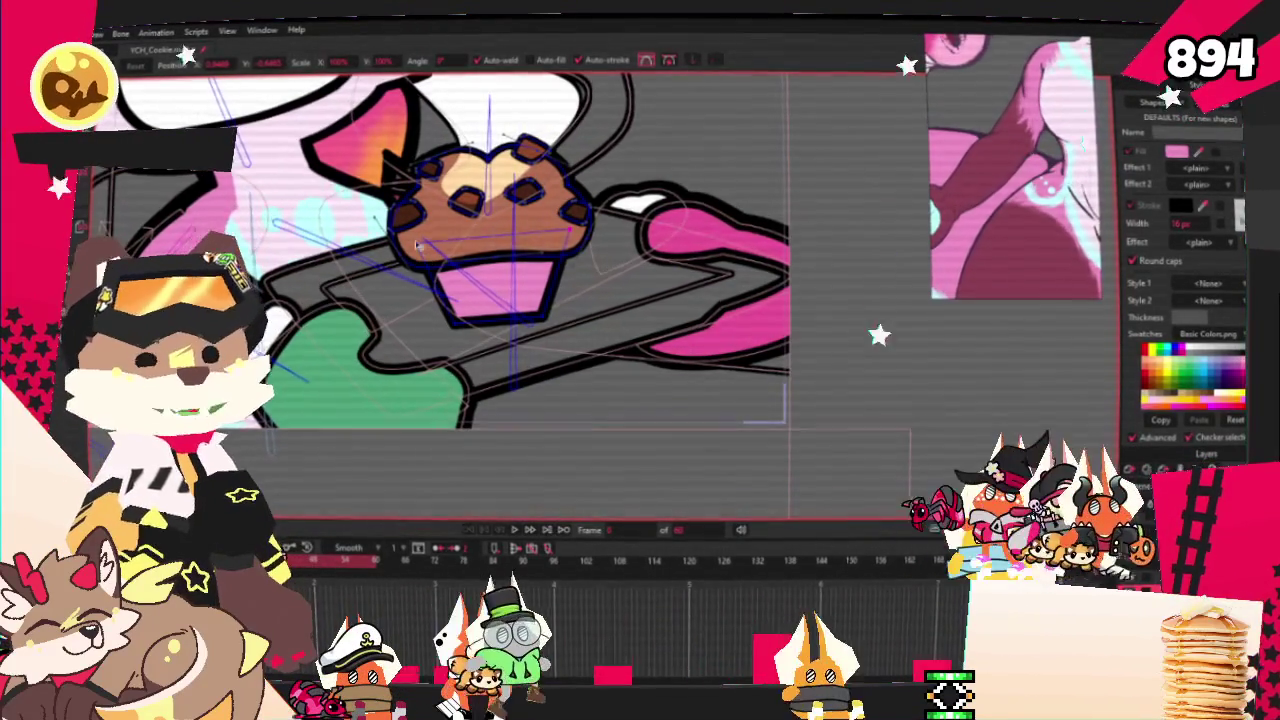
key("c")
scroll(538, 378, "up", 3)
scroll(538, 378, "up", 2)
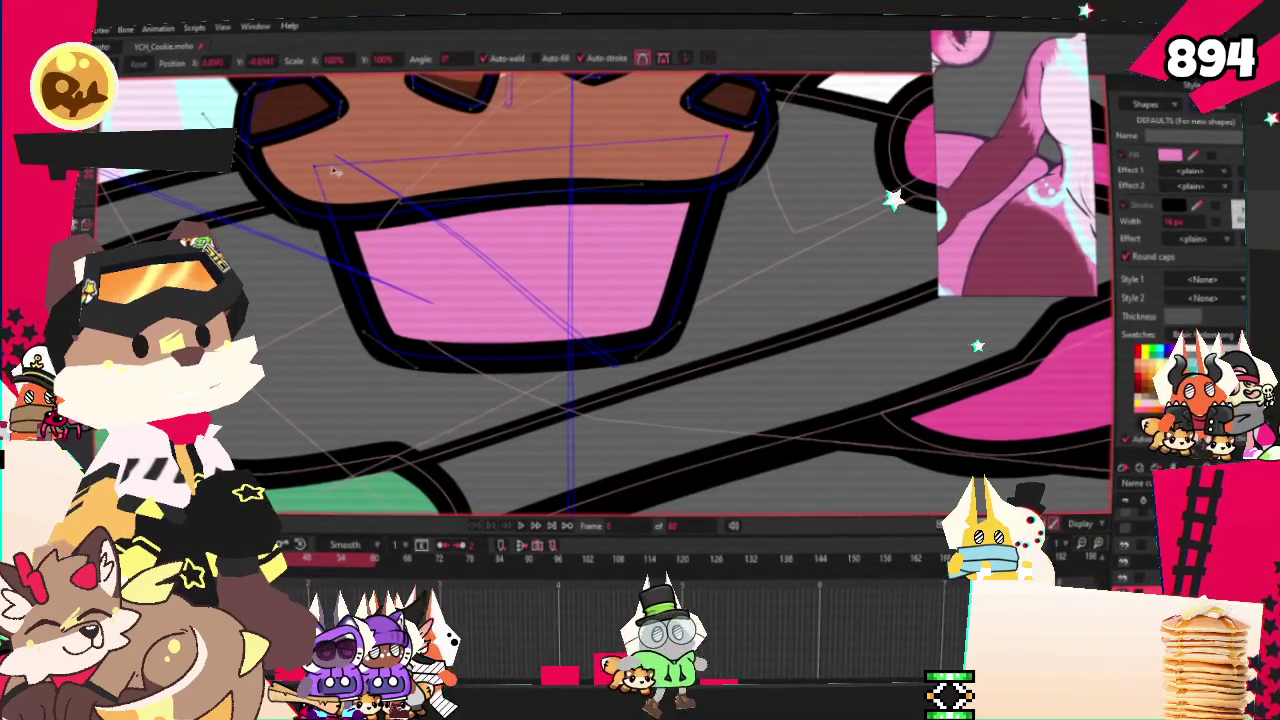
scroll(311, 171, "down", 2)
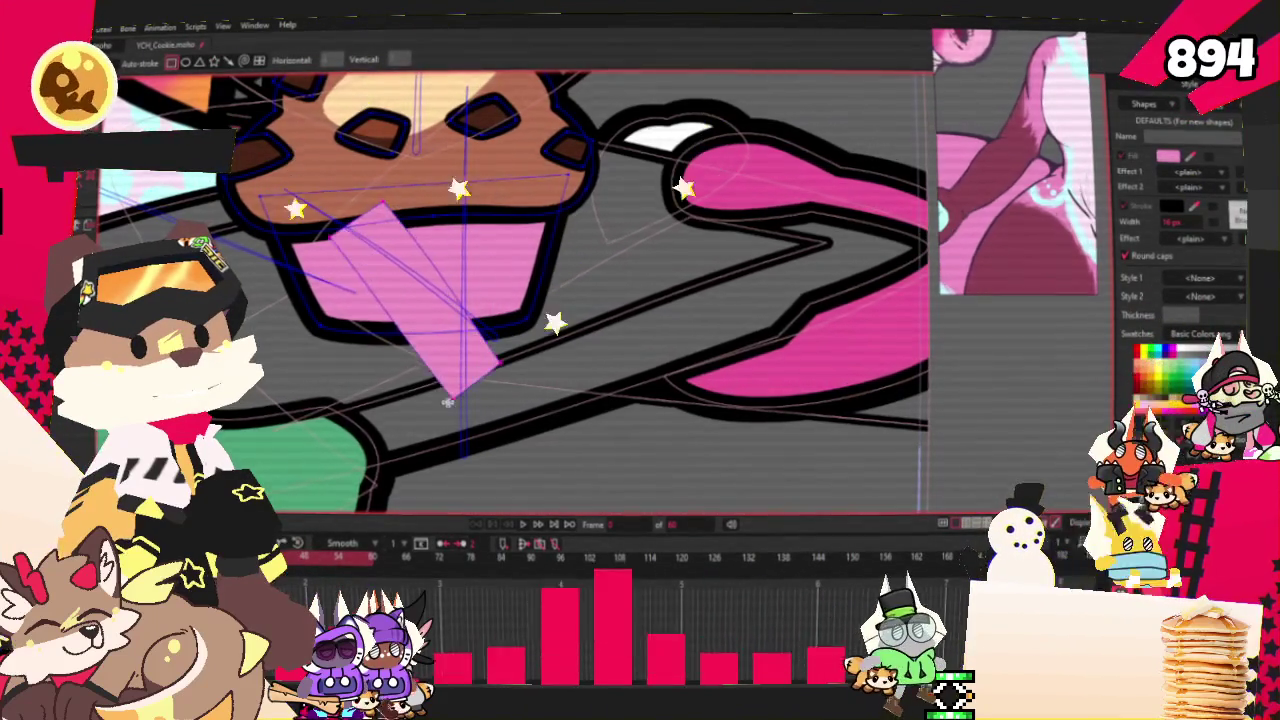
Deselect the newly whitened wrapper stripe shapes and return to point editing
key("q")
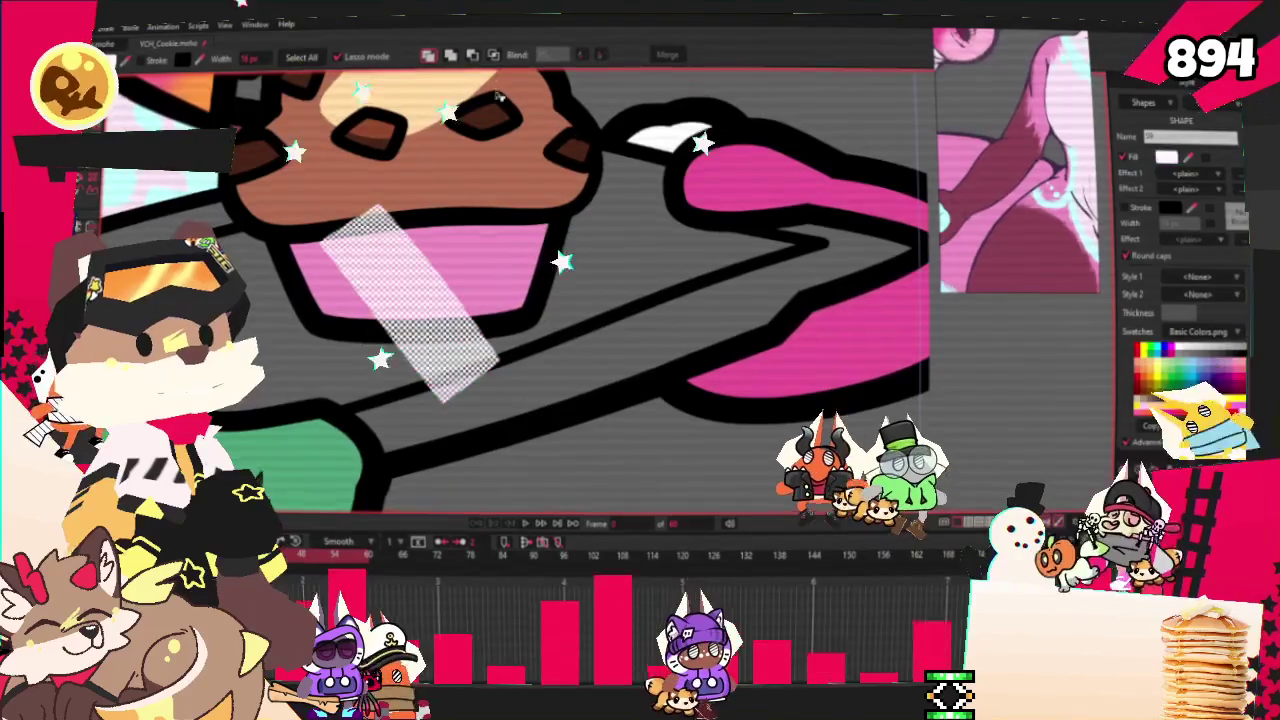
left_click(513, 157)
scroll(513, 157, "down", 1)
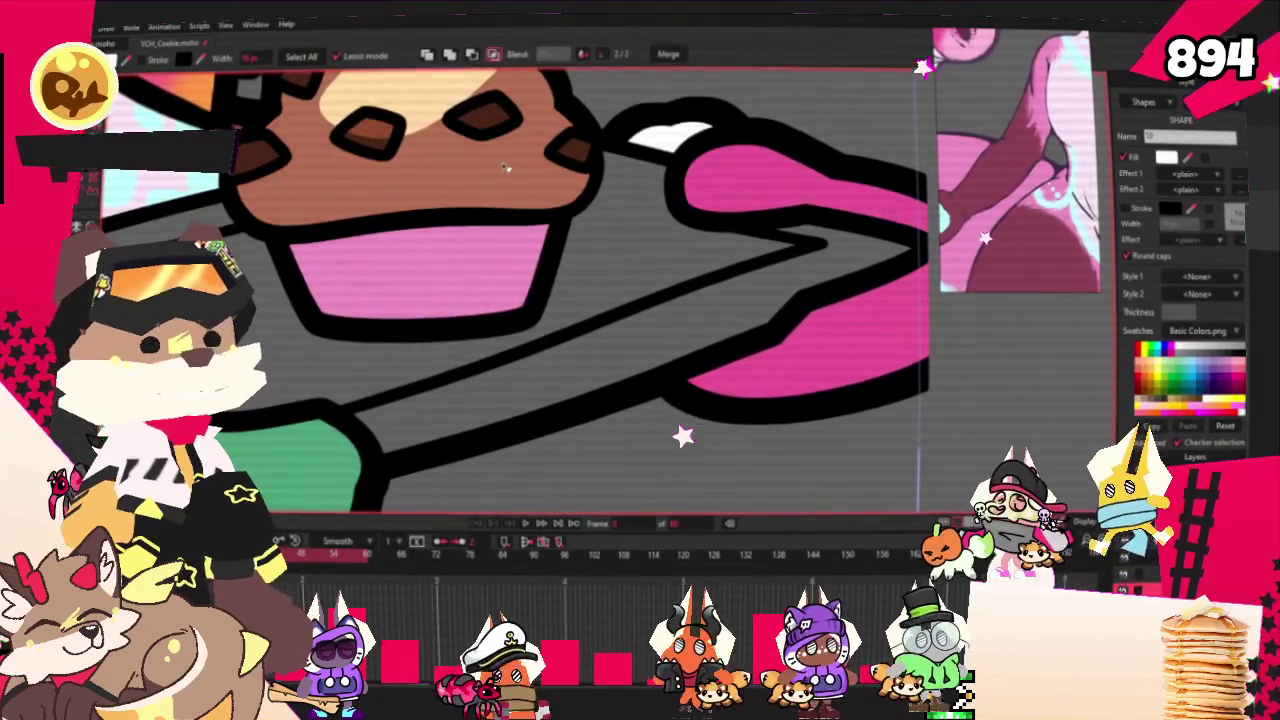
scroll(600, 300, "down", 2)
scroll(605, 316, "down", 2)
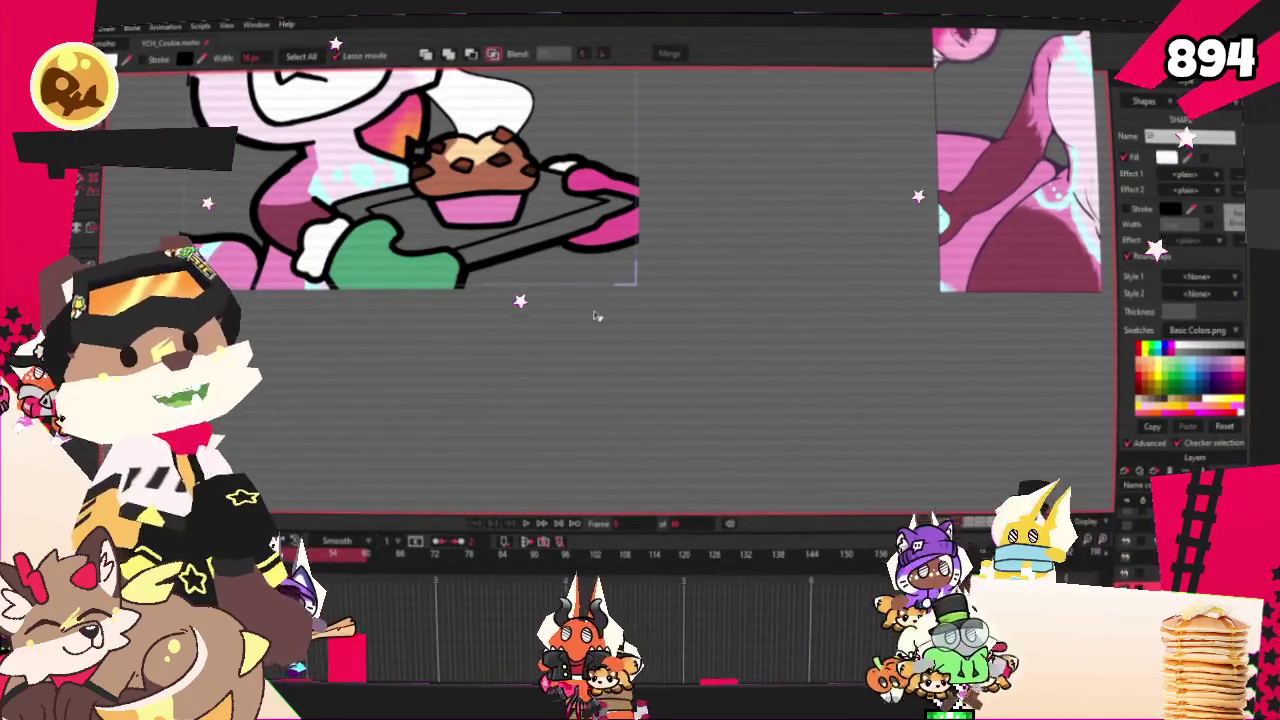
scroll(591, 272, "up", 3)
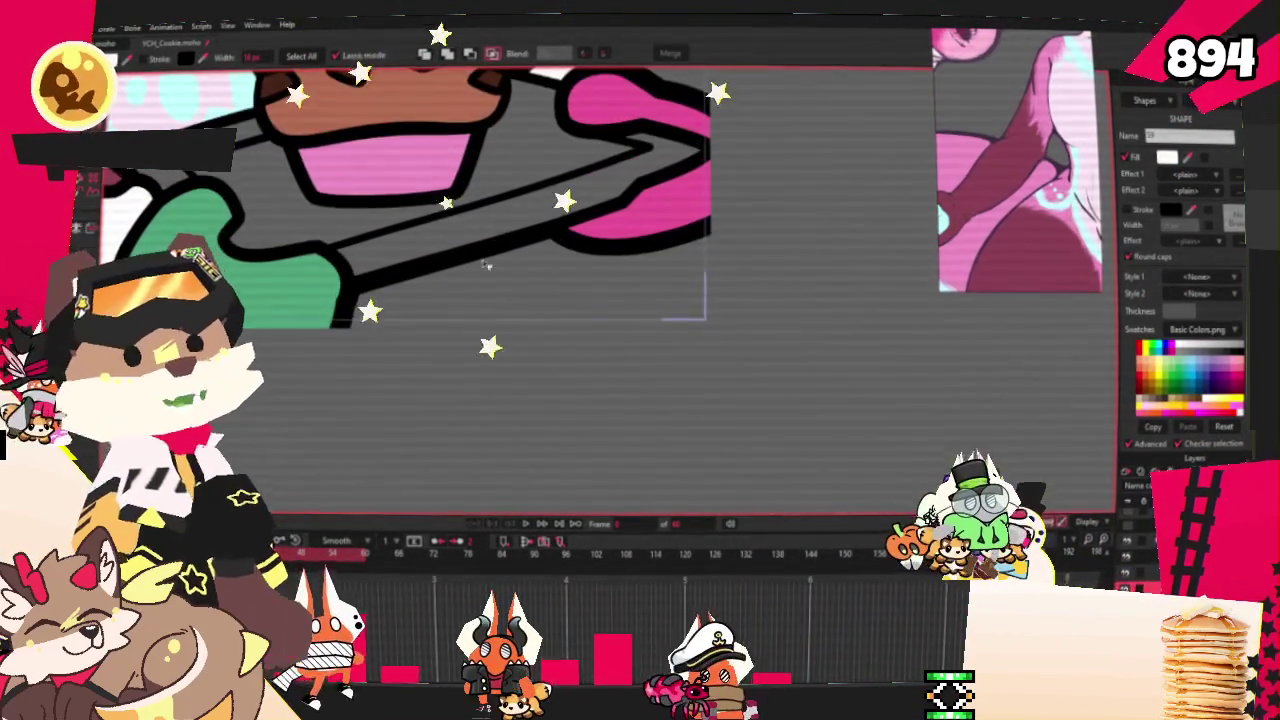
scroll(578, 403, "down", 2)
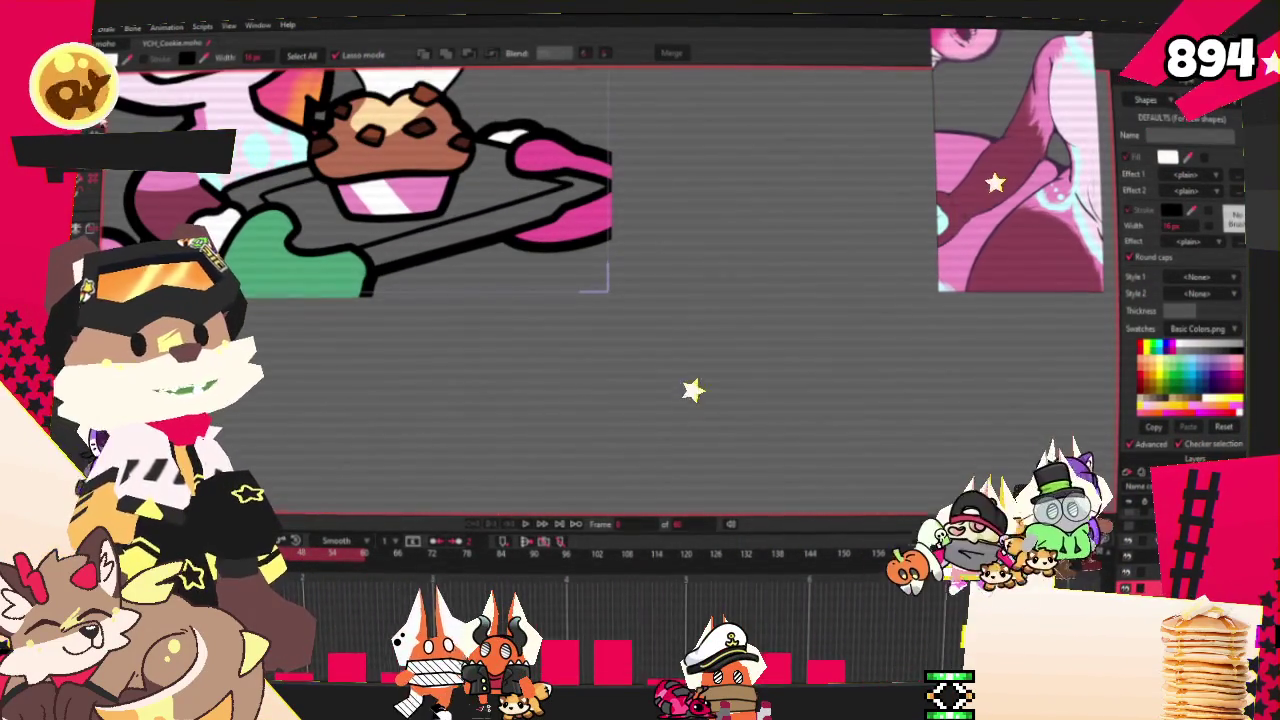
key("t")
scroll(430, 320, "up", 5)
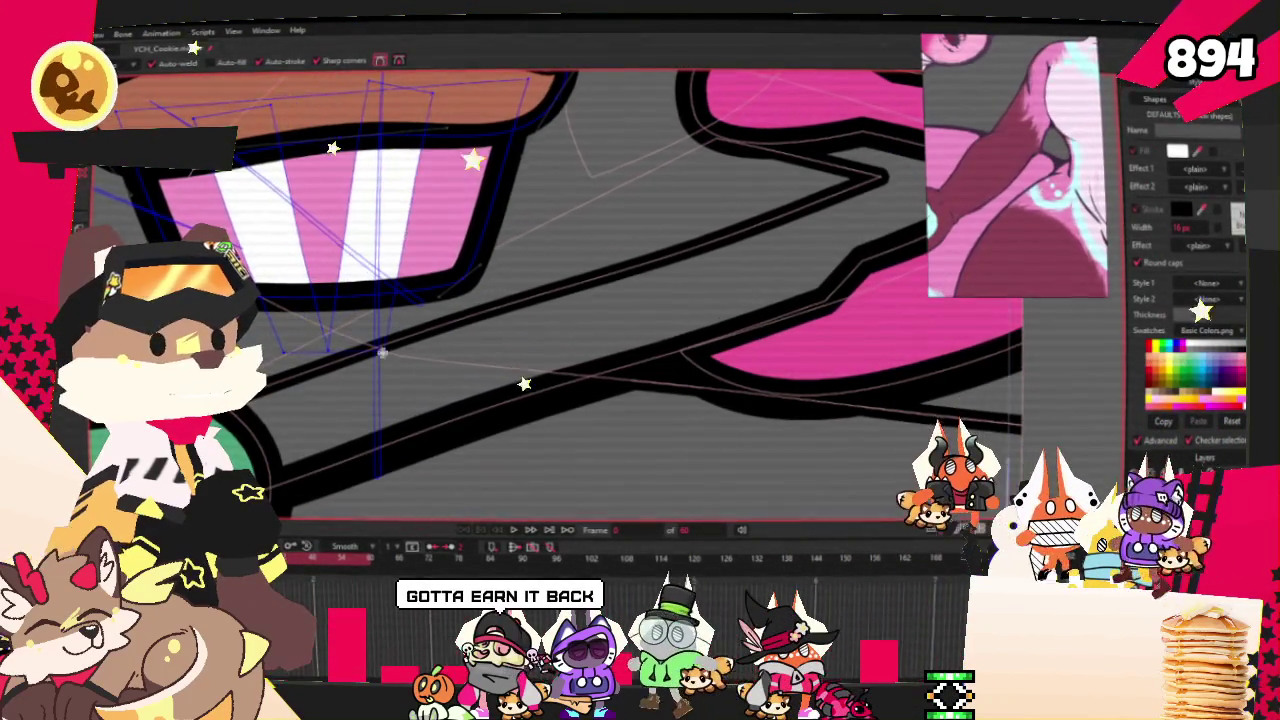
Drag the selected cupcake points into their new position on the wrapper
scroll(355, 265, "up", 2)
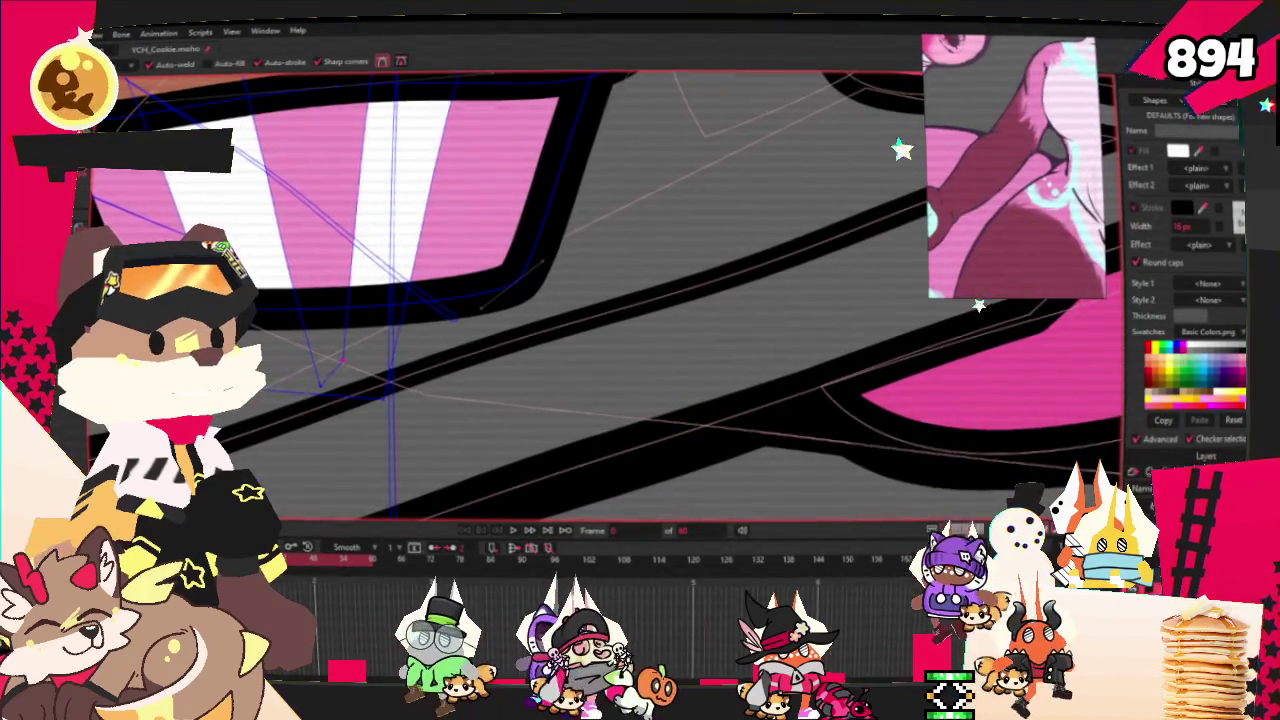
key("t")
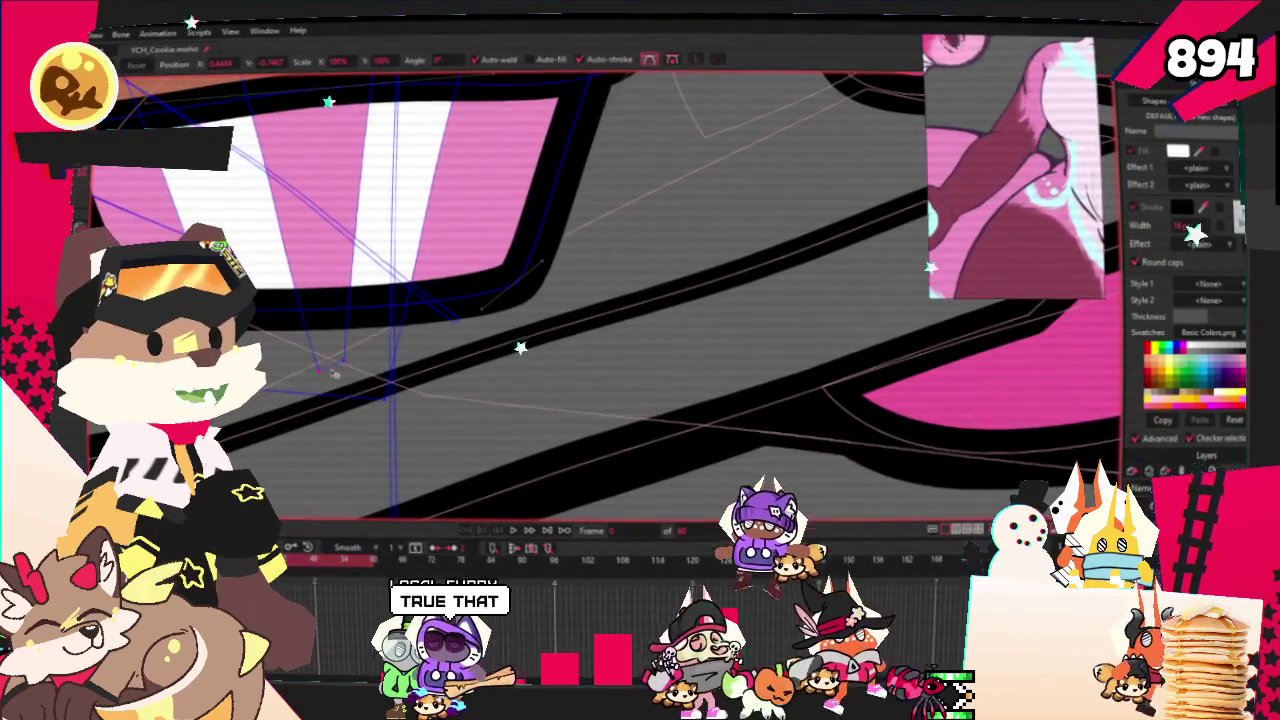
scroll(335, 375, "down", 2)
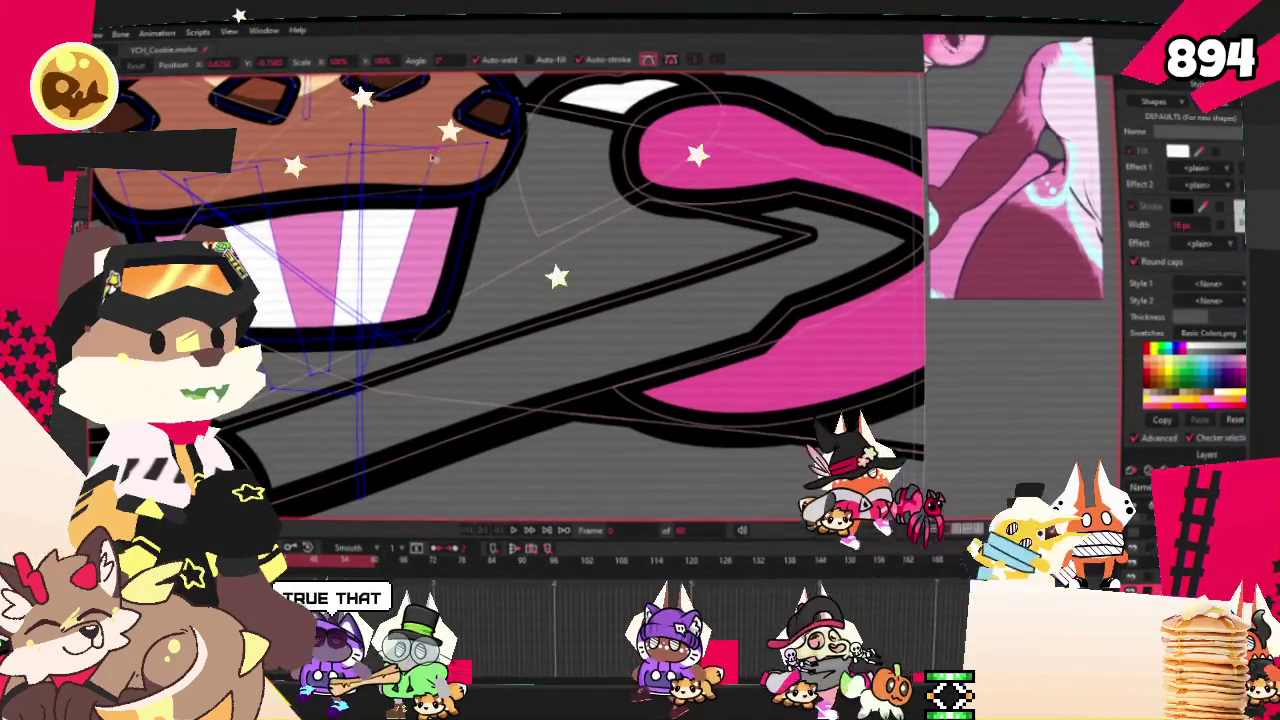
left_click_drag(433, 157, 310, 378)
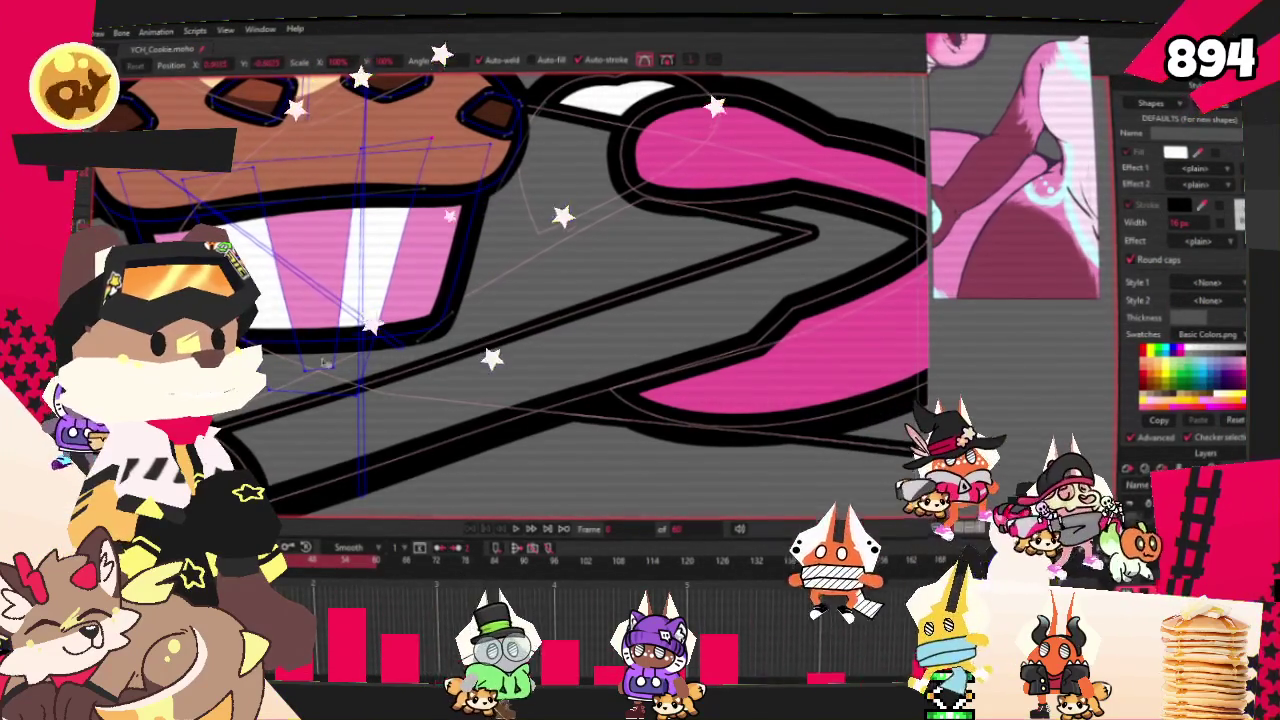
Switch to Select Shape to pick out the wrapper's stripe shapes
scroll(339, 371, "down", 3)
scroll(335, 330, "down", 3)
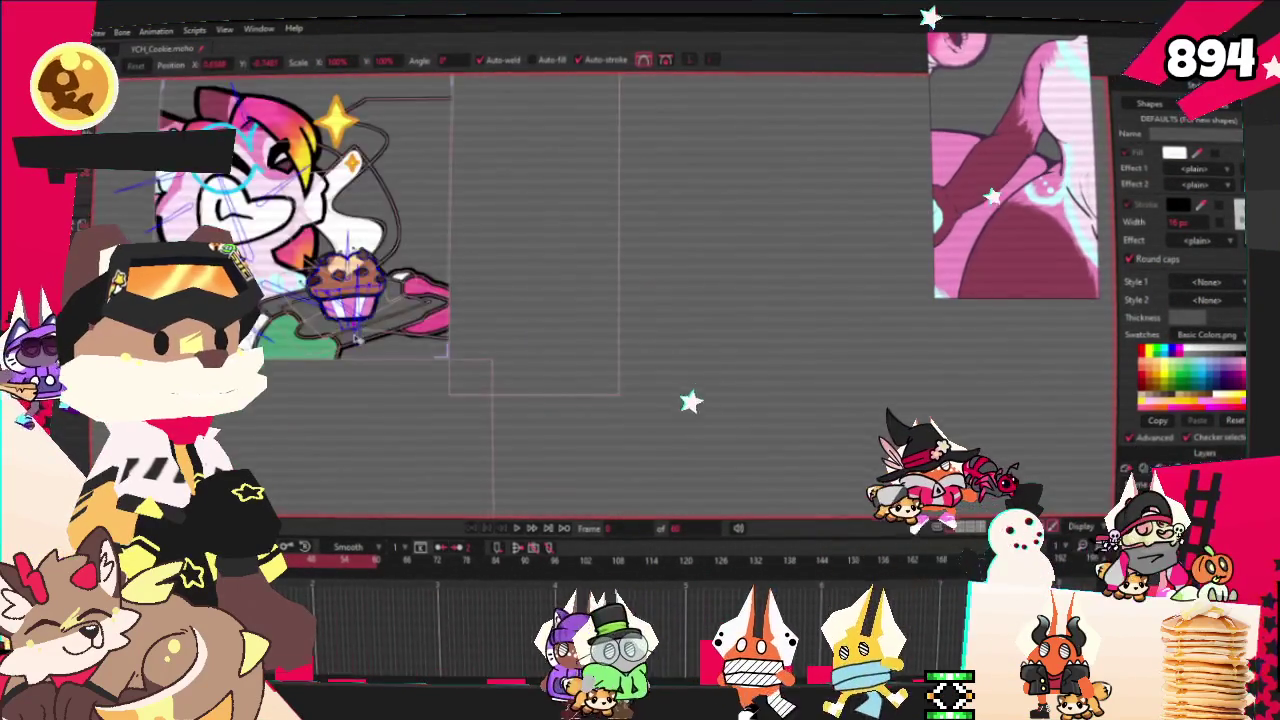
scroll(333, 288, "up", 2)
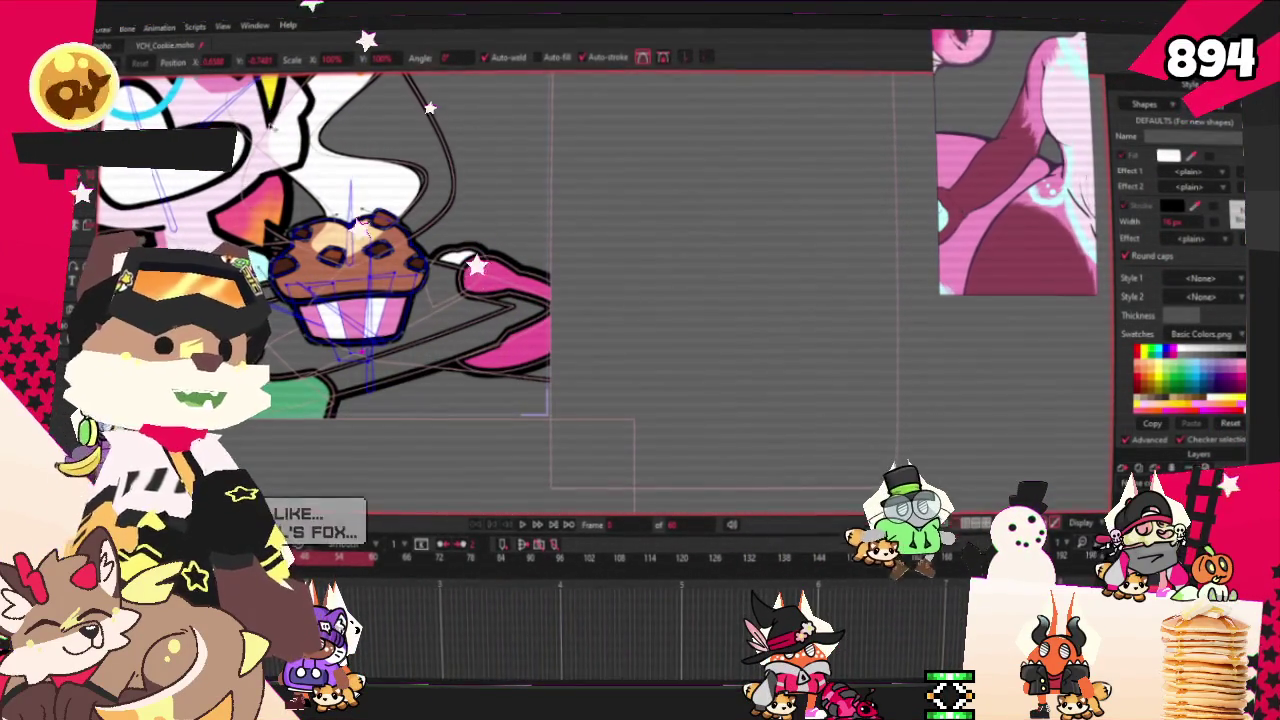
scroll(380, 267, "up", 2)
scroll(380, 267, "up", 3)
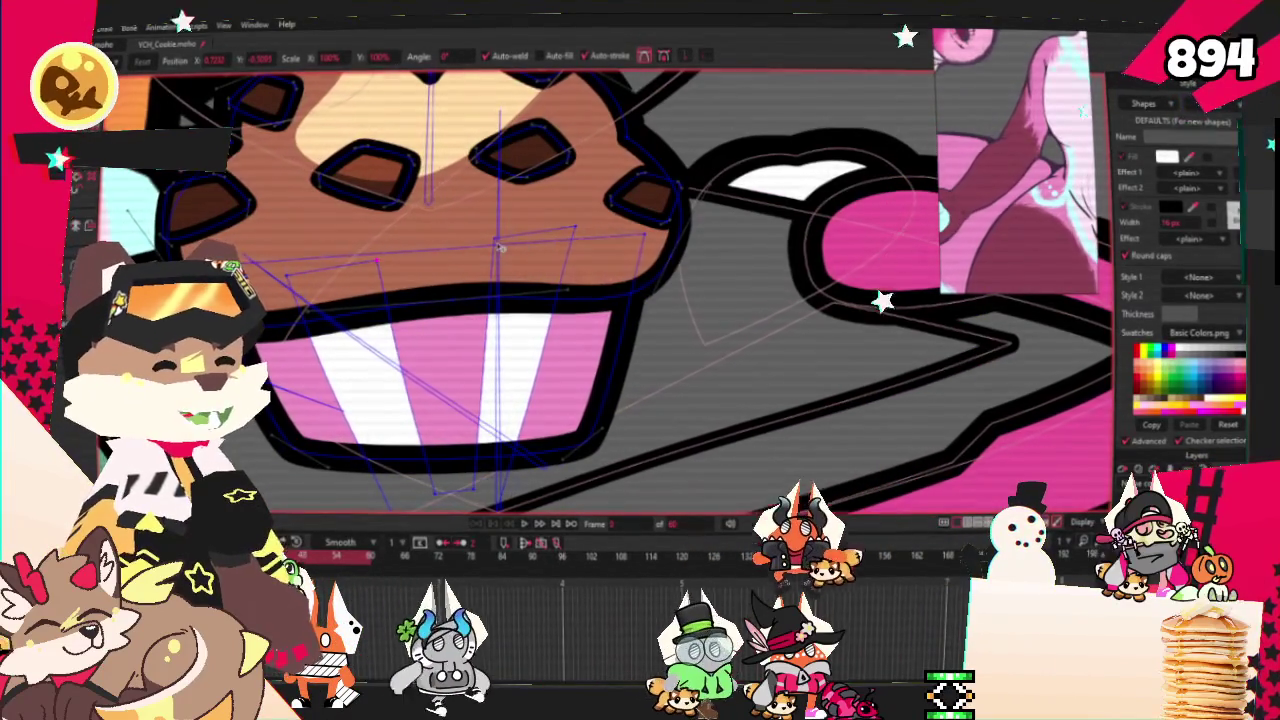
scroll(482, 405, "down", 2)
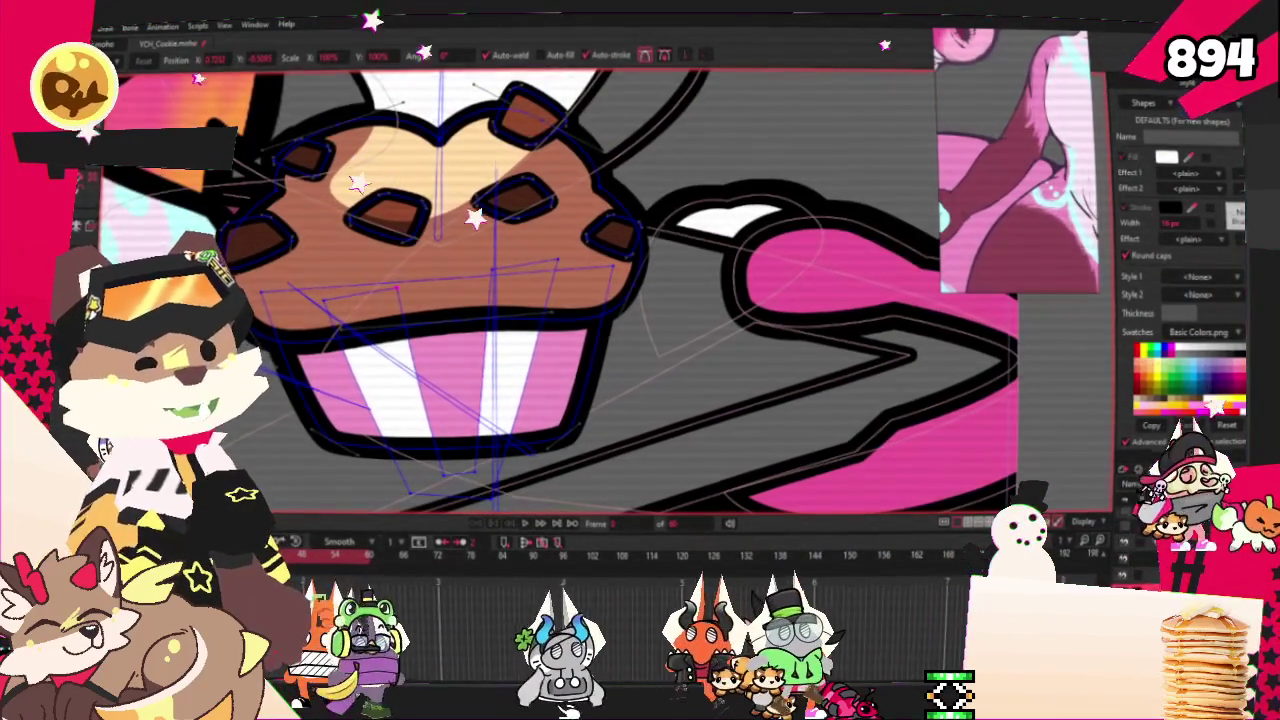
key("q")
scroll(405, 362, "down", 2)
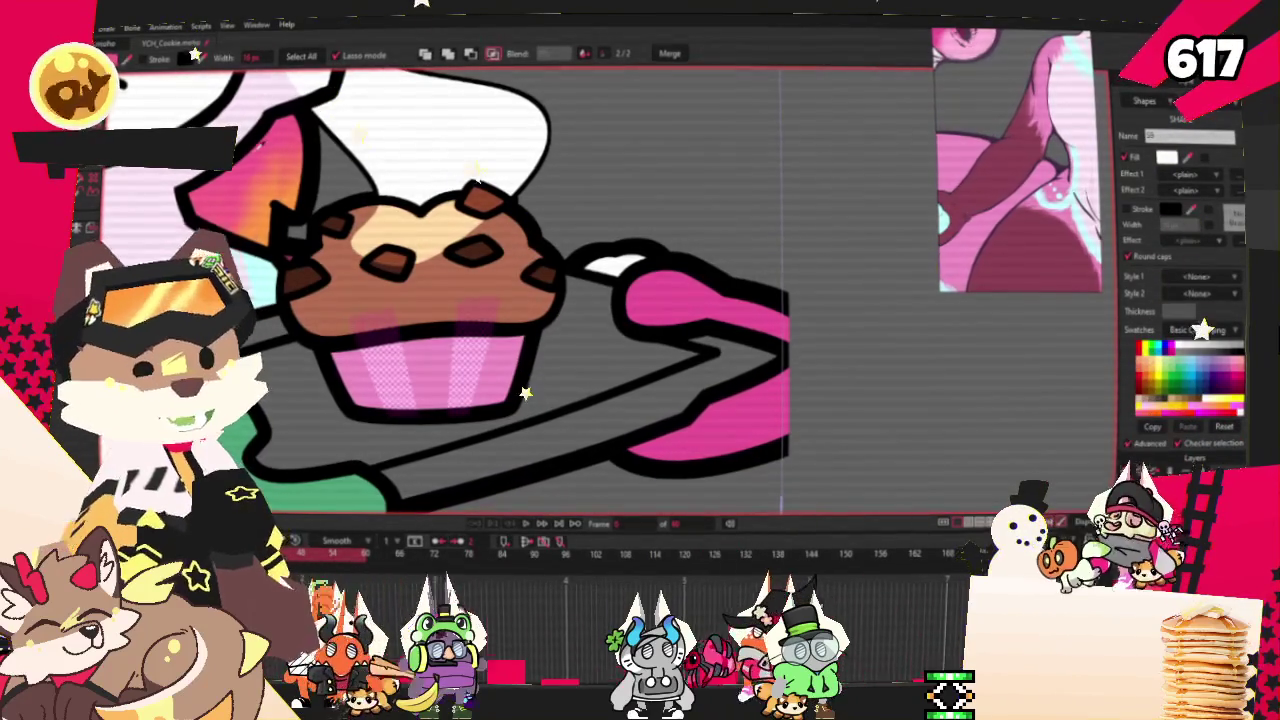
Change the selected wrapper stripes' fill from white to a soft pale pink
scroll(497, 290, "down", 5)
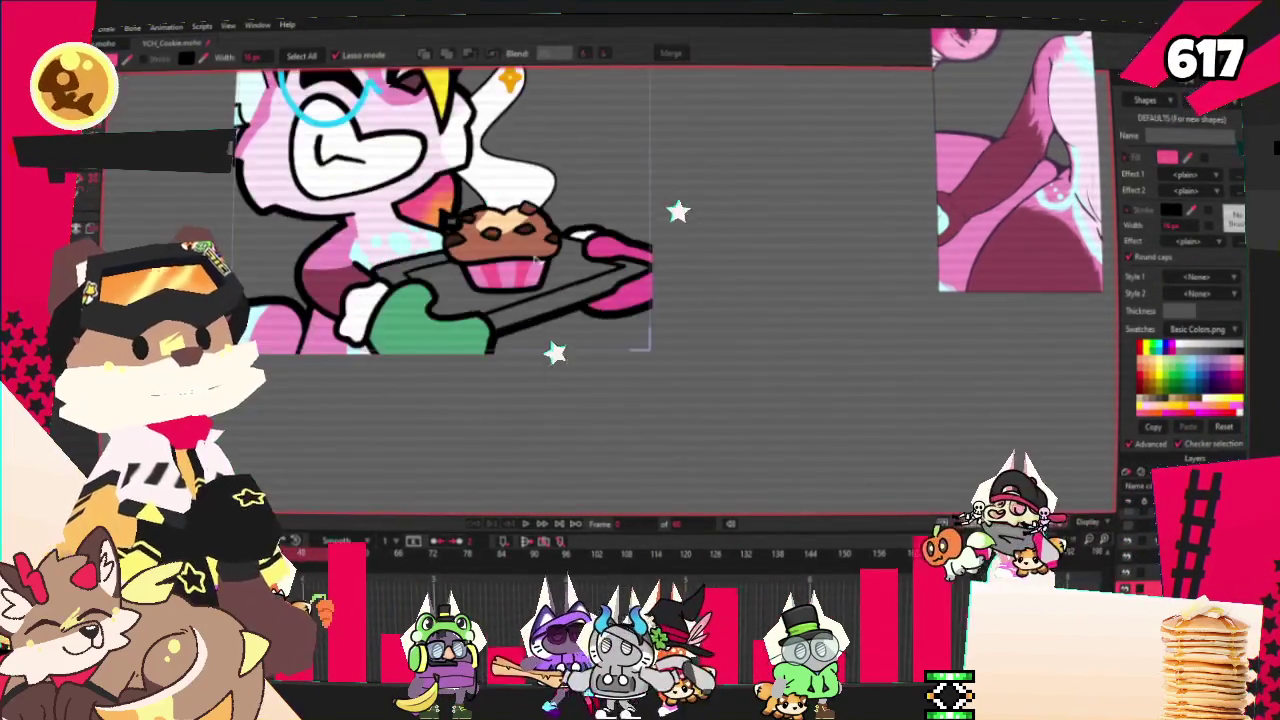
scroll(497, 290, "up", 5)
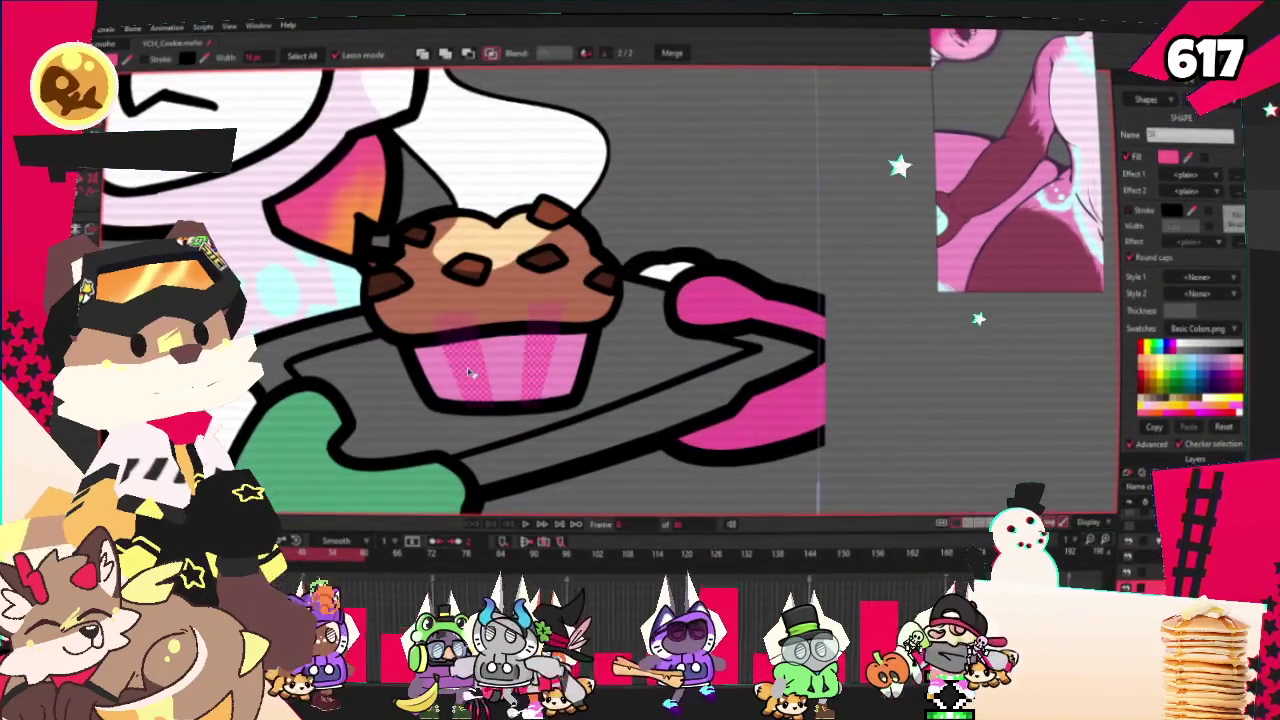
scroll(497, 290, "down", 3)
scroll(589, 242, "down", 2)
scroll(589, 242, "up", 1)
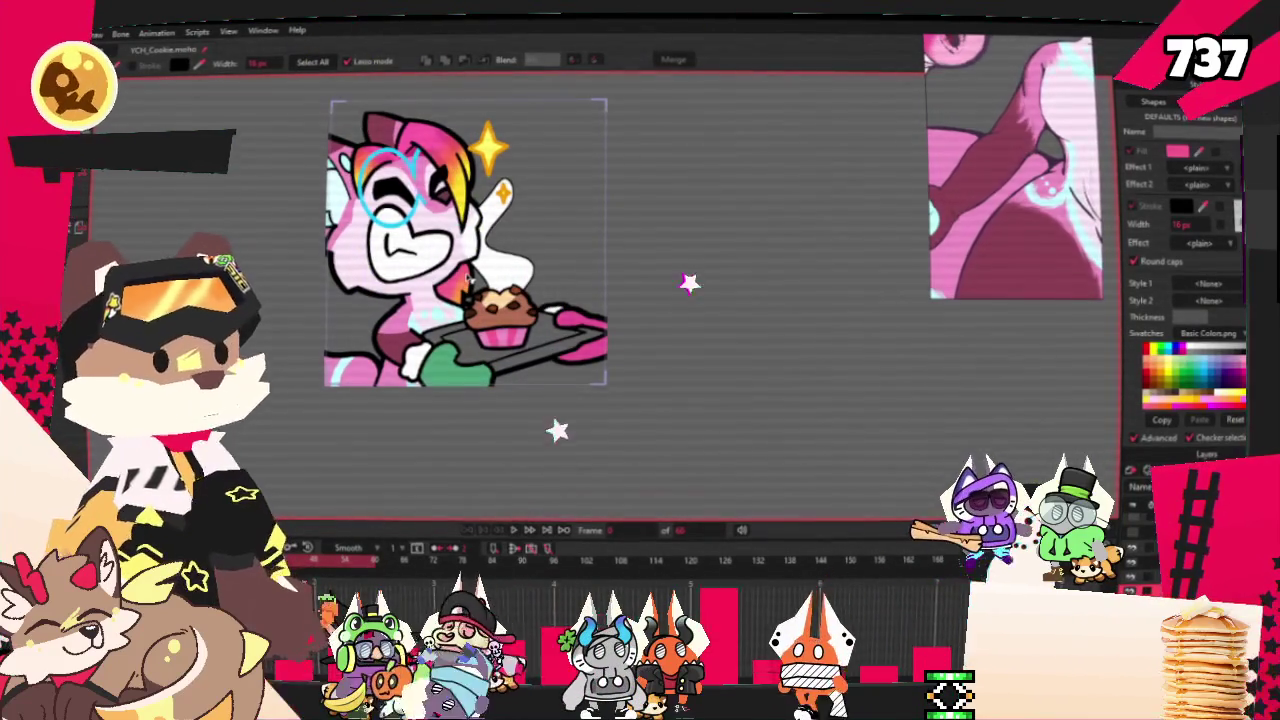
scroll(457, 330, "up", 2)
scroll(457, 330, "up", 2)
scroll(457, 330, "up", 2)
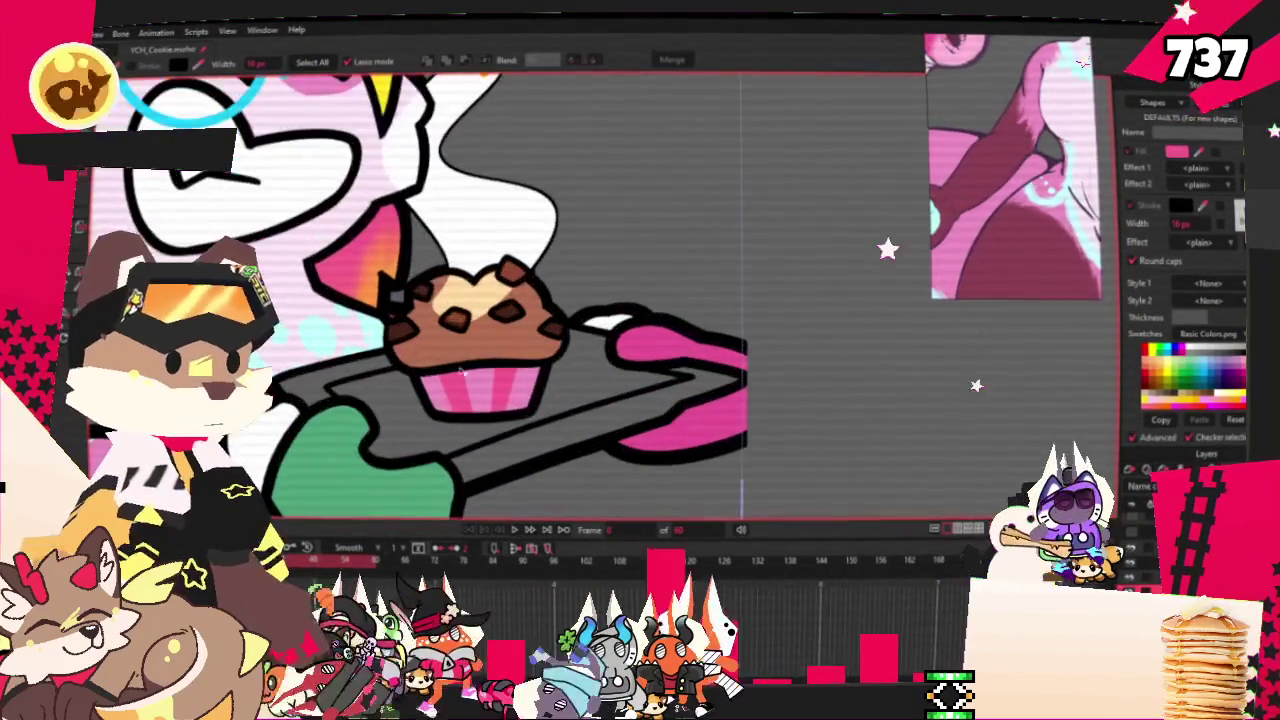
Deselect the wrapper shapes and return to editing the cupcake's points
scroll(457, 331, "up", 2)
scroll(457, 331, "down", 3)
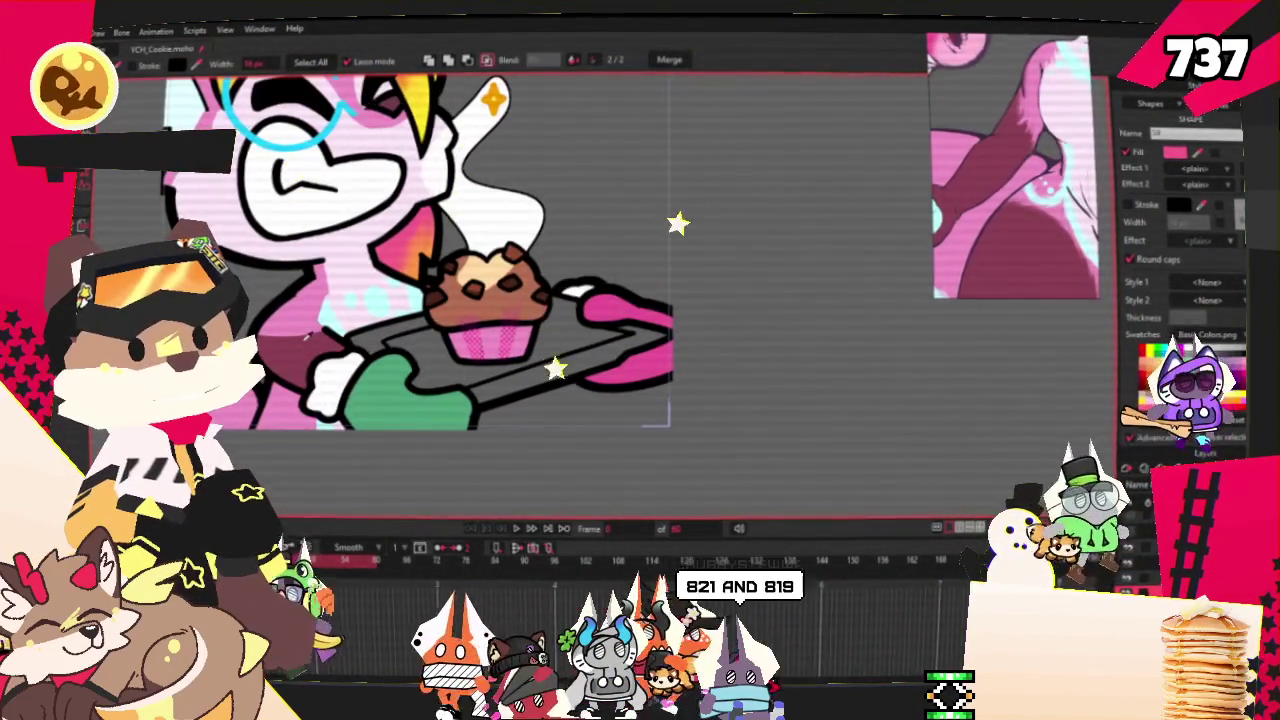
left_click(447, 338)
scroll(447, 338, "up", 3)
scroll(400, 300, "down", 3)
scroll(228, 222, "up", 1)
key("t")
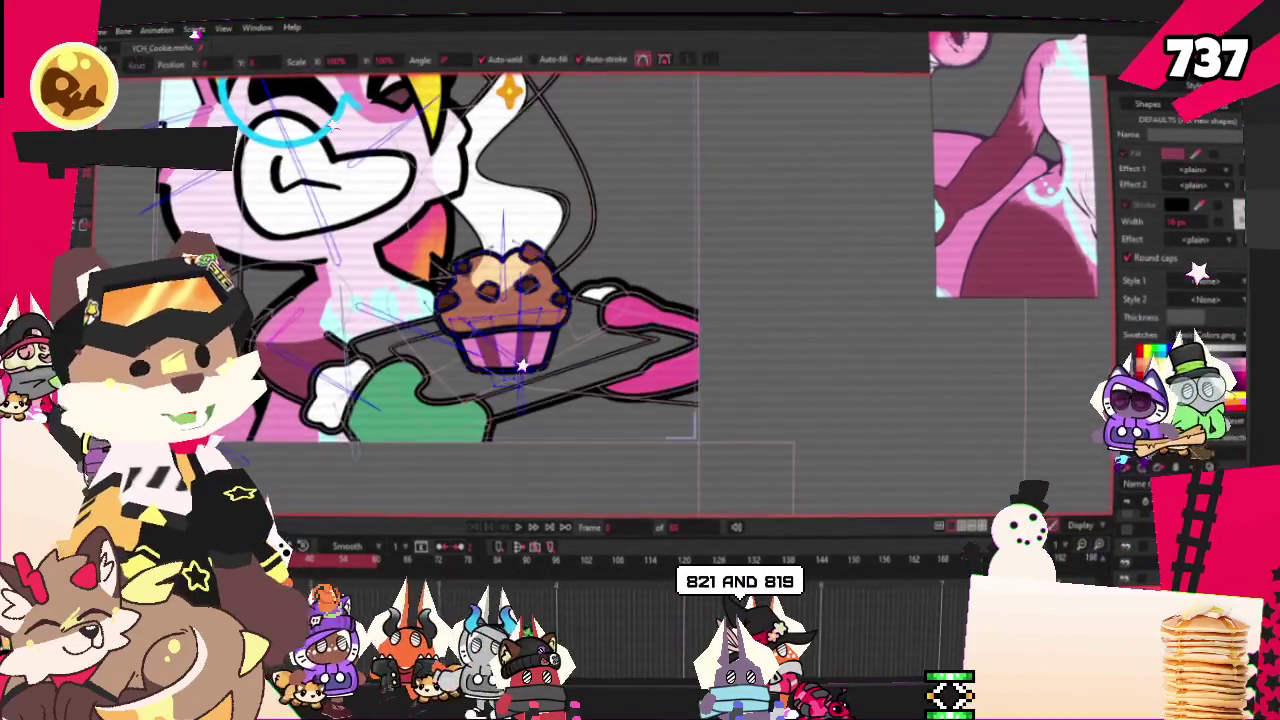
scroll(520, 305, "up", 3)
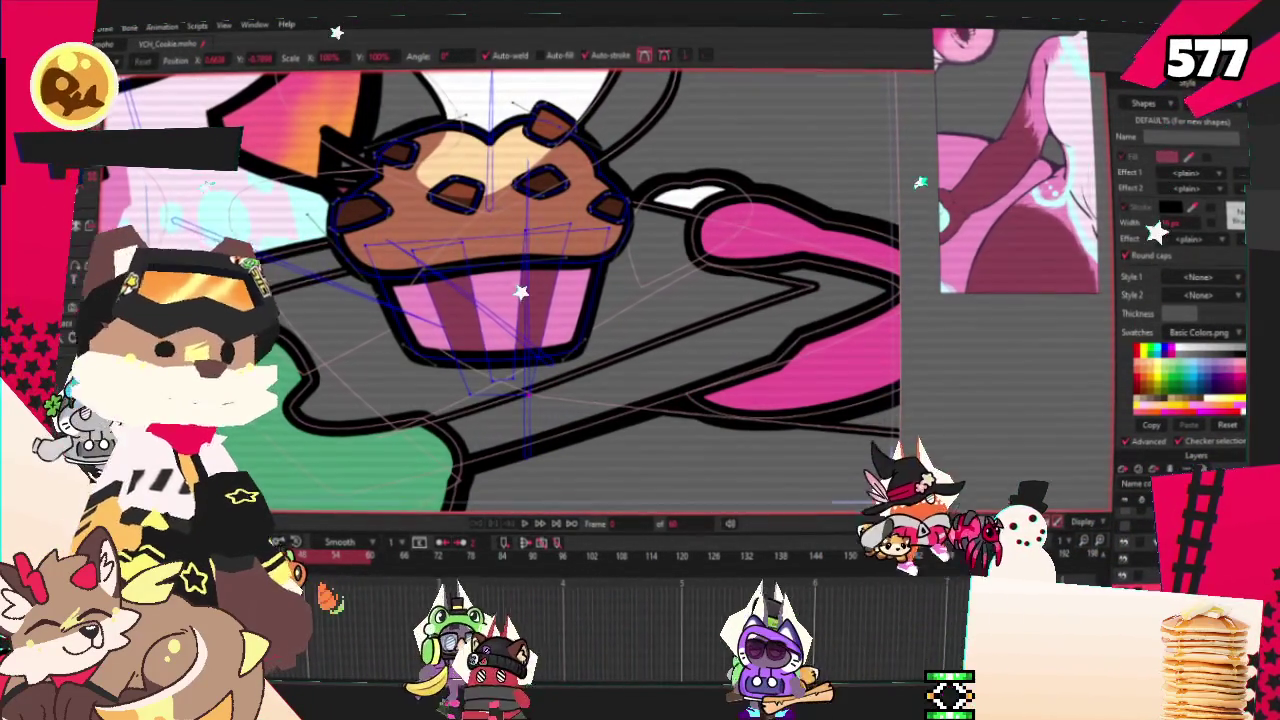
Choose the bone the cupcake should follow with Select Bone
scroll(500, 300, "down", 2)
scroll(500, 300, "down", 3)
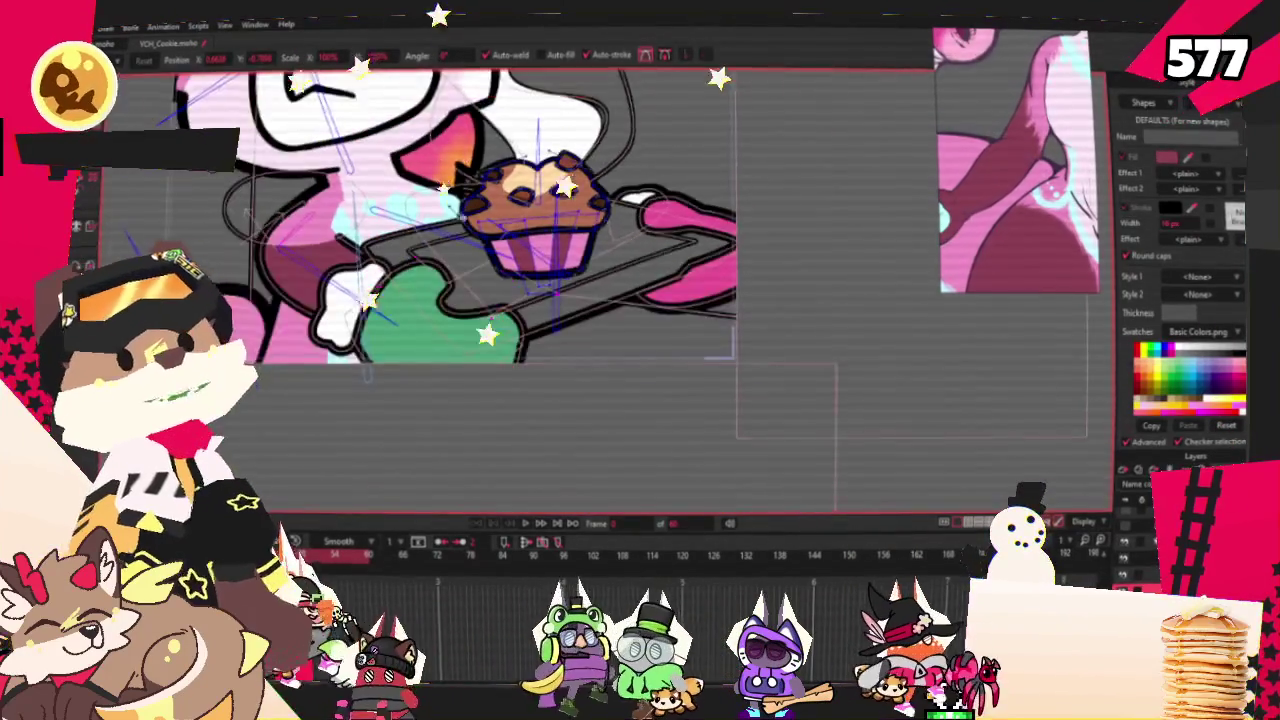
scroll(500, 300, "up", 2)
scroll(500, 300, "up", 2)
key("b")
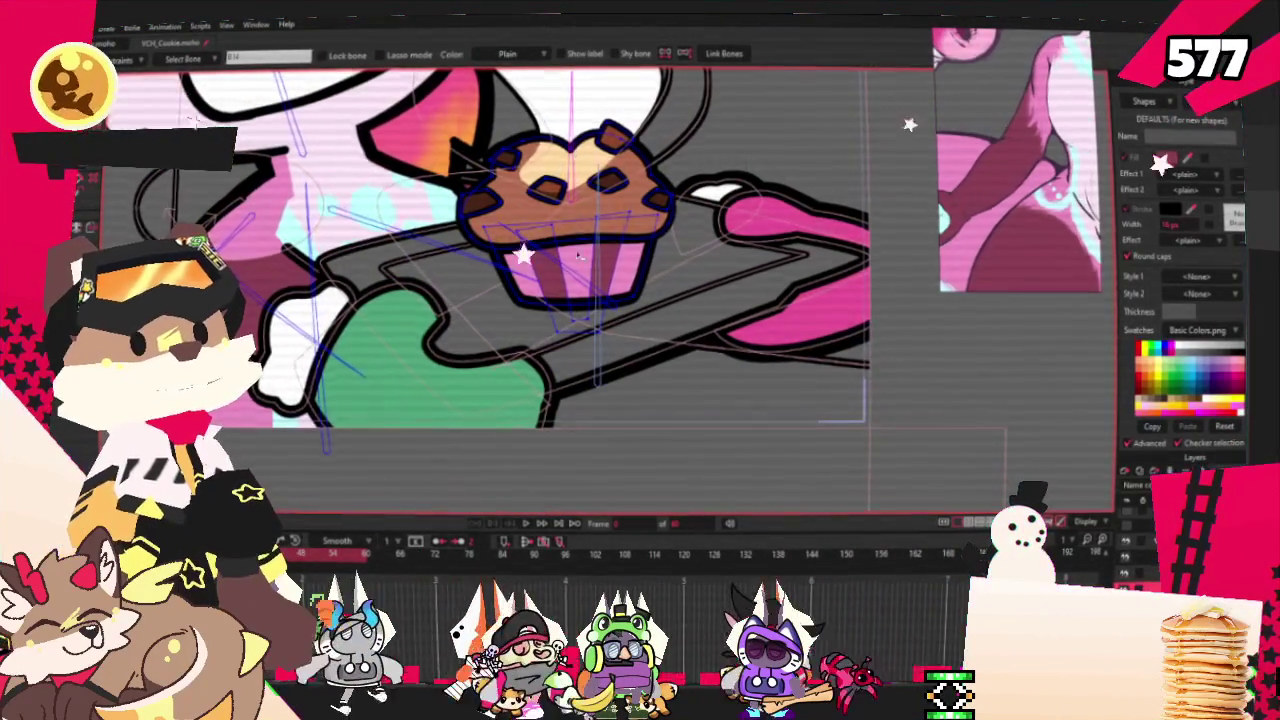
scroll(579, 255, "down", 3)
scroll(598, 230, "up", 4)
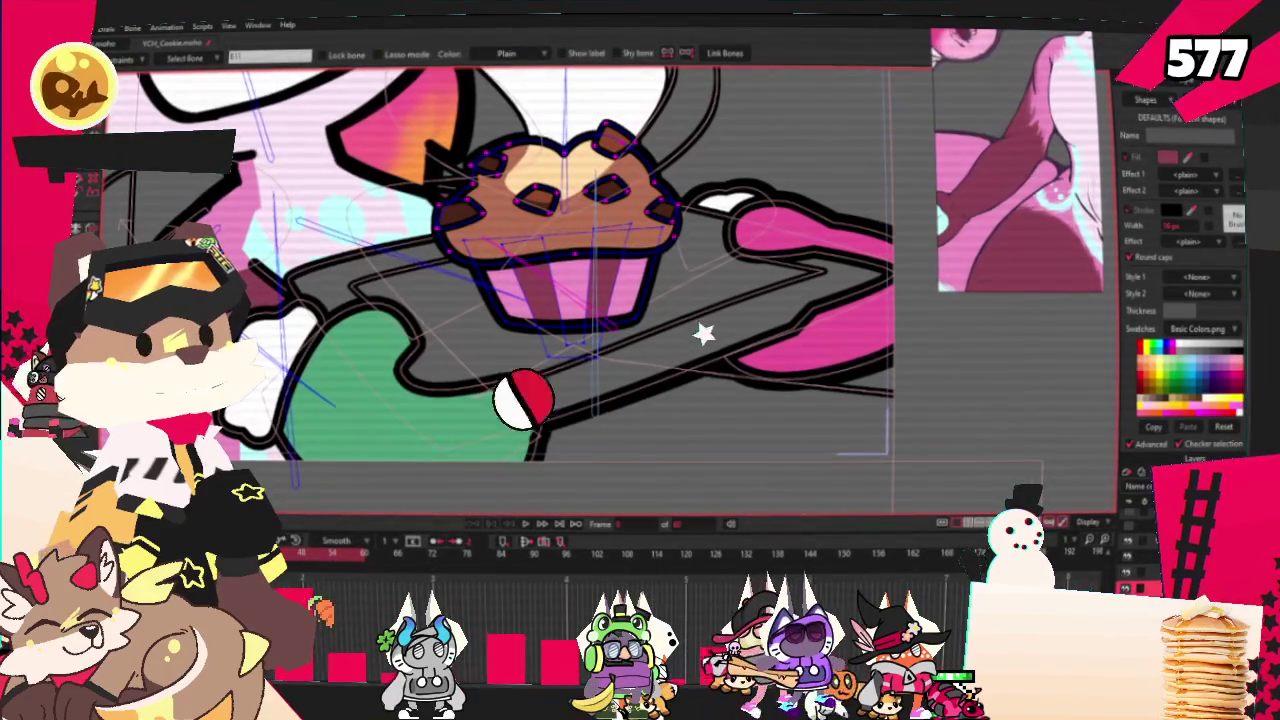
Select the cupcake points and bind them to the chosen bone
key("g")
scroll(566, 253, "up", 2)
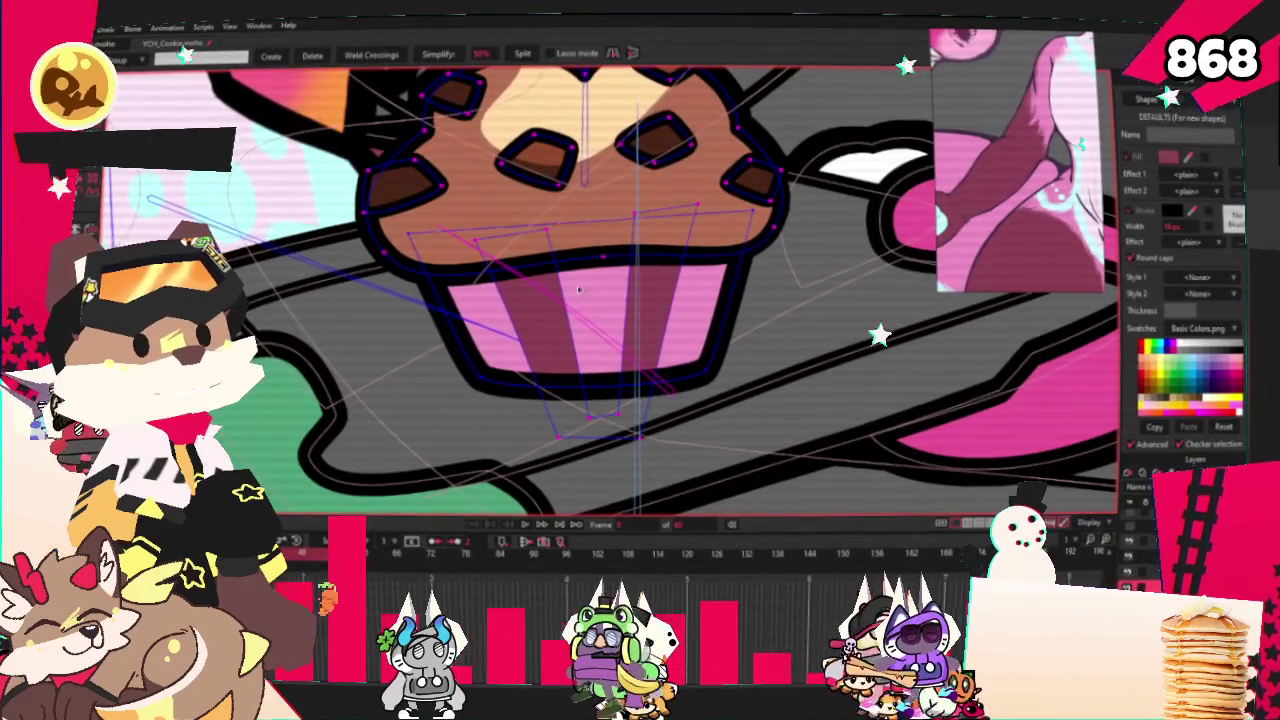
scroll(579, 289, "down", 3)
key("i")
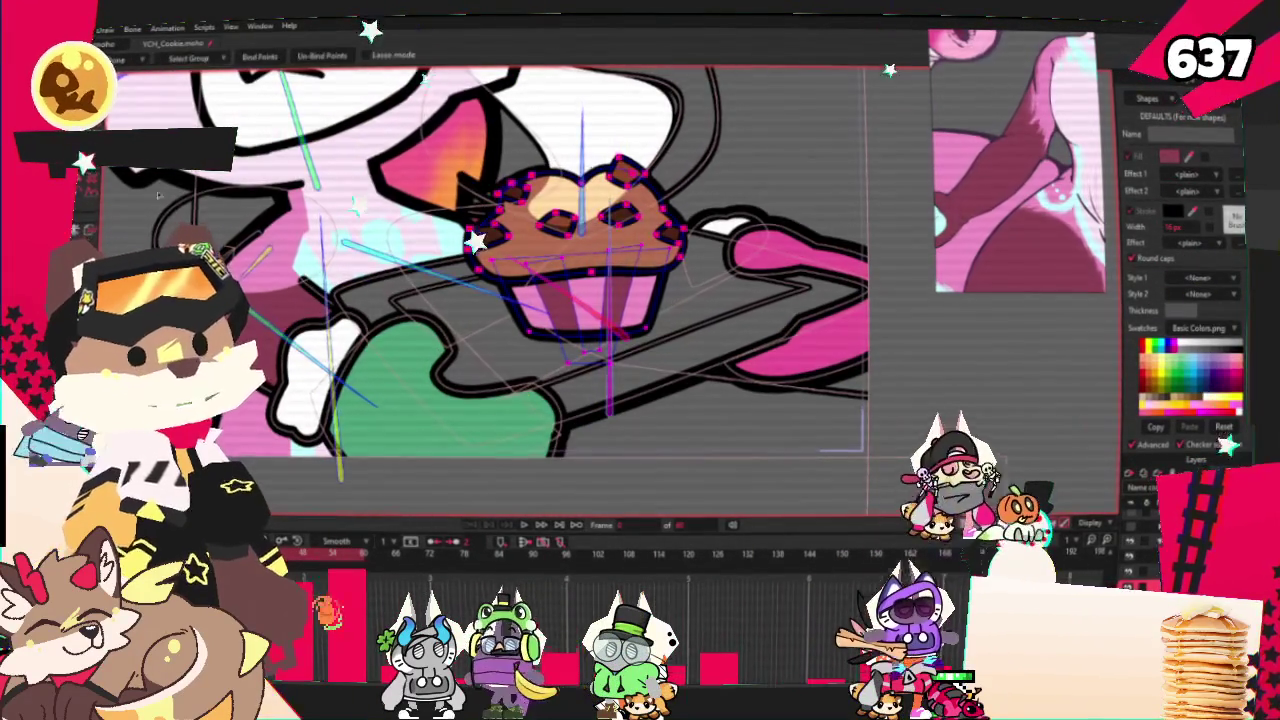
scroll(415, 205, "down", 2)
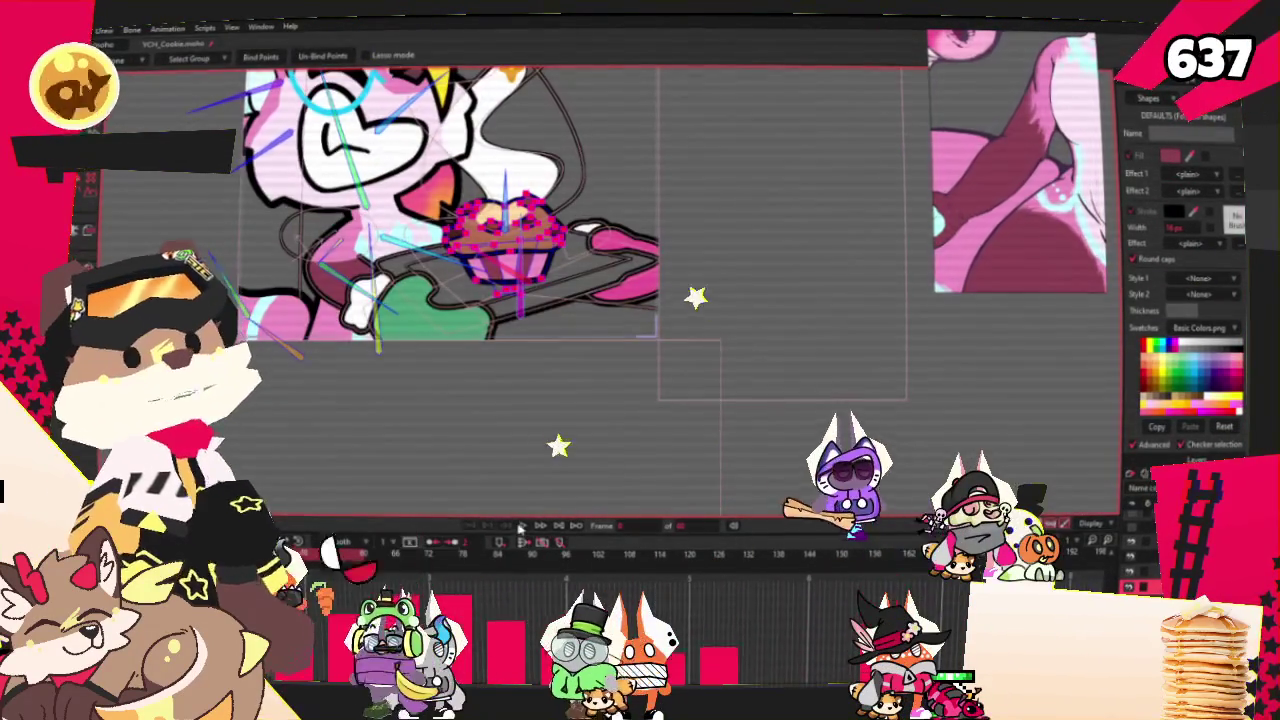
scroll(509, 370, "down", 3)
scroll(509, 370, "up", 5)
Reselect the points and return to Transform Points to check the cupcake follows the rig
key("g")
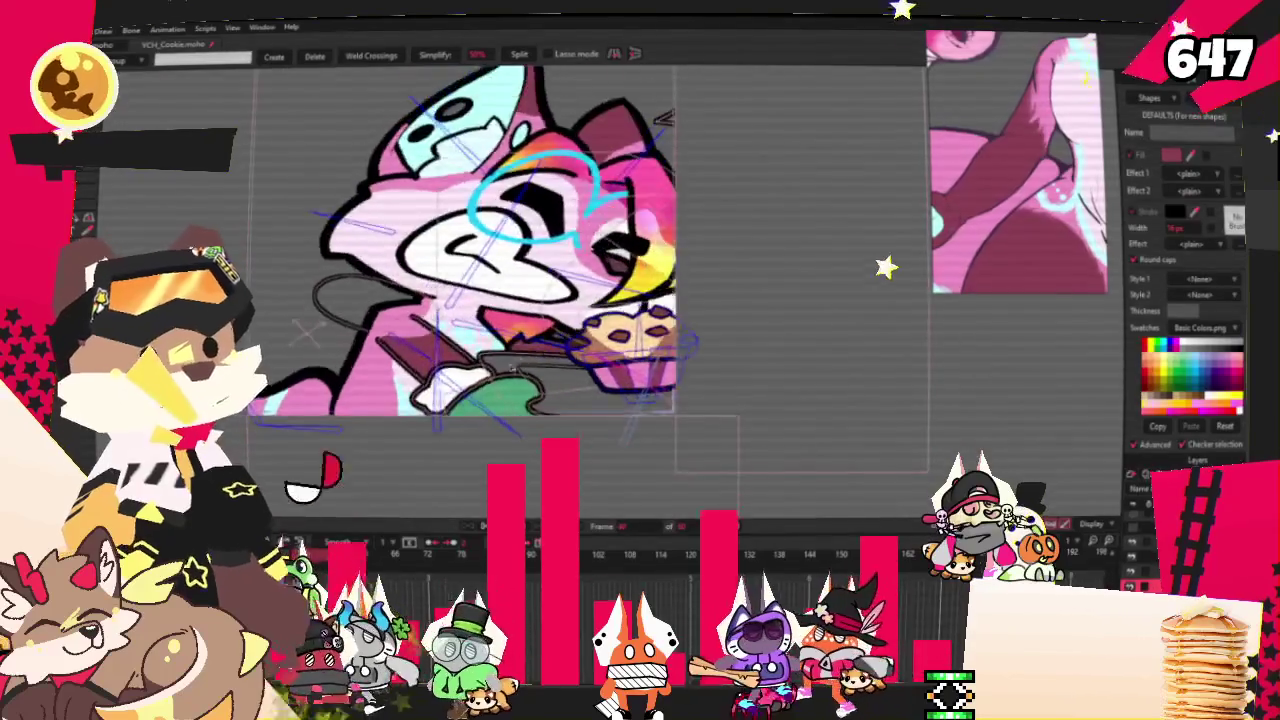
scroll(512, 366, "down", 2)
scroll(560, 376, "down", 2)
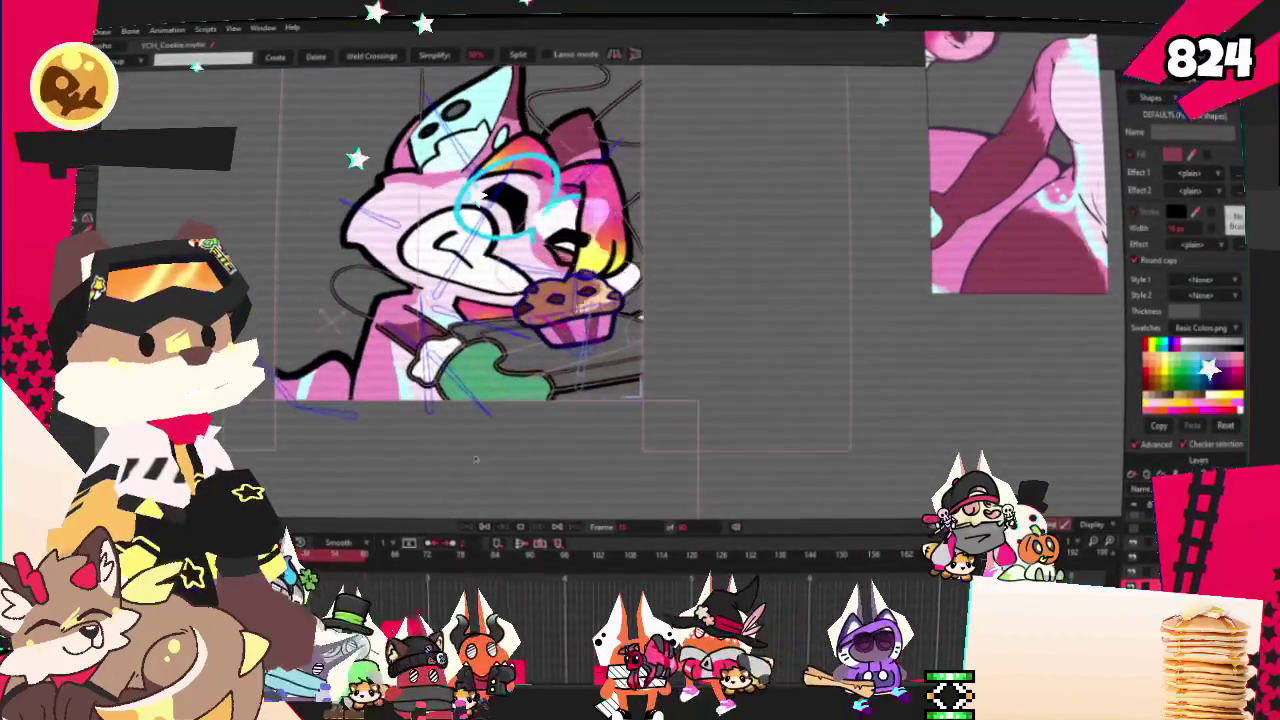
scroll(600, 345, "up", 3)
scroll(600, 345, "up", 2)
key("t")
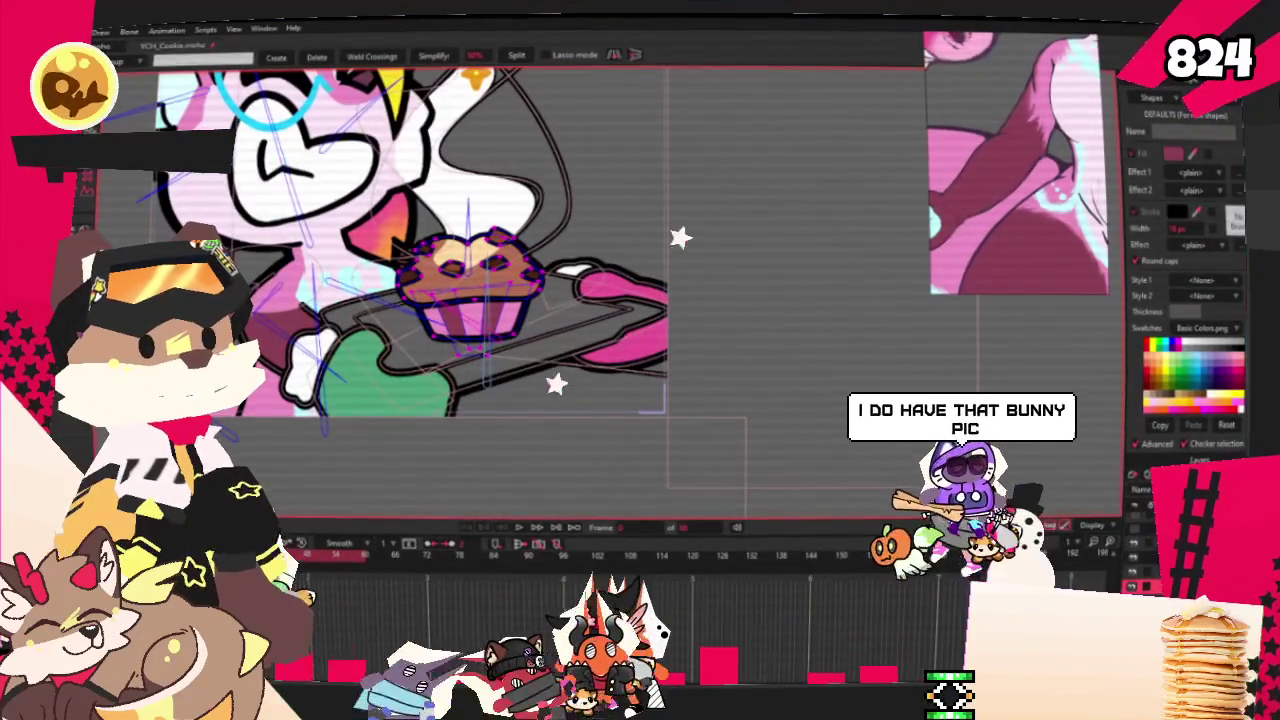
scroll(703, 317, "up", 1)
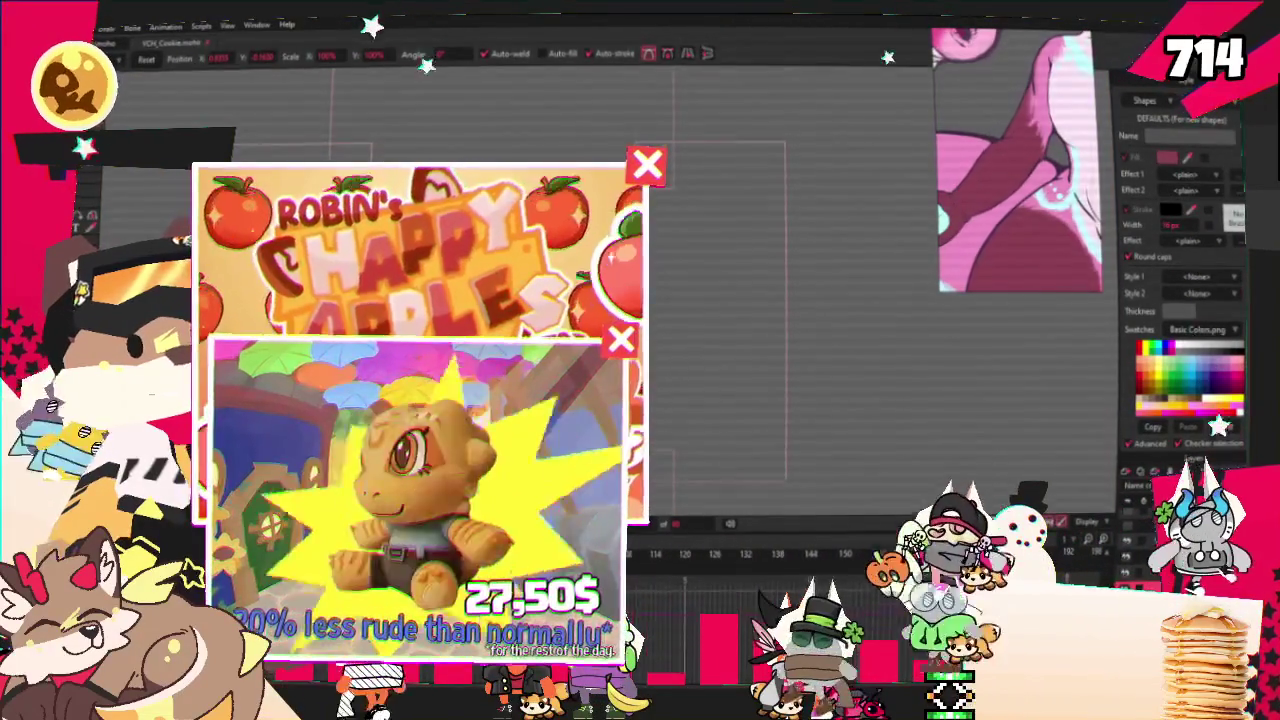
Bring up the File menu to load the deer icon artwork
key("alt+f")
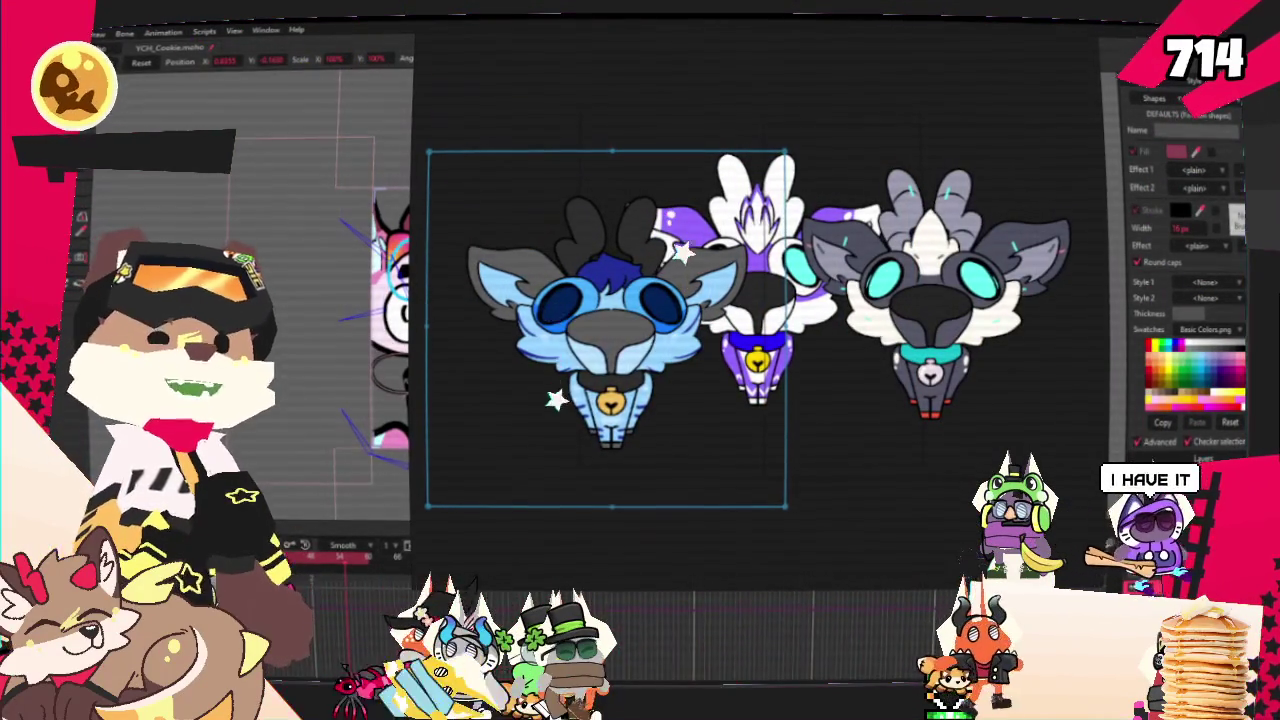
Bring up the deer icon artwork and flip ahead to the next icons
key("ctrl+v")
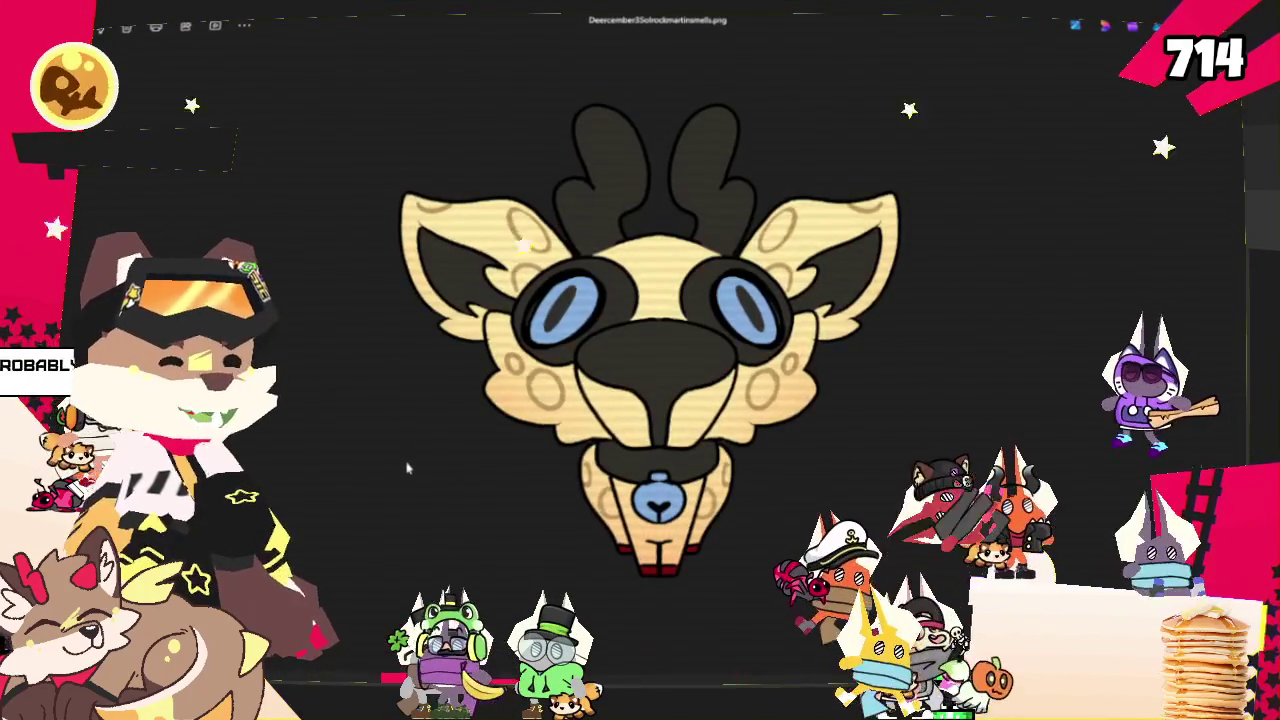
key("Right")
key("Right")
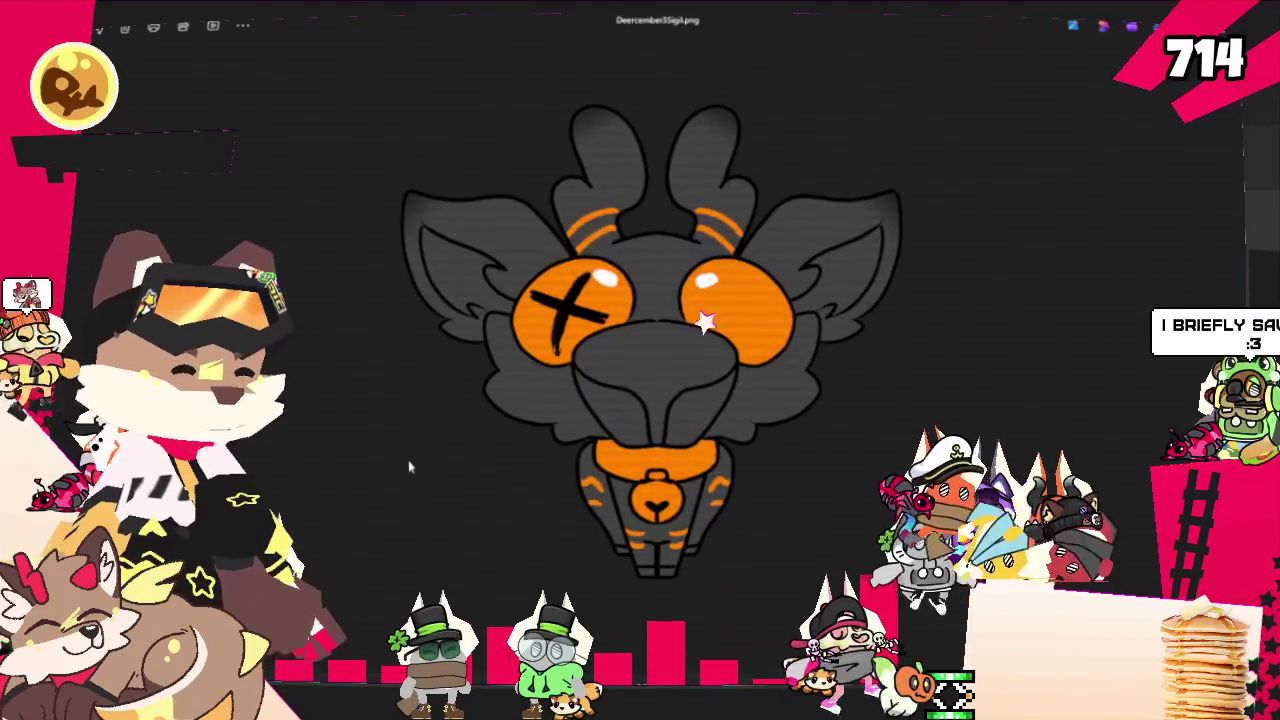
Page forward through the deer icons, from the red-panda deer to the purple and white fox
key("Right")
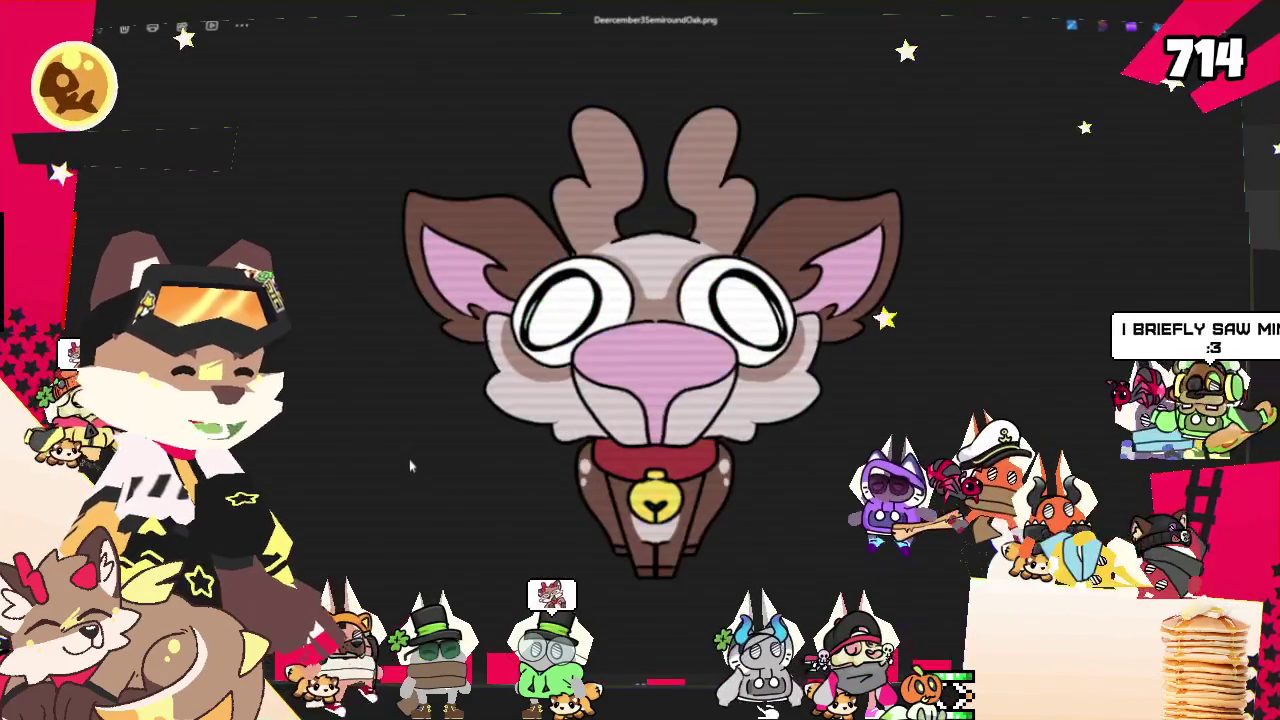
key("Right")
key("Right")
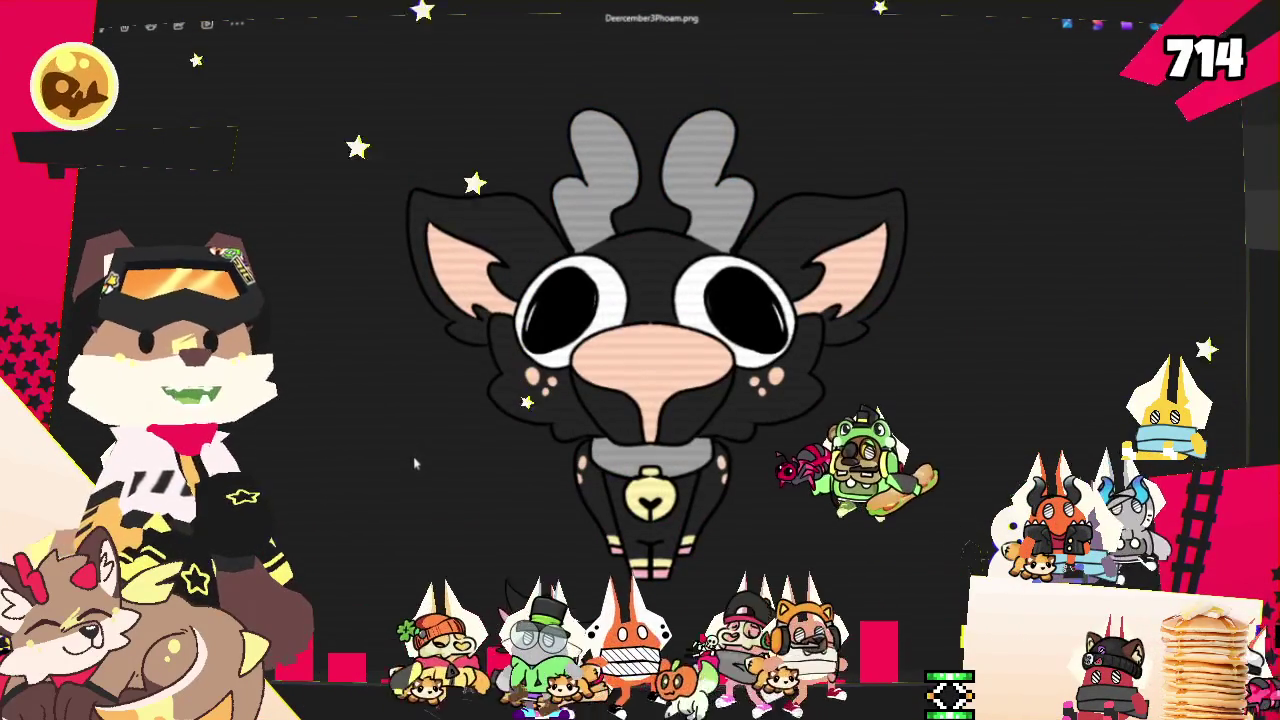
key("Right")
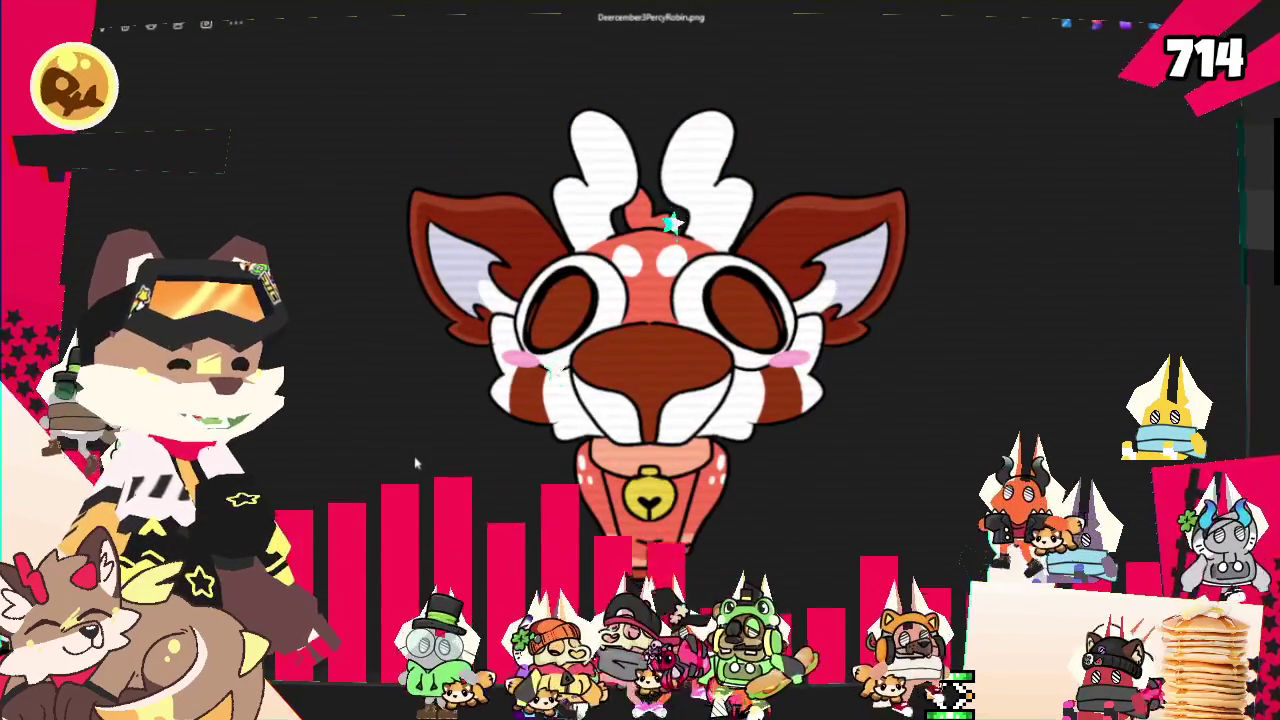
key("Right")
key("Left")
key("Right")
key("Right")
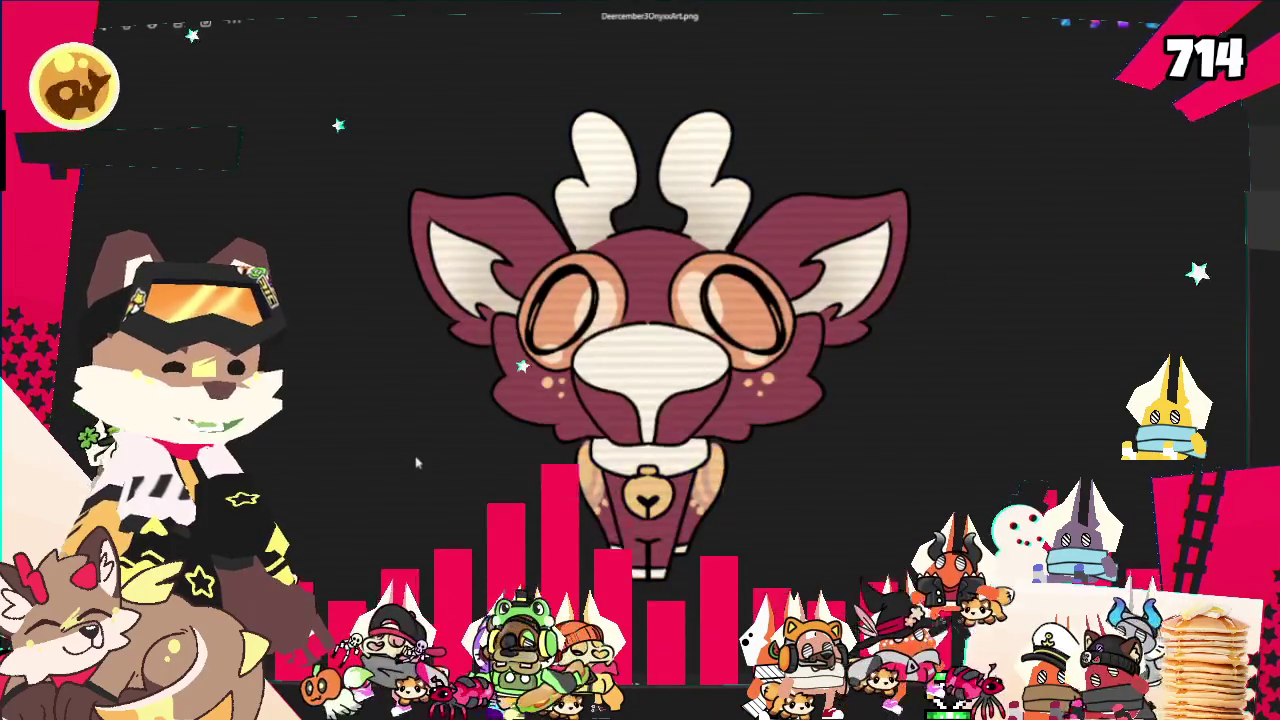
key("Right")
key("Right")
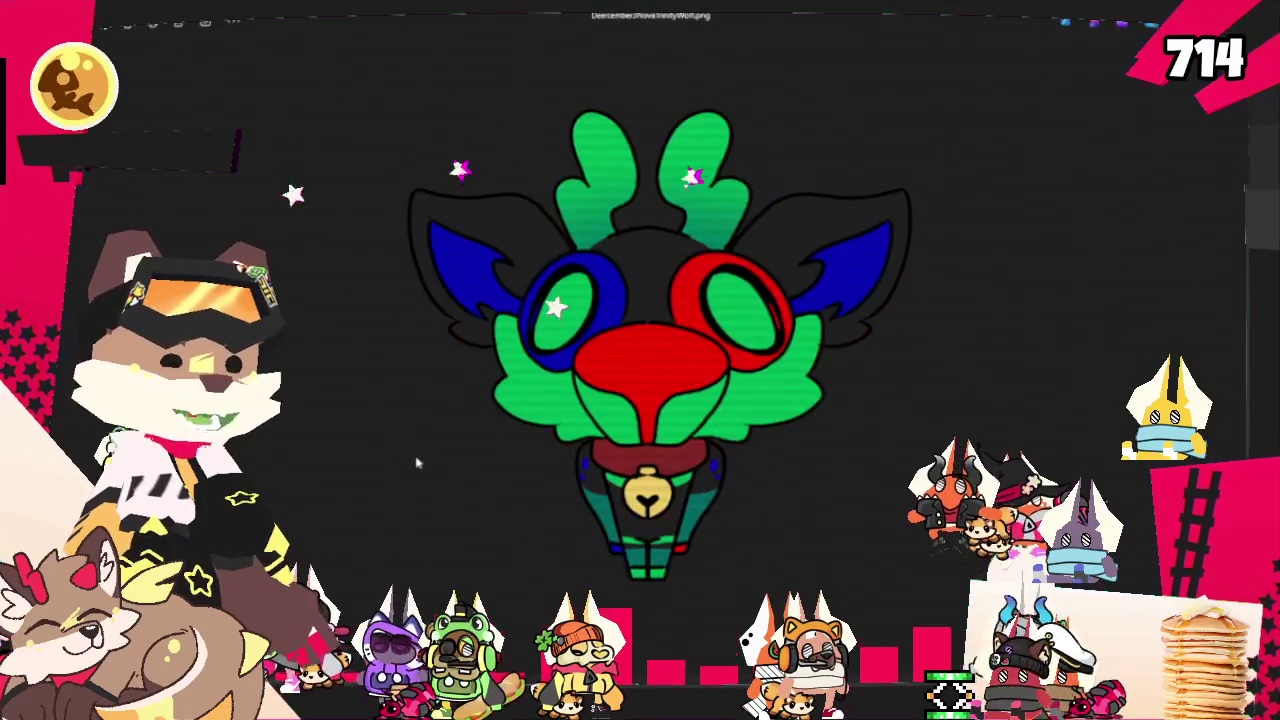
key("Right")
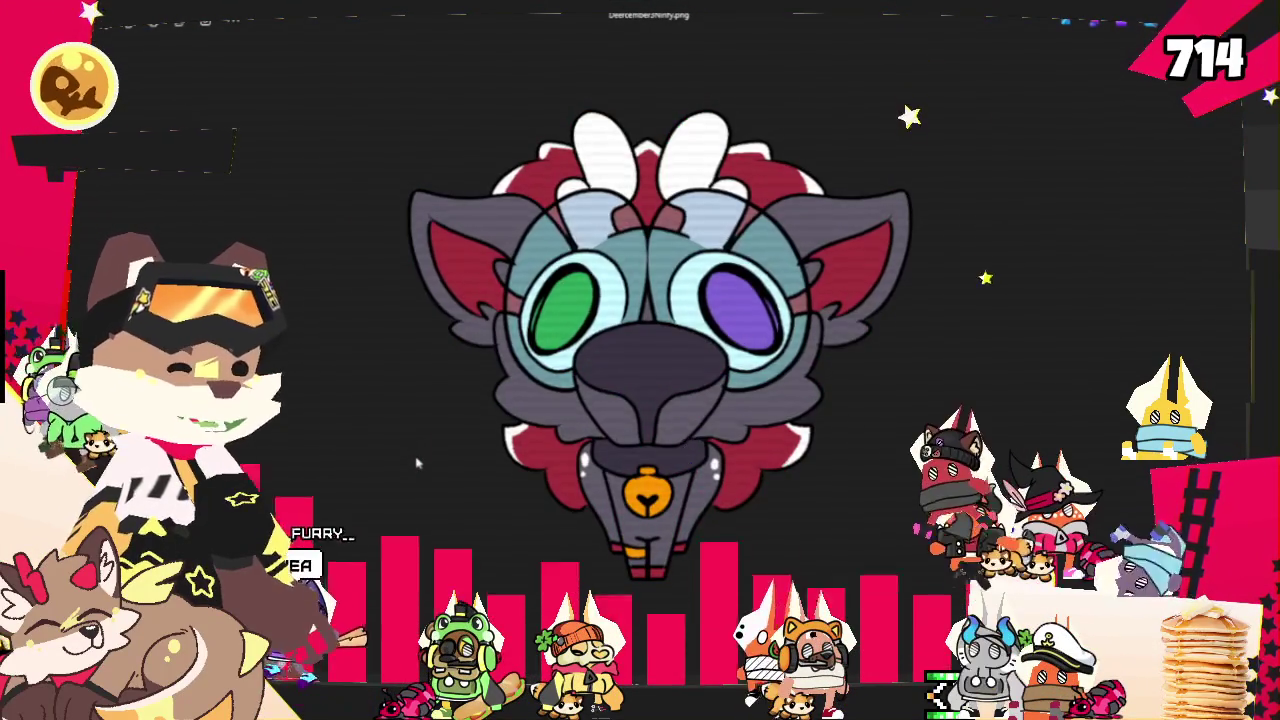
key("Right")
key("Left")
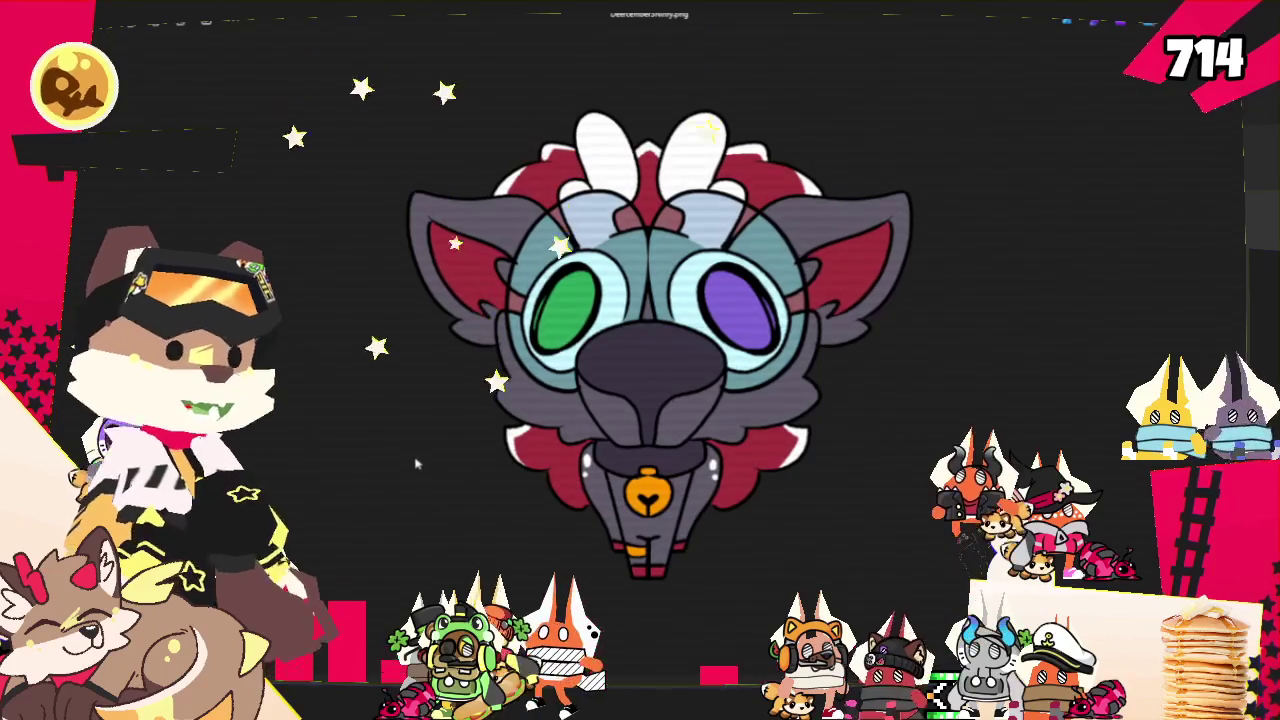
key("Right")
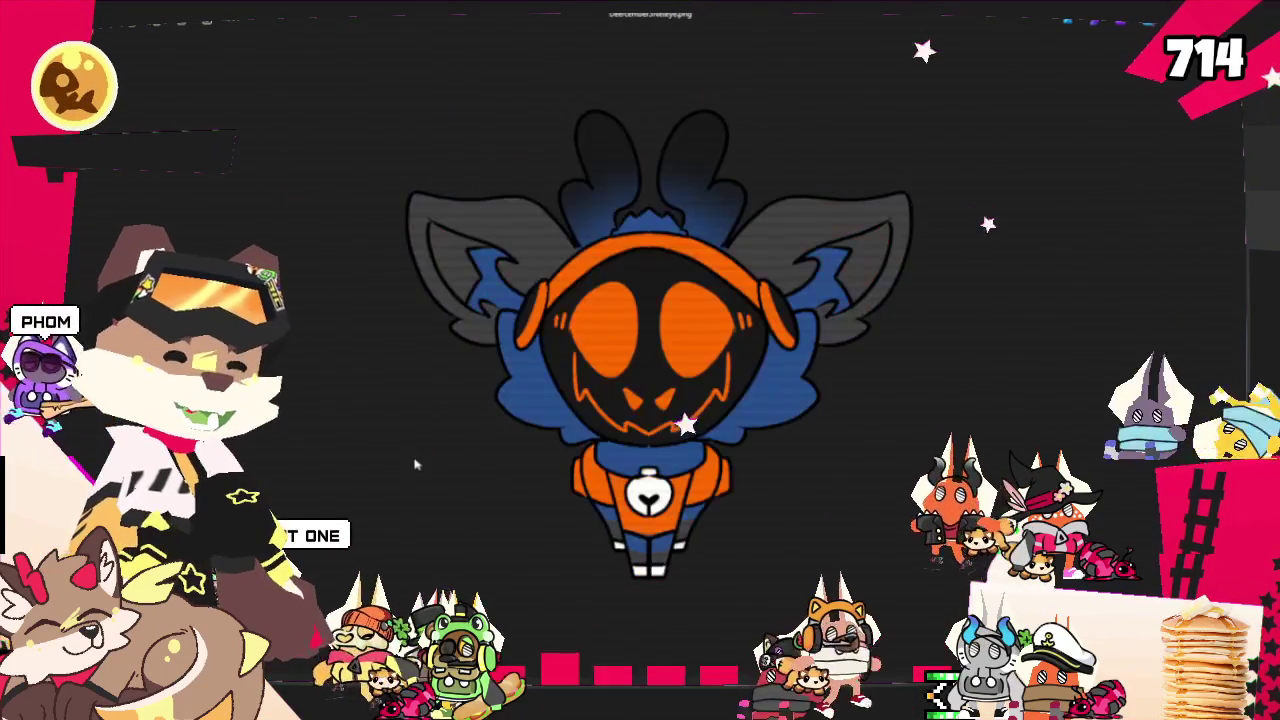
key("Right")
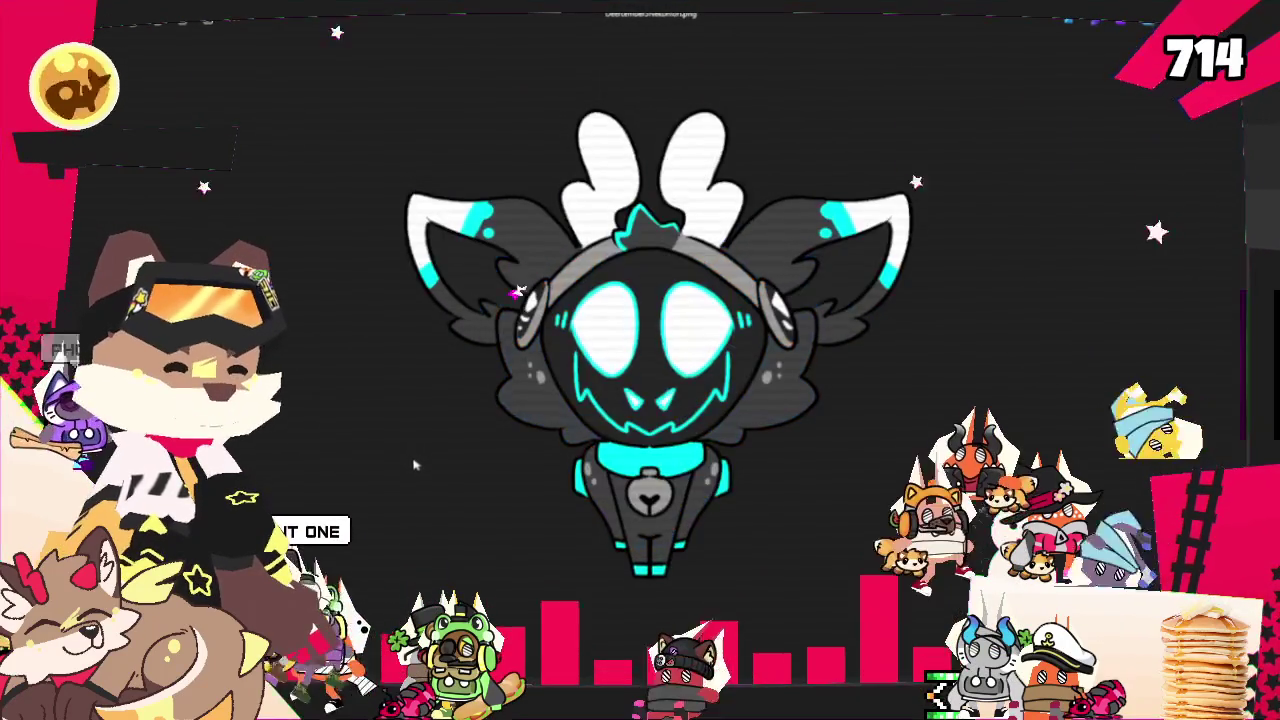
key("Right")
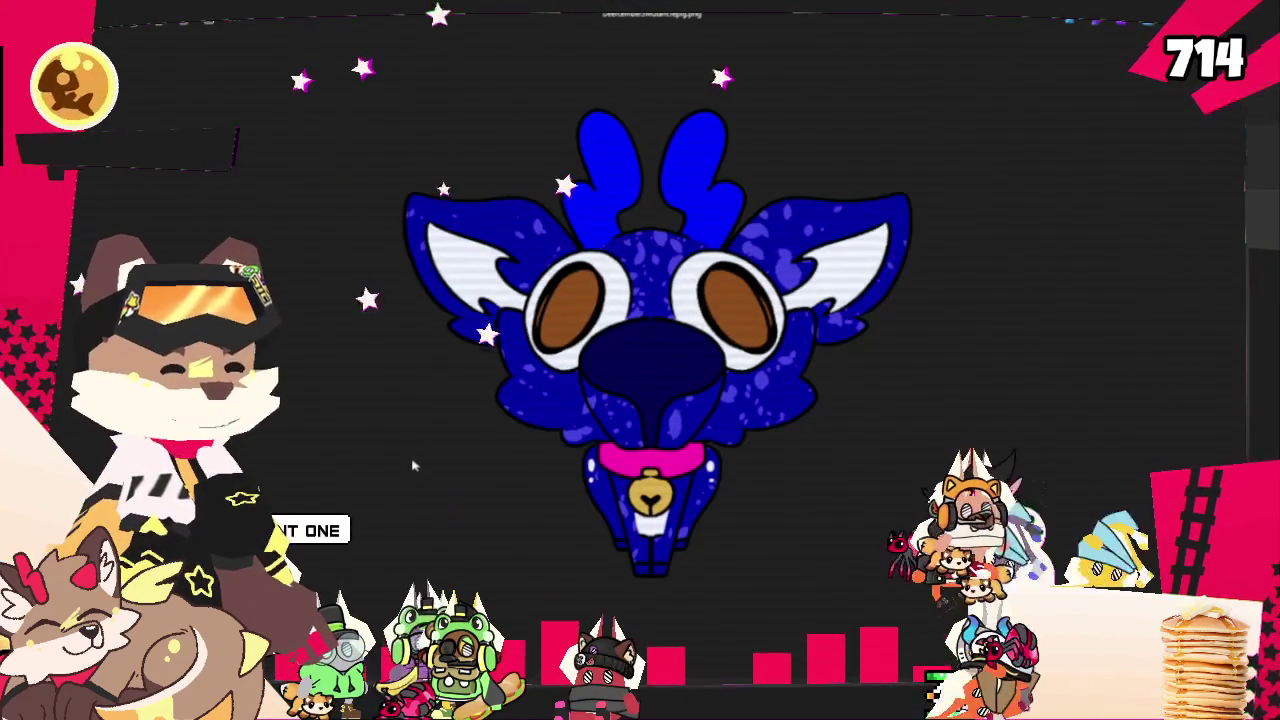
key("Right")
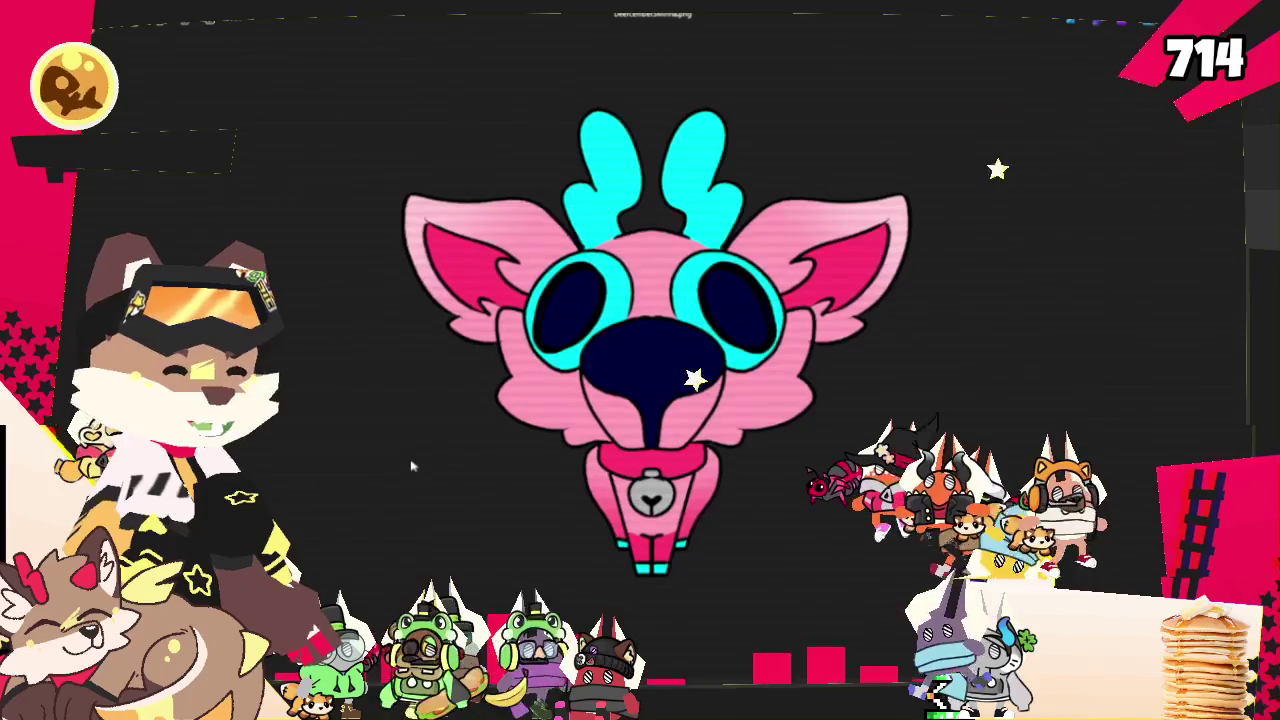
key("Right")
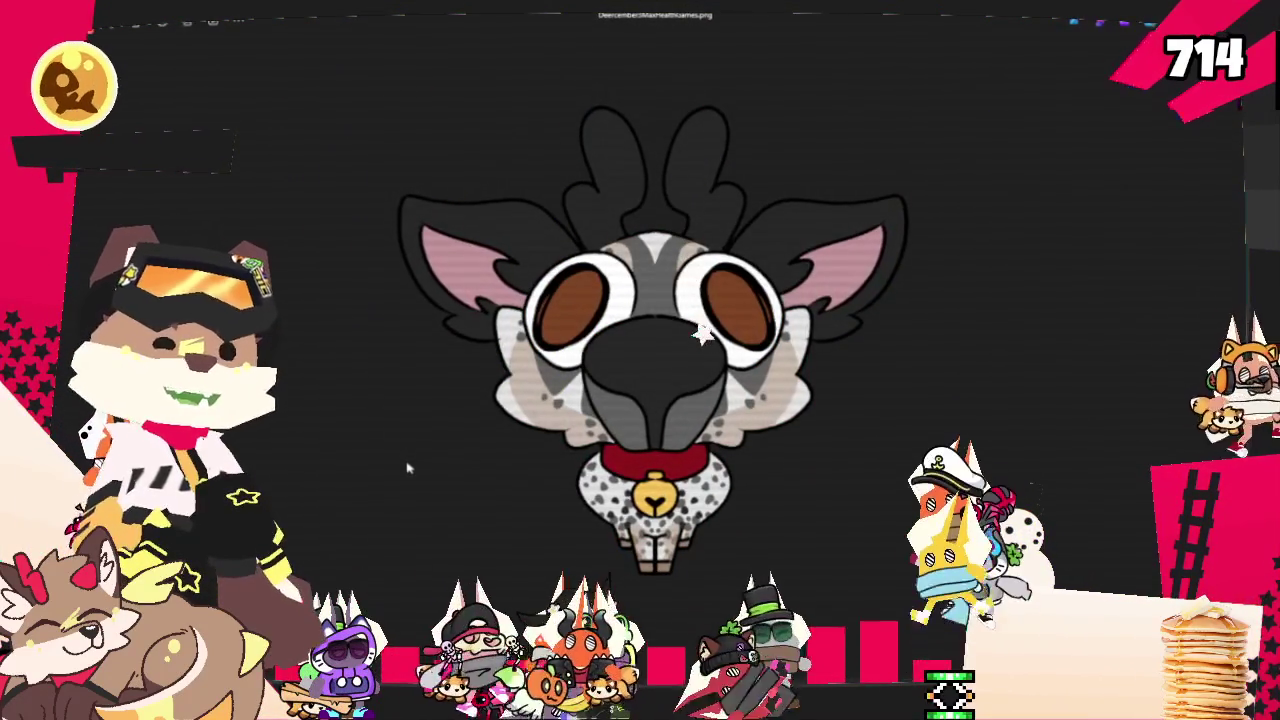
key("Right")
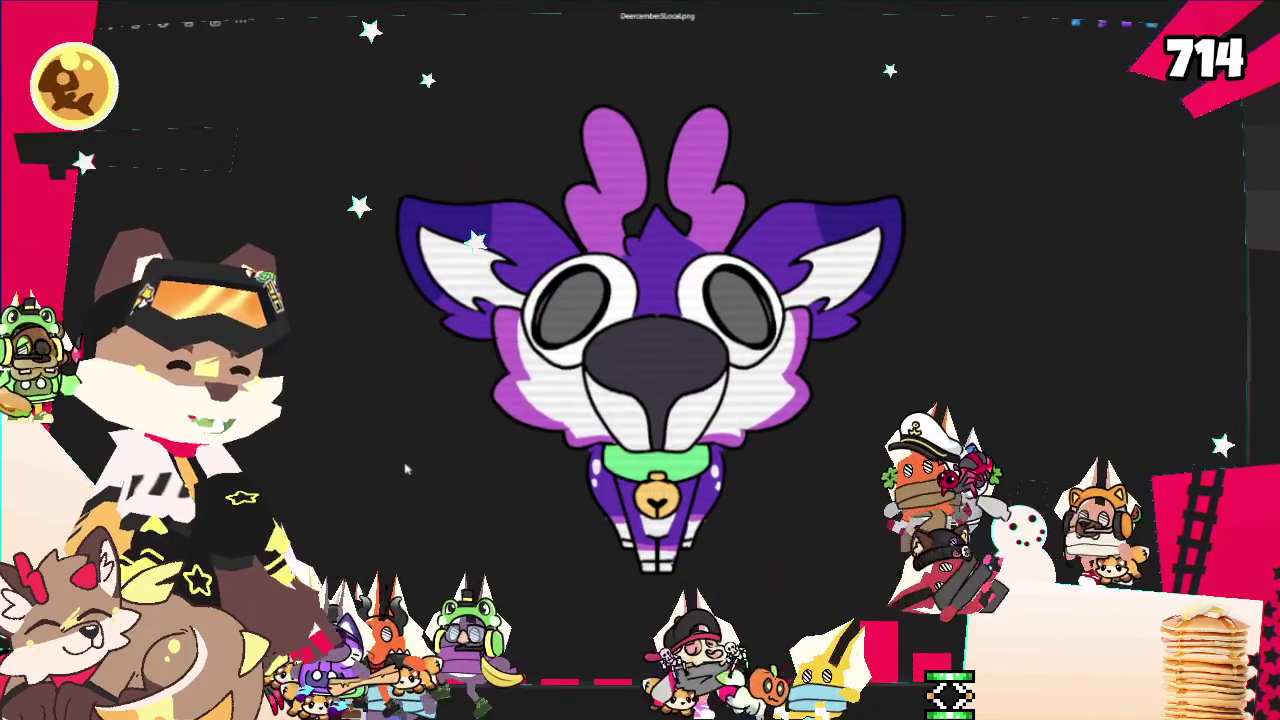
key("Right")
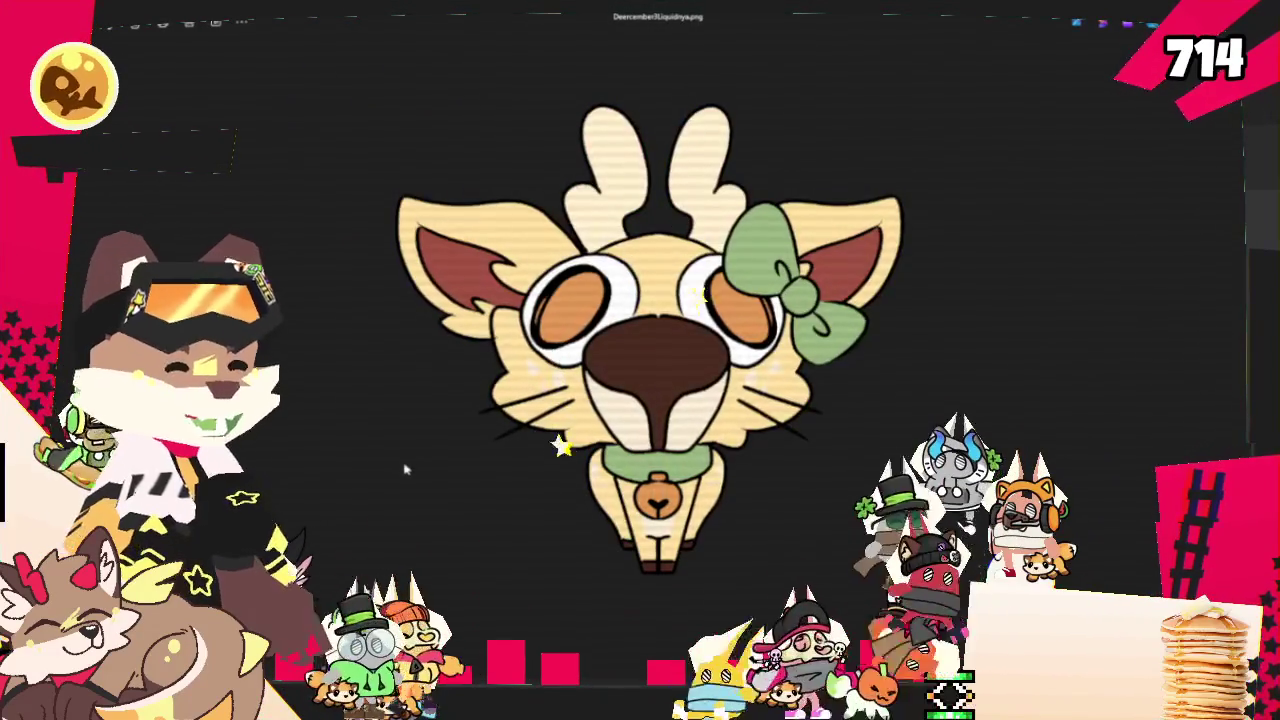
key("Right")
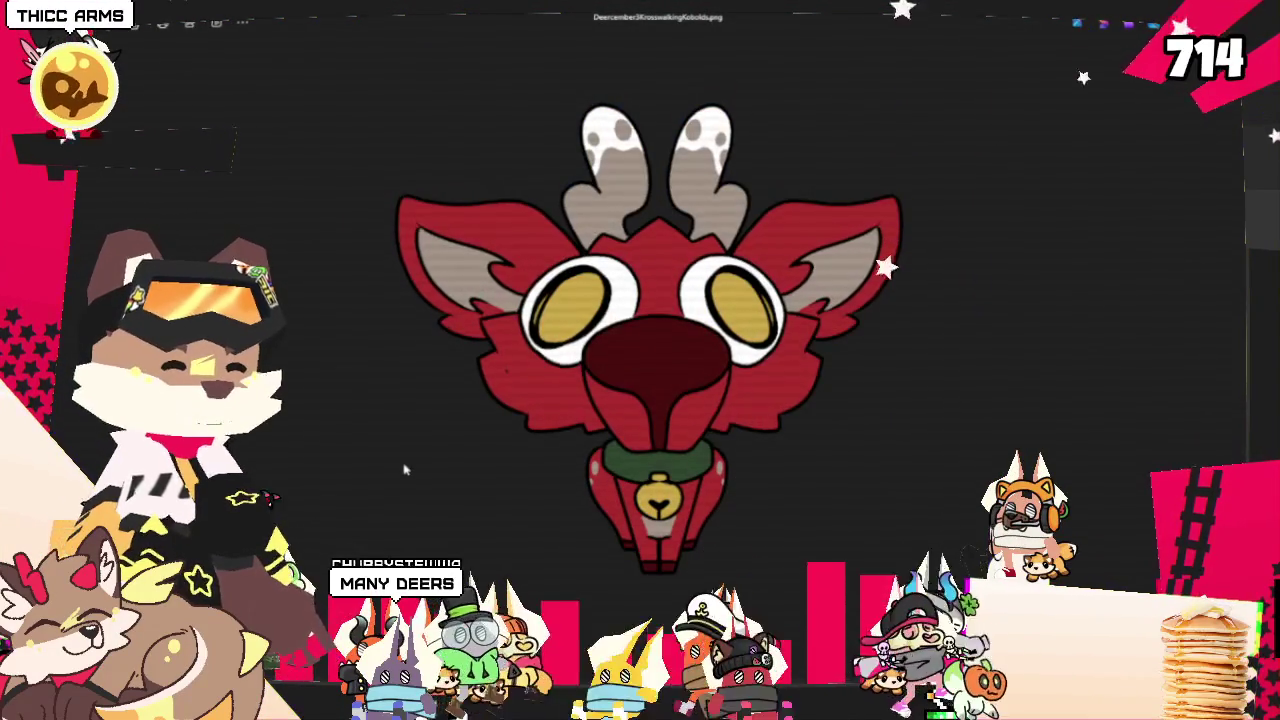
key("Right")
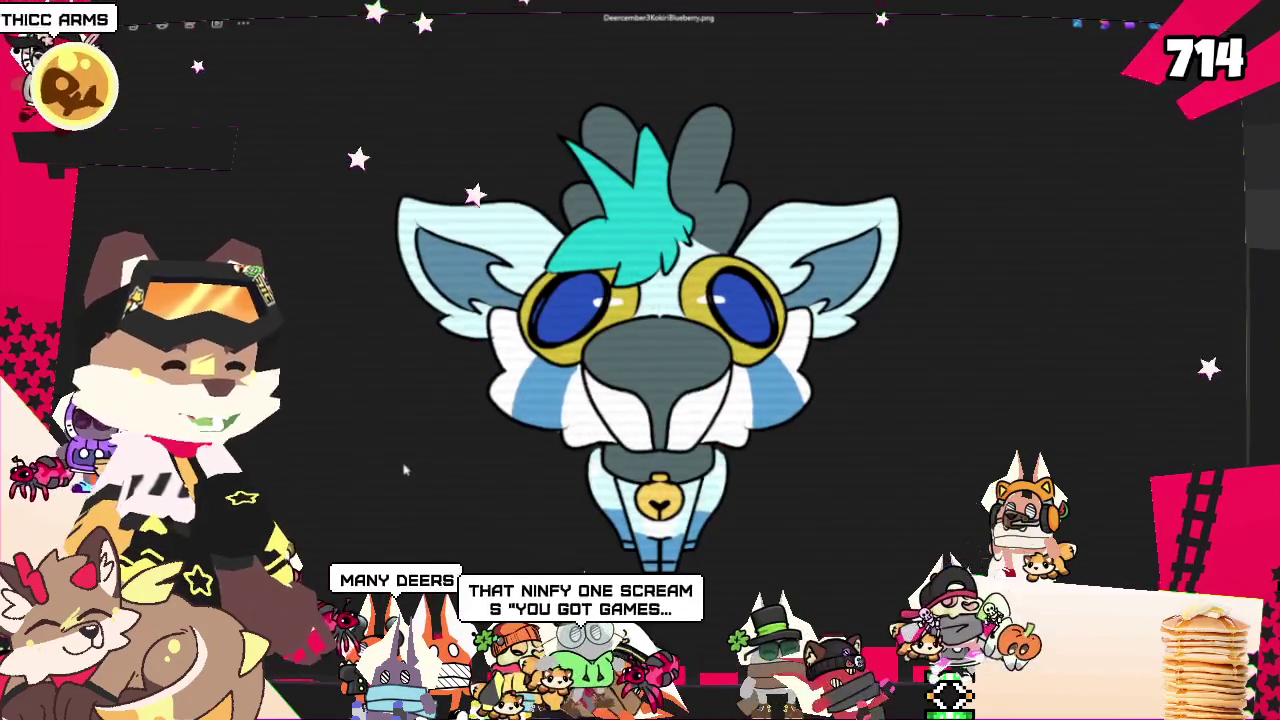
key("Right")
key("Right")
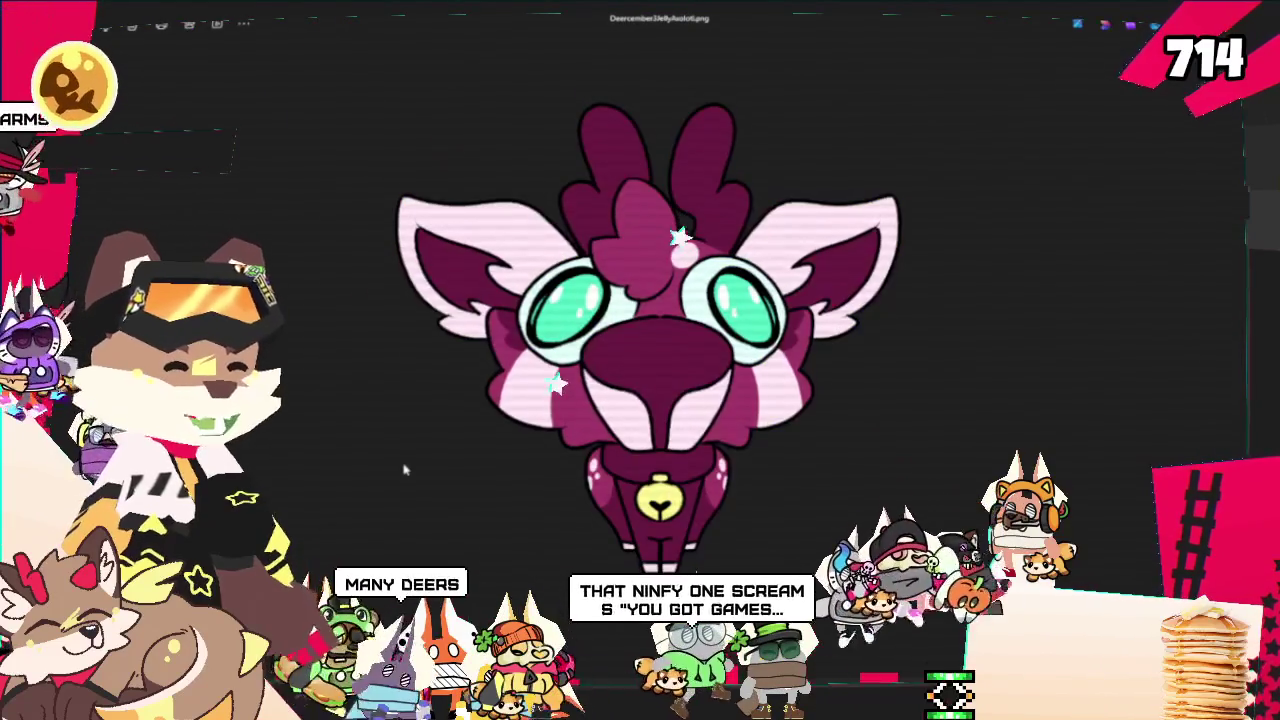
key("Right")
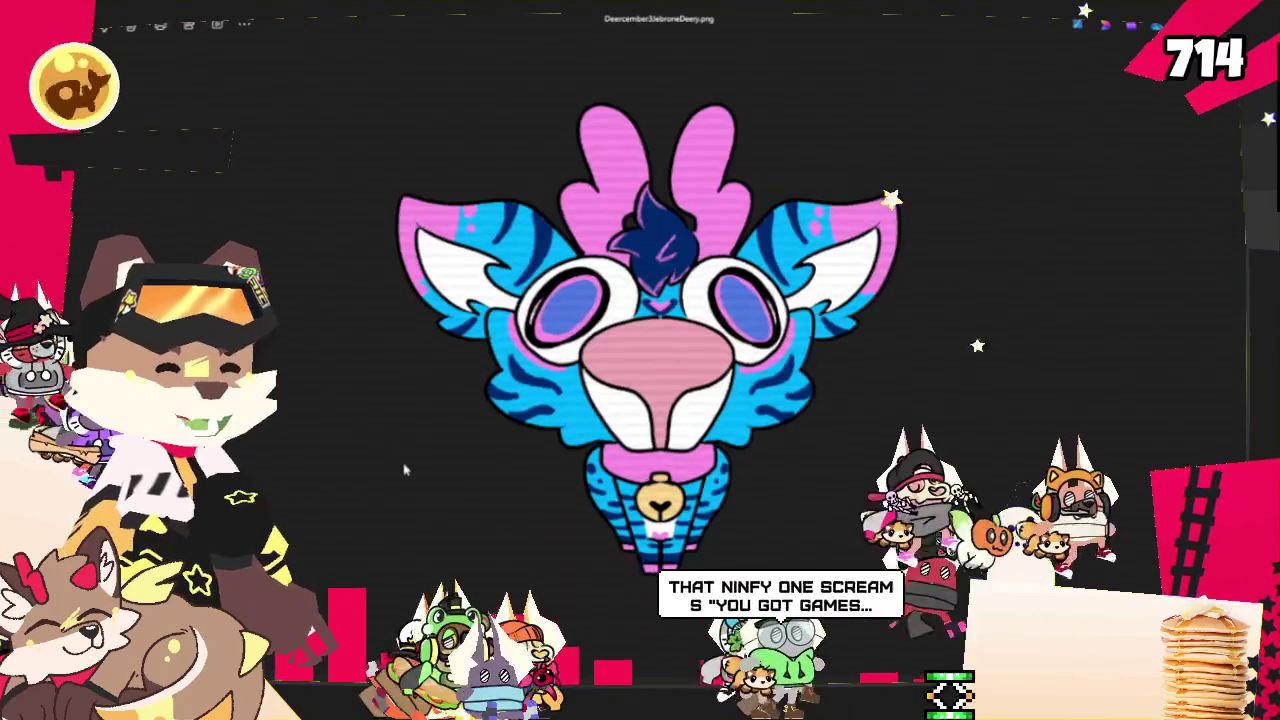
key("Right")
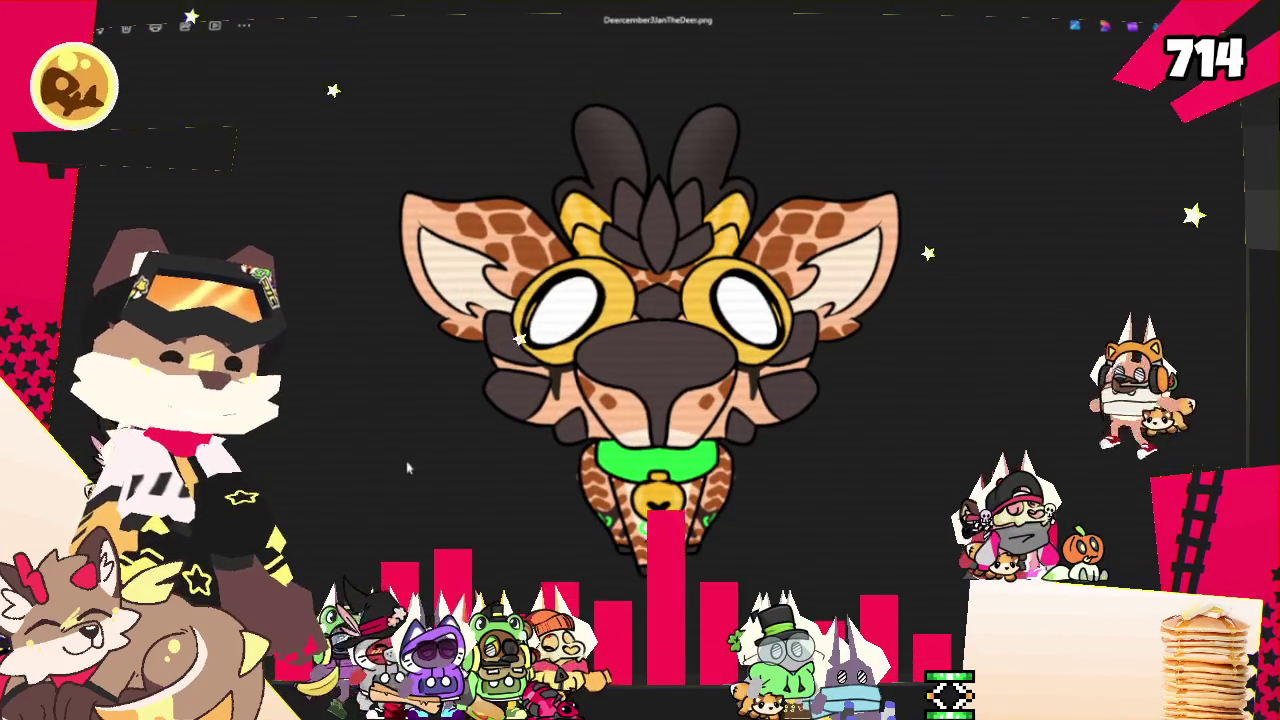
key("Right")
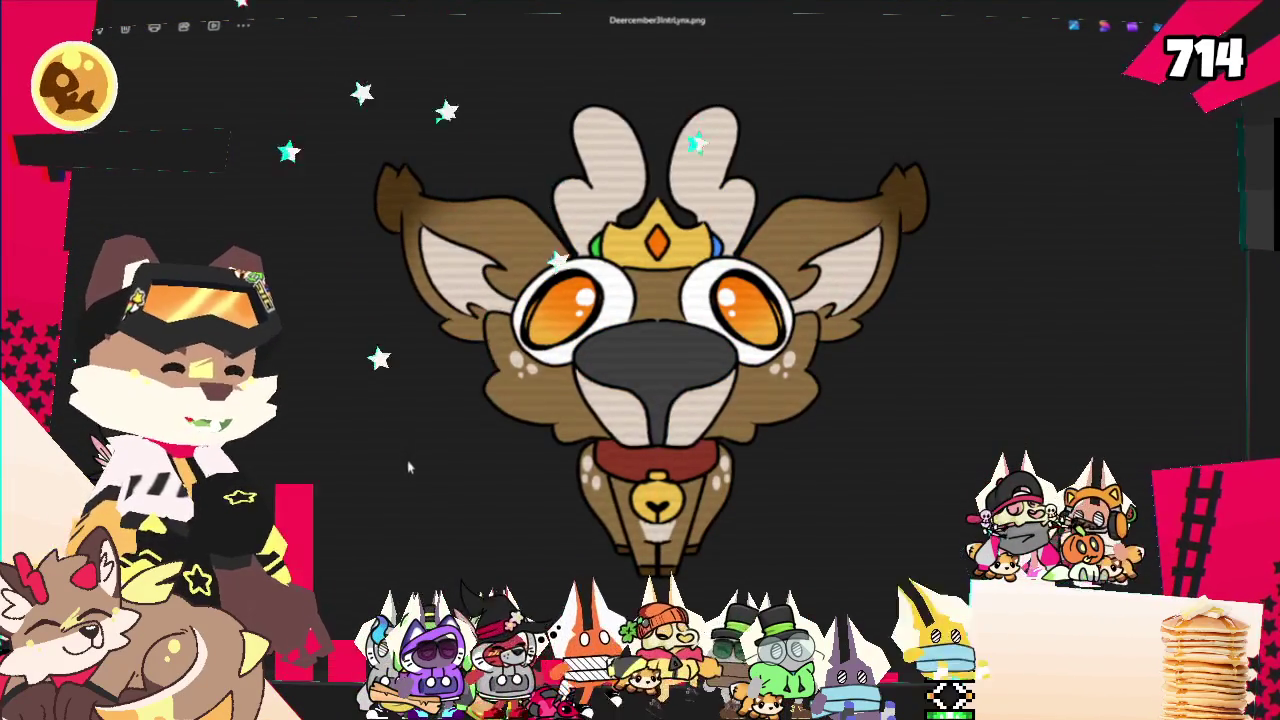
key("Right")
key("Right")
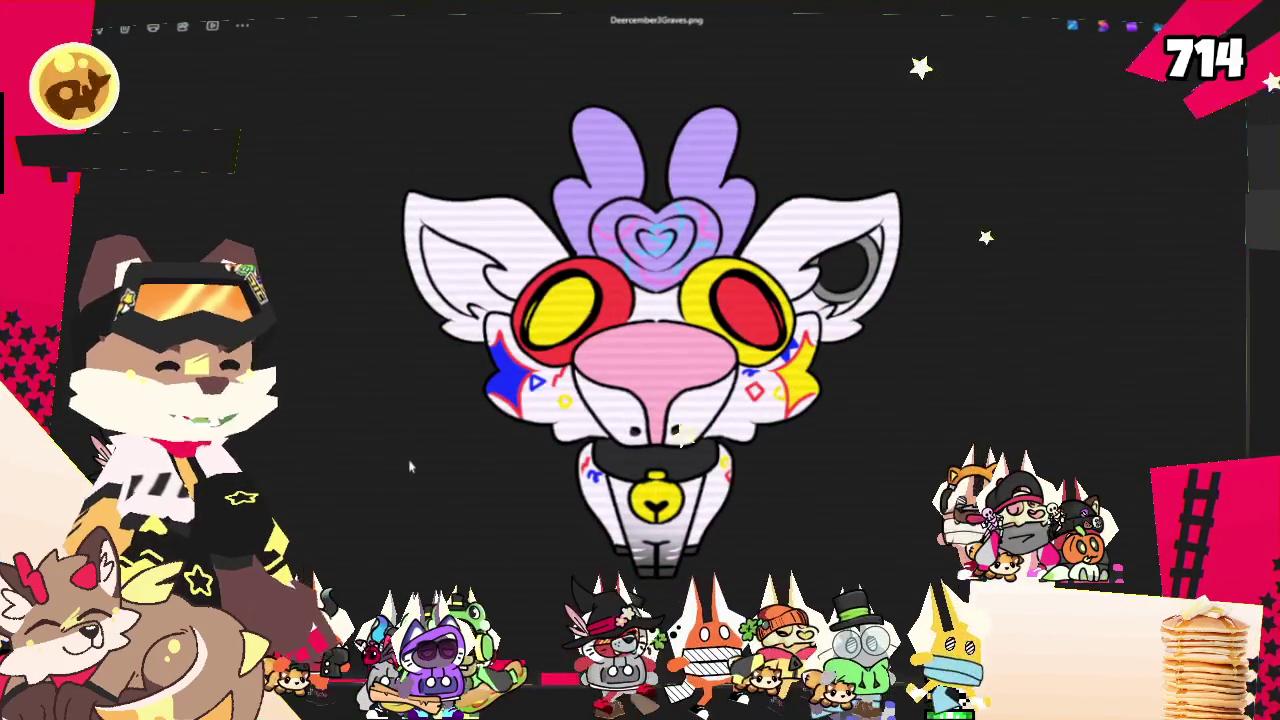
key("Right")
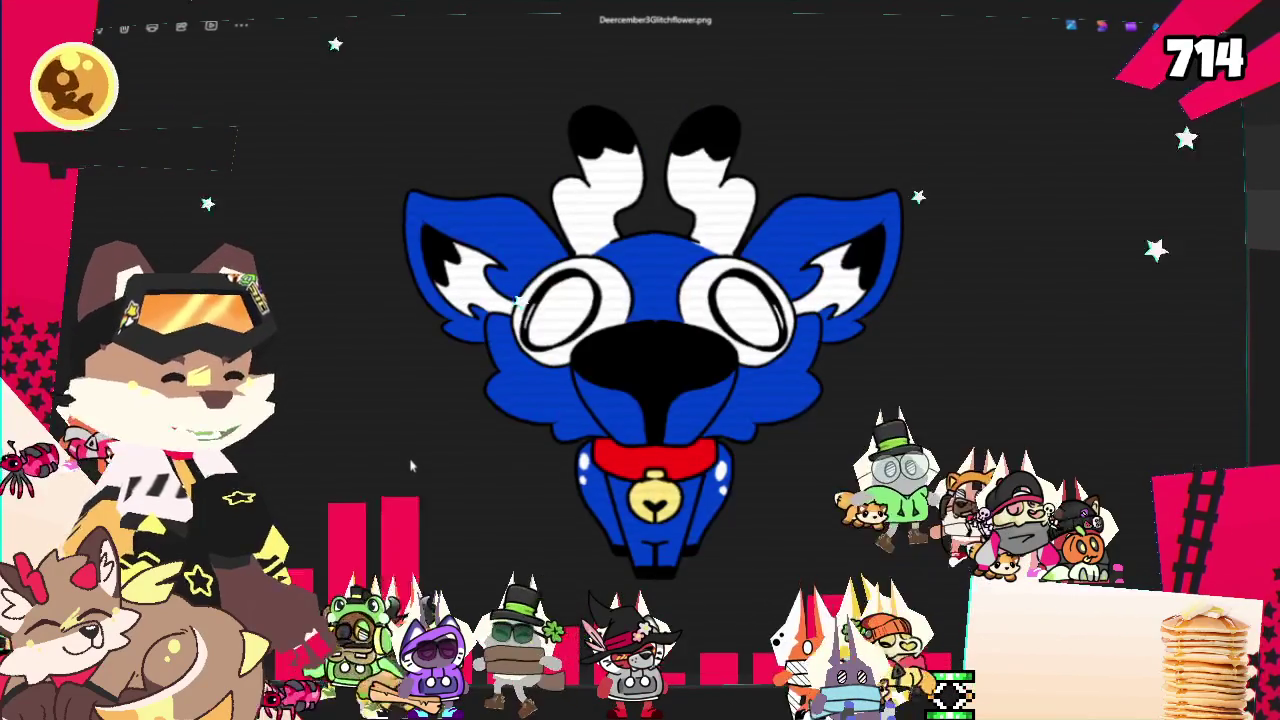
key("Right")
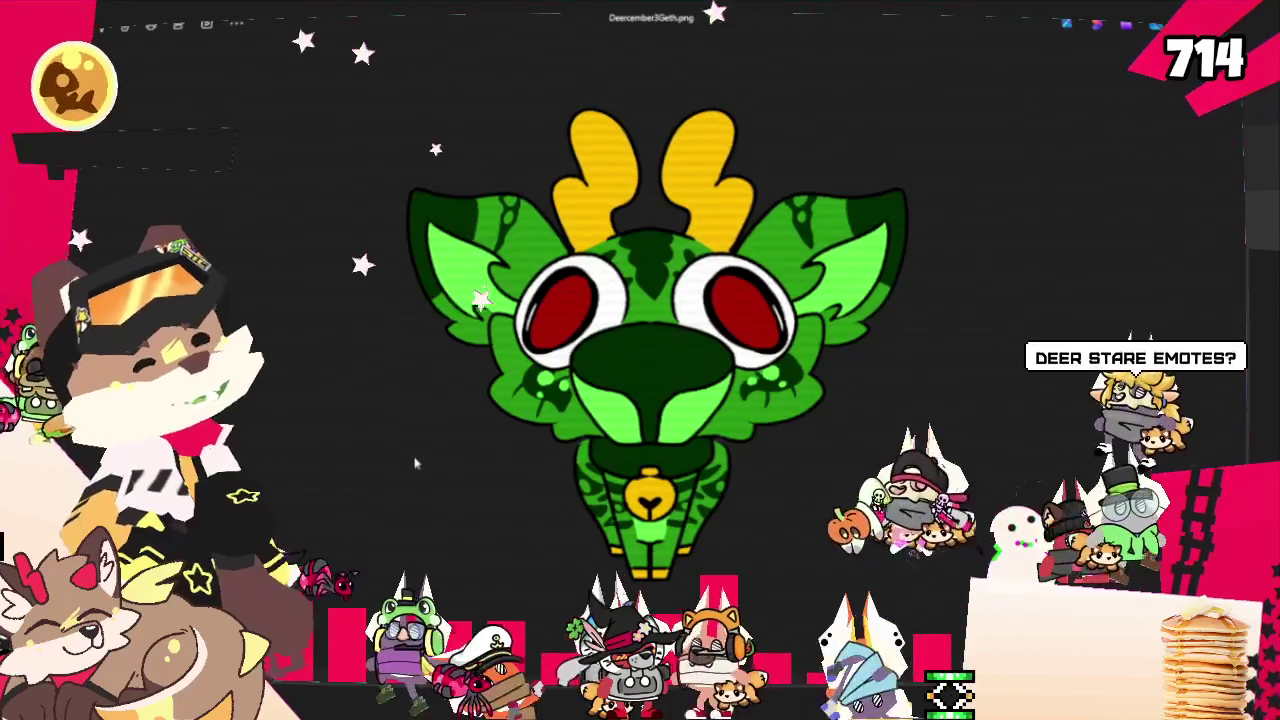
key("Right")
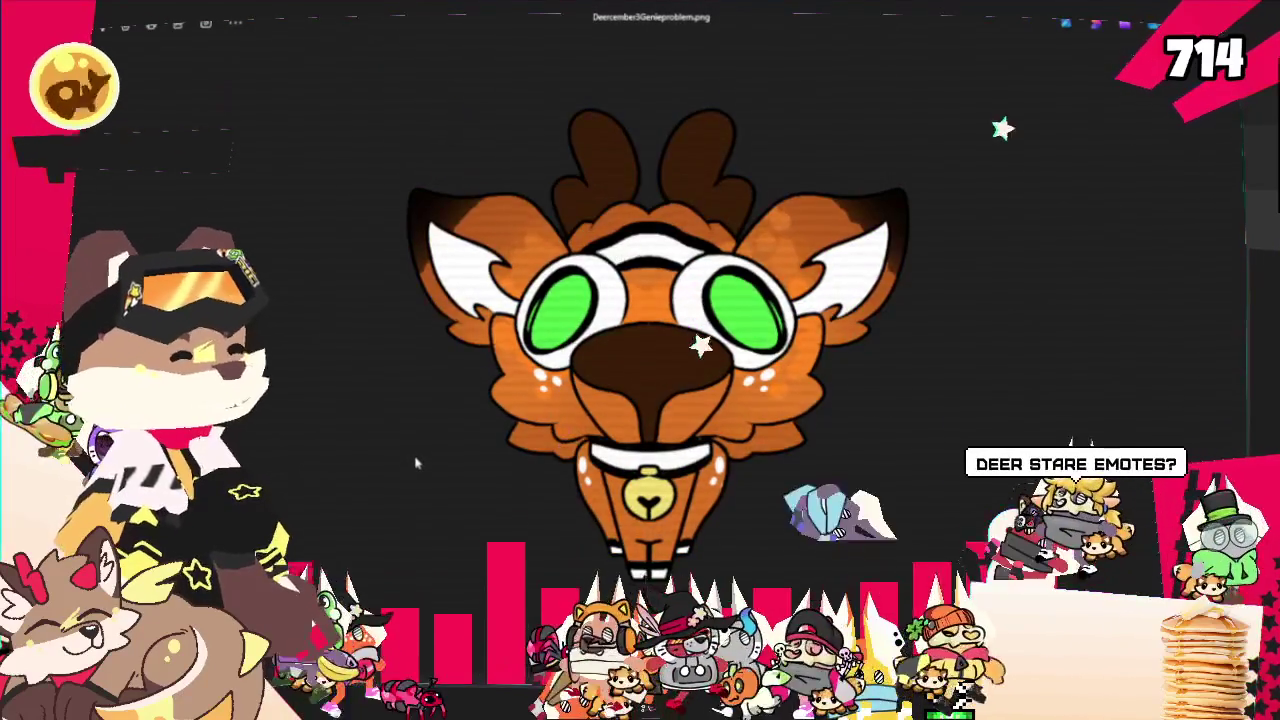
key("Right")
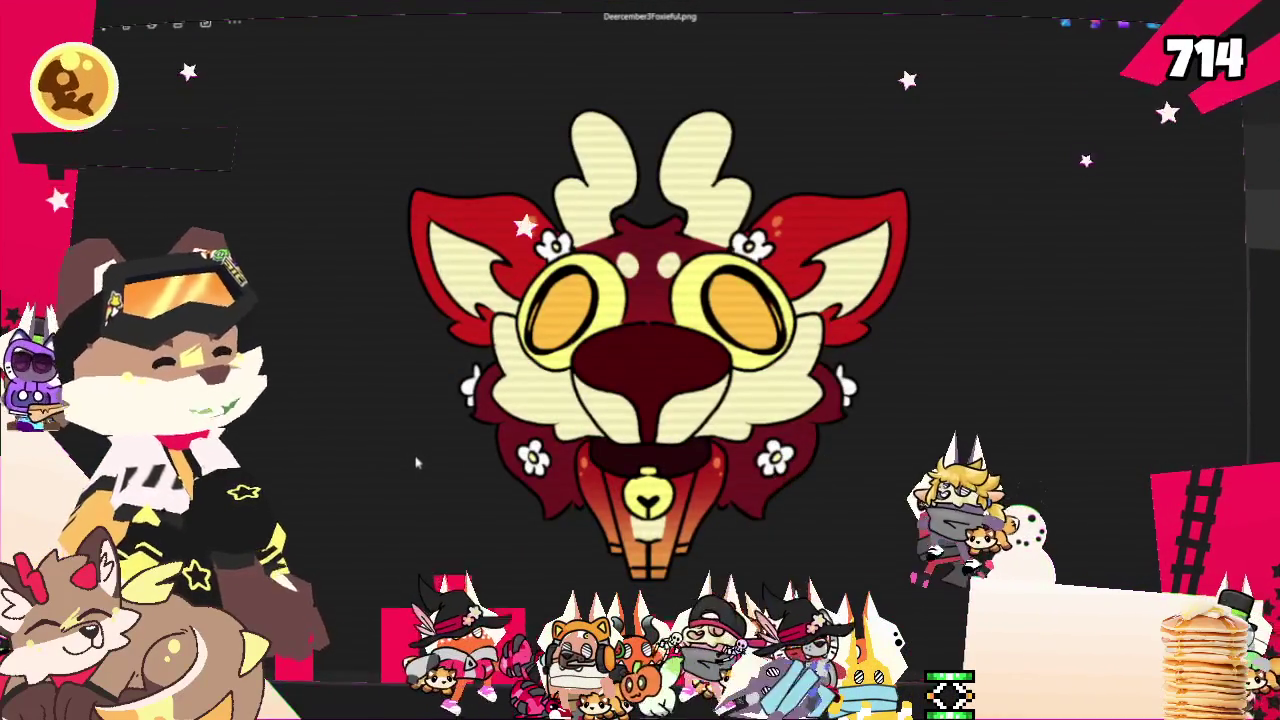
key("Right")
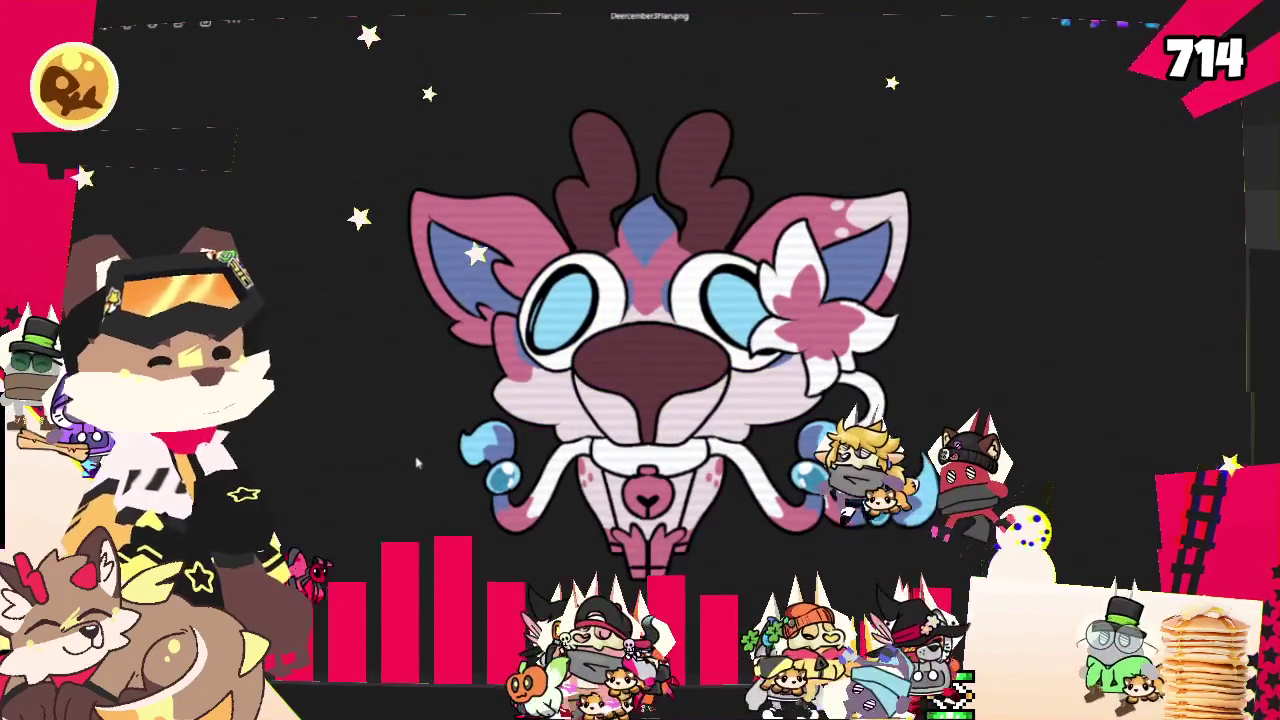
key("Right")
key("Right")
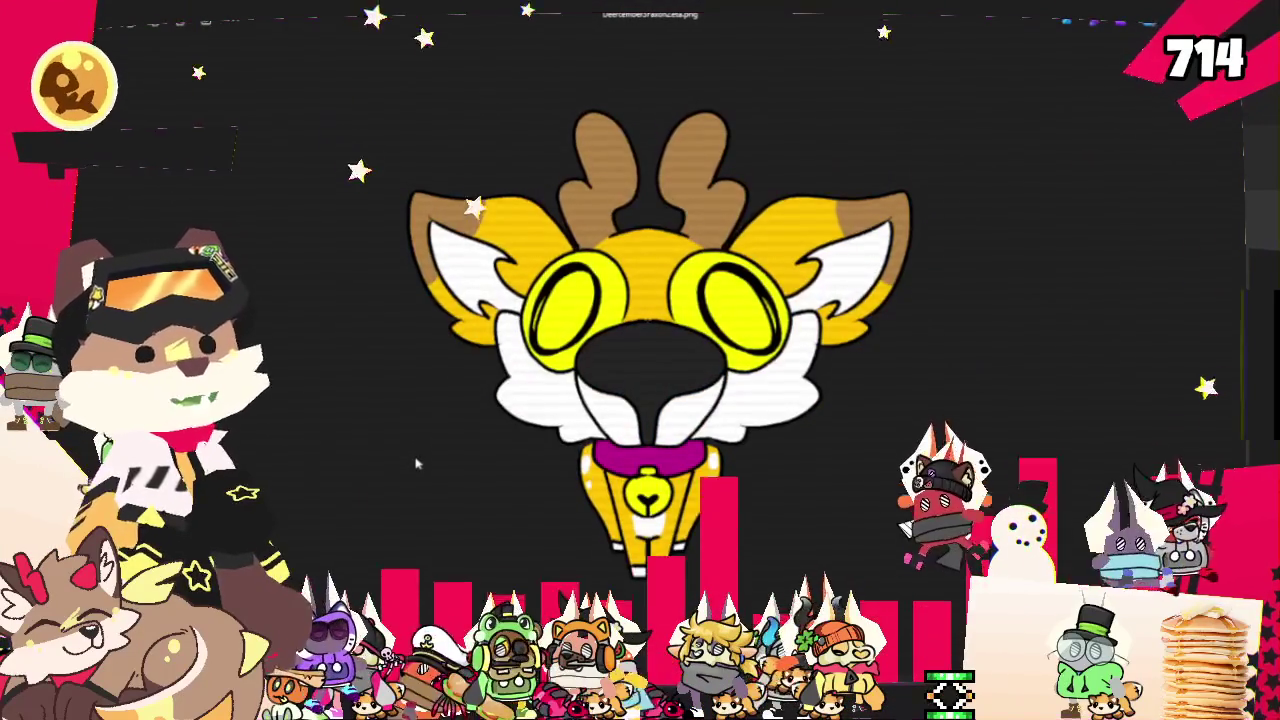
key("Right")
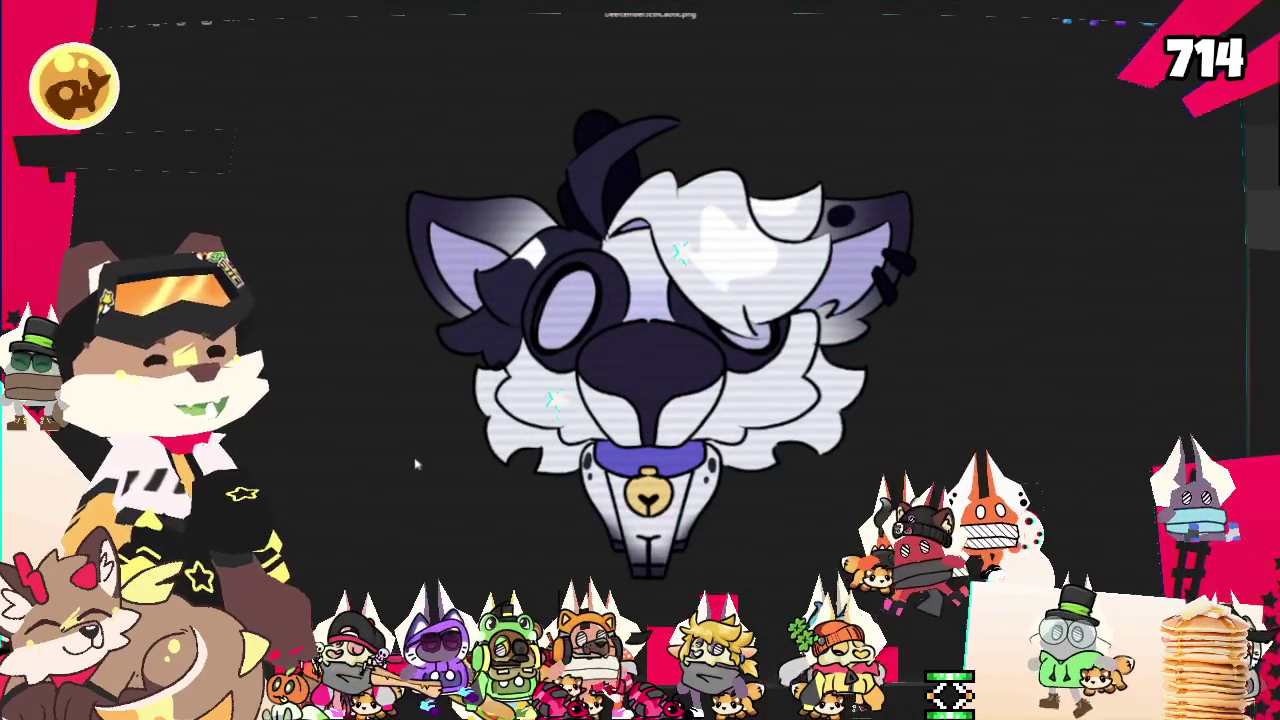
Page back through the icons past AviatingWolf and Auggie to Deercember3AndreaDespair.png
key("Left")
key("Left")
key("Left")
key("Left")
key("Left")
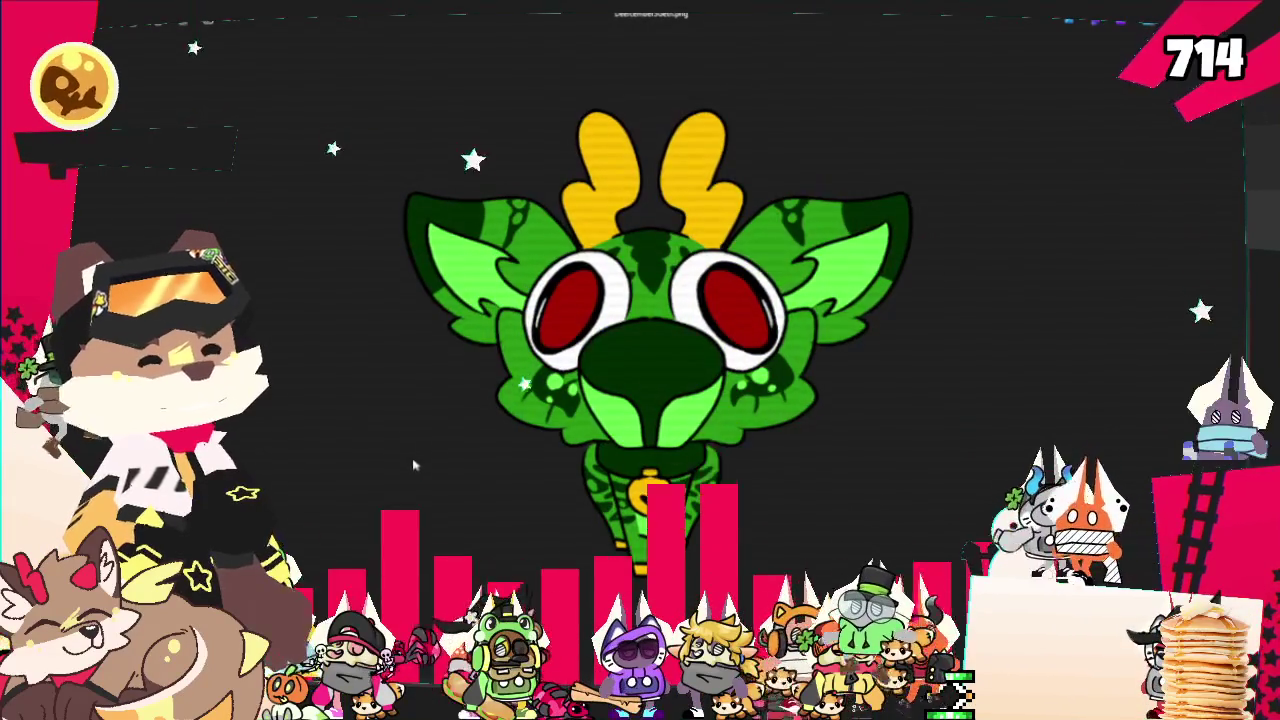
key("Left")
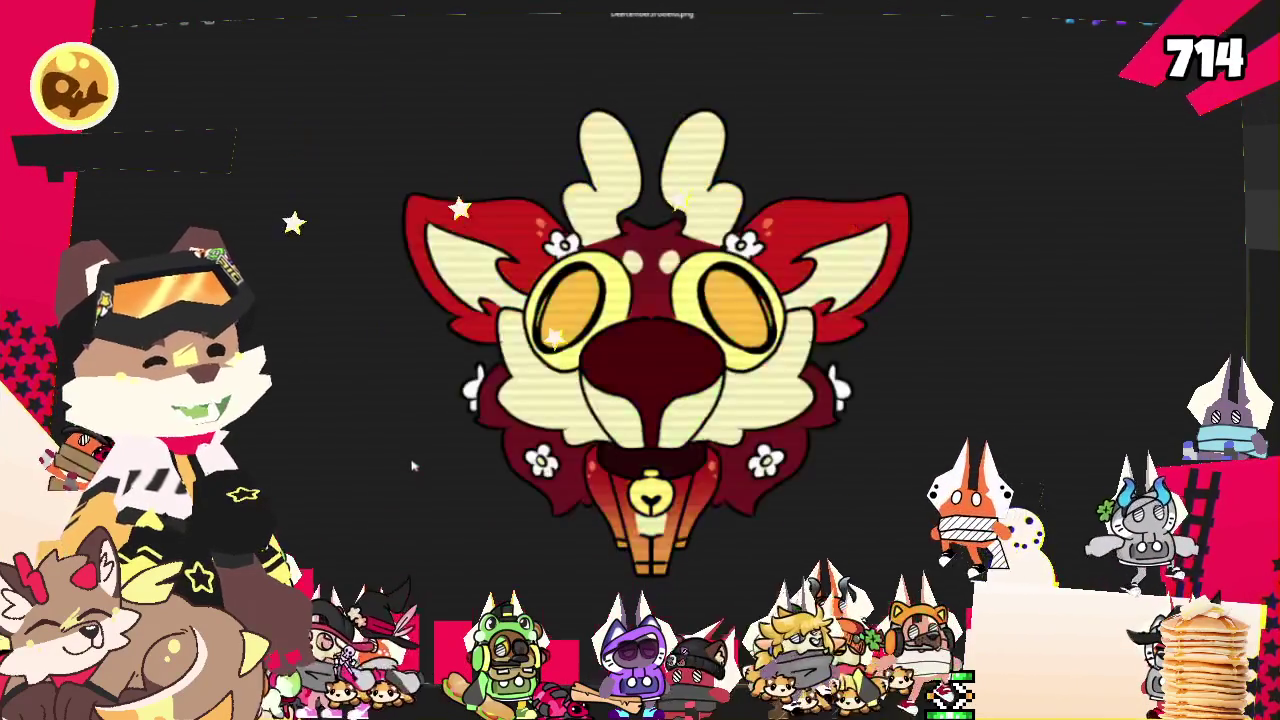
key("Left")
key("Left")
key("Left")
key("Left")
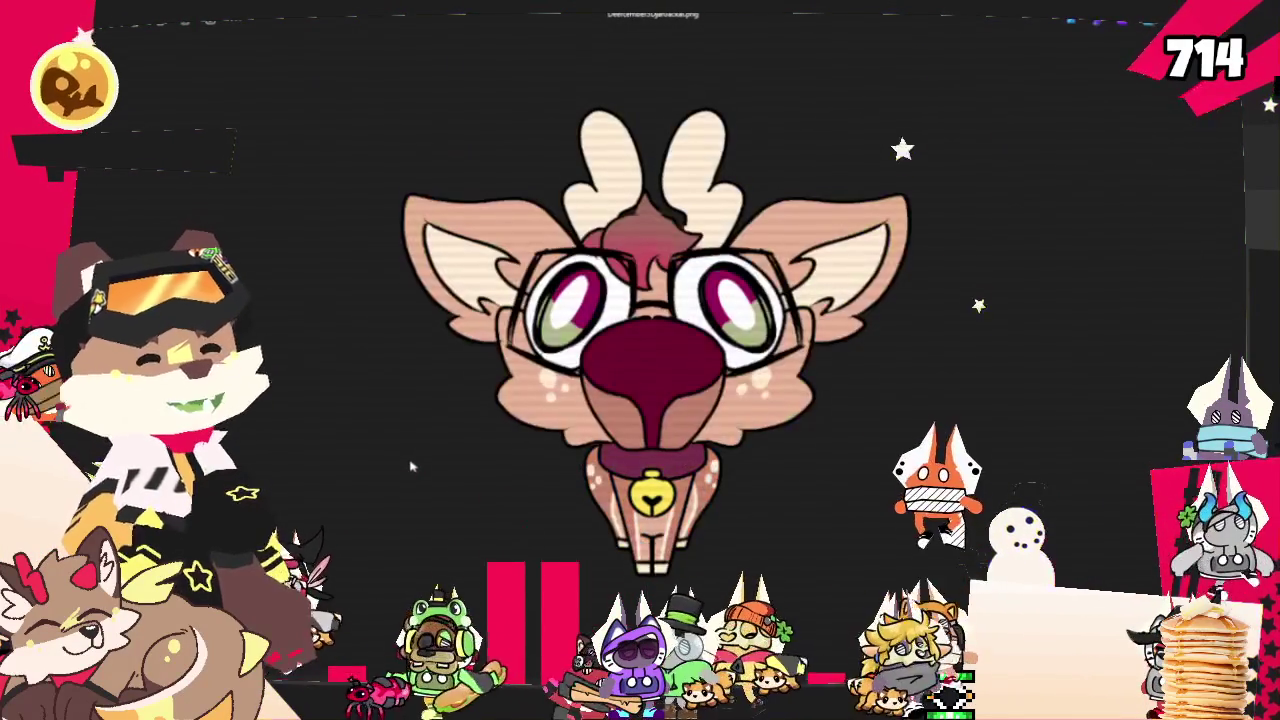
key("Right")
key("Left")
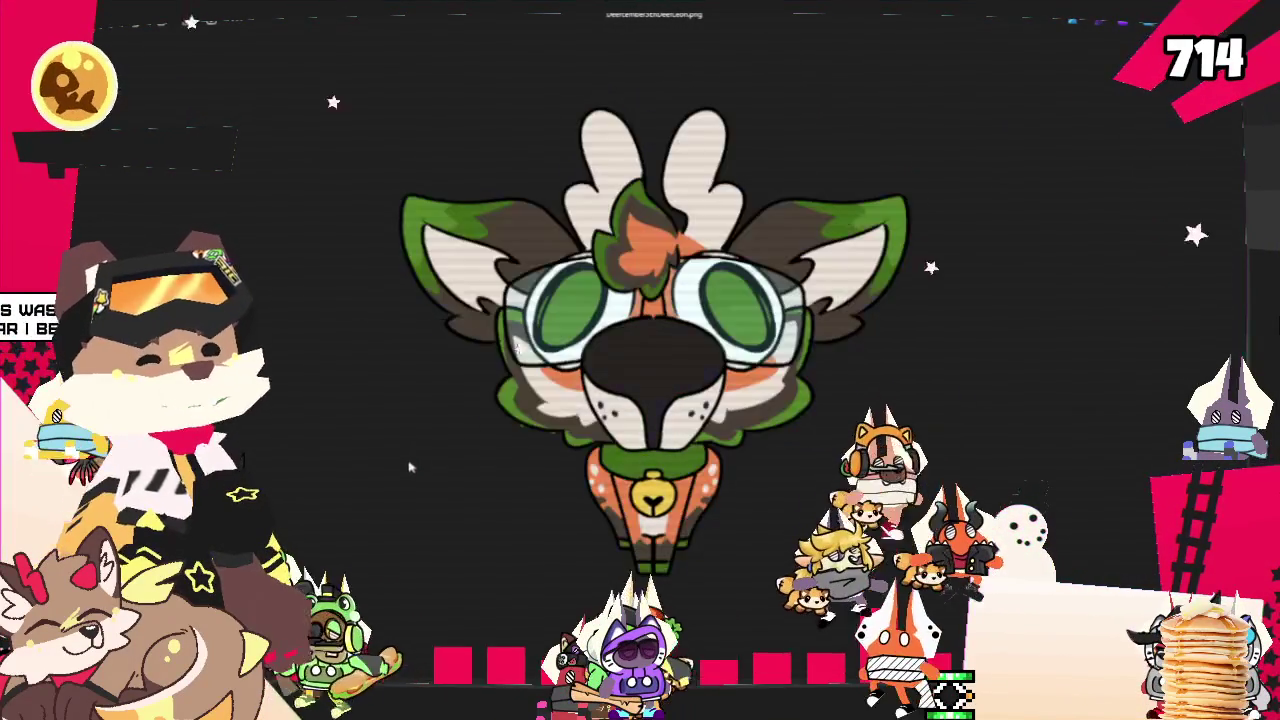
key("Left")
key("Left")
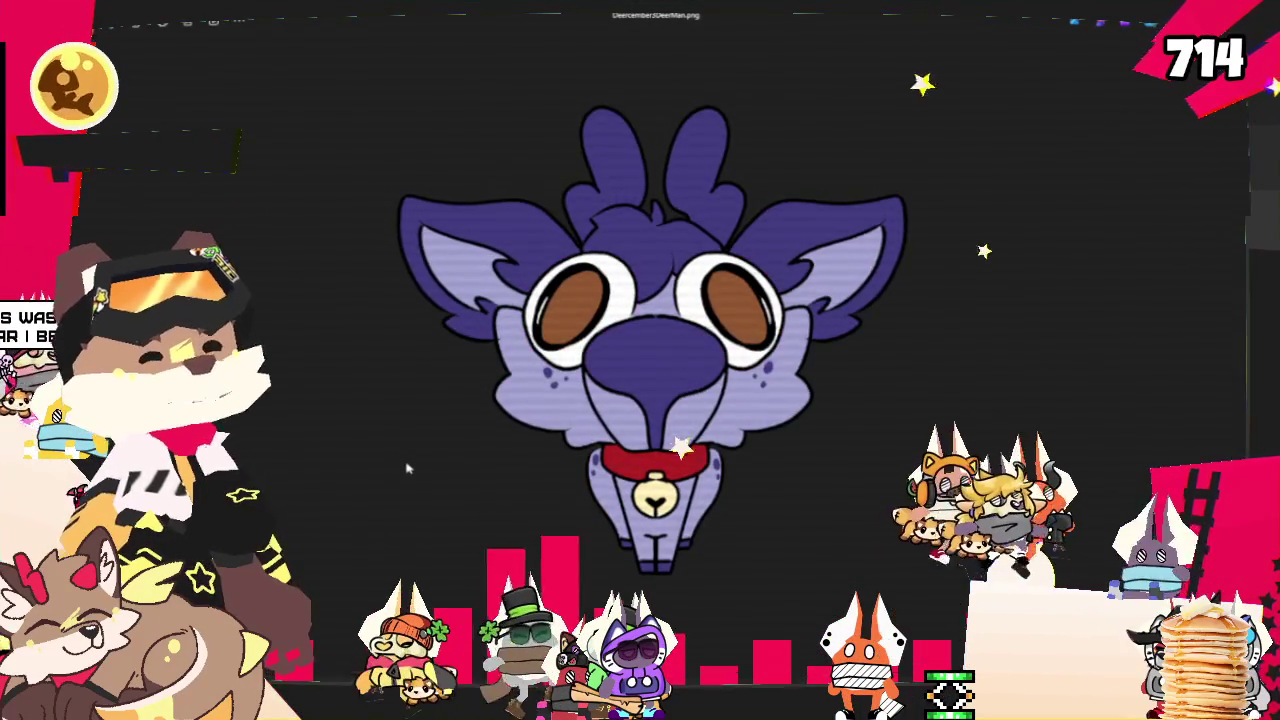
key("Left")
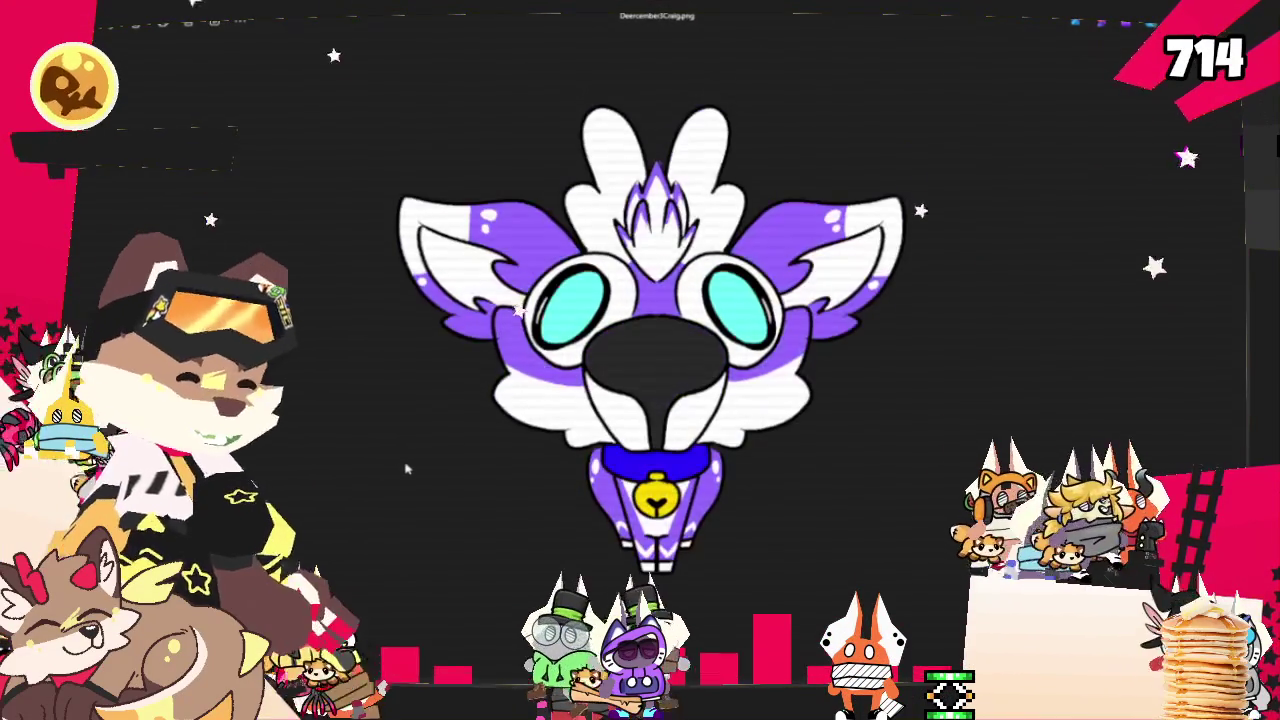
key("Left")
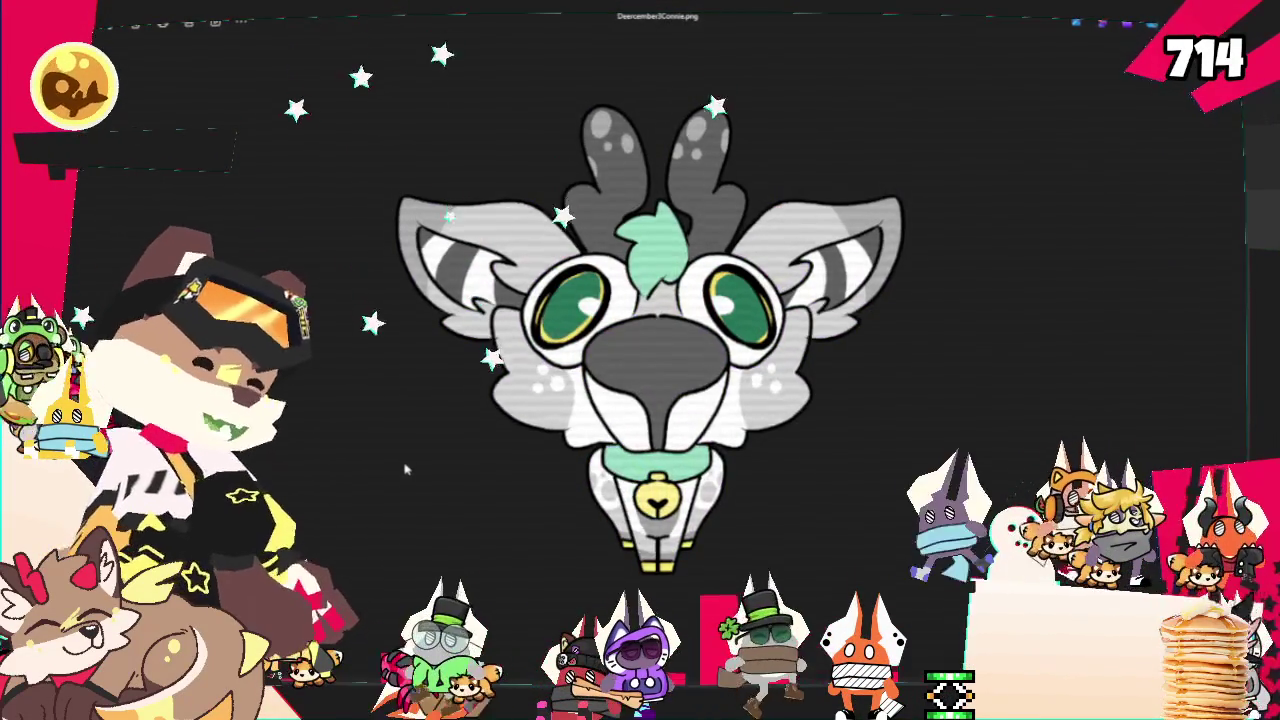
key("Left")
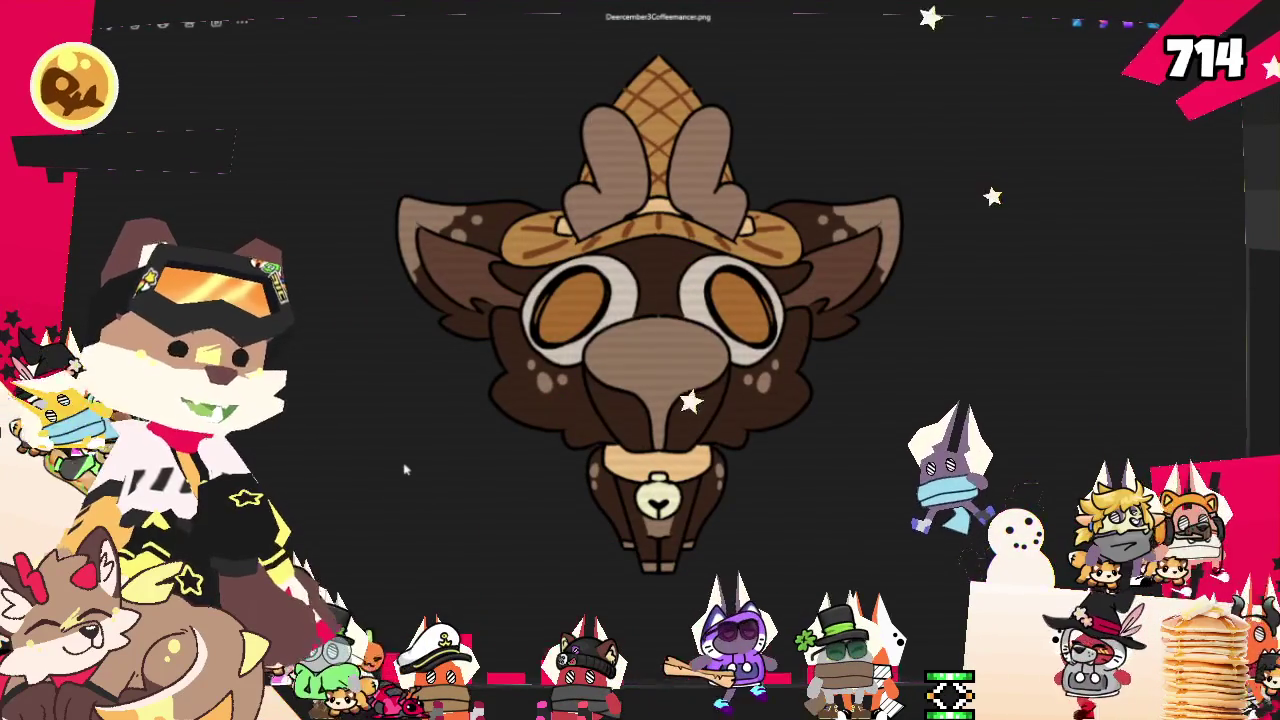
key("Left")
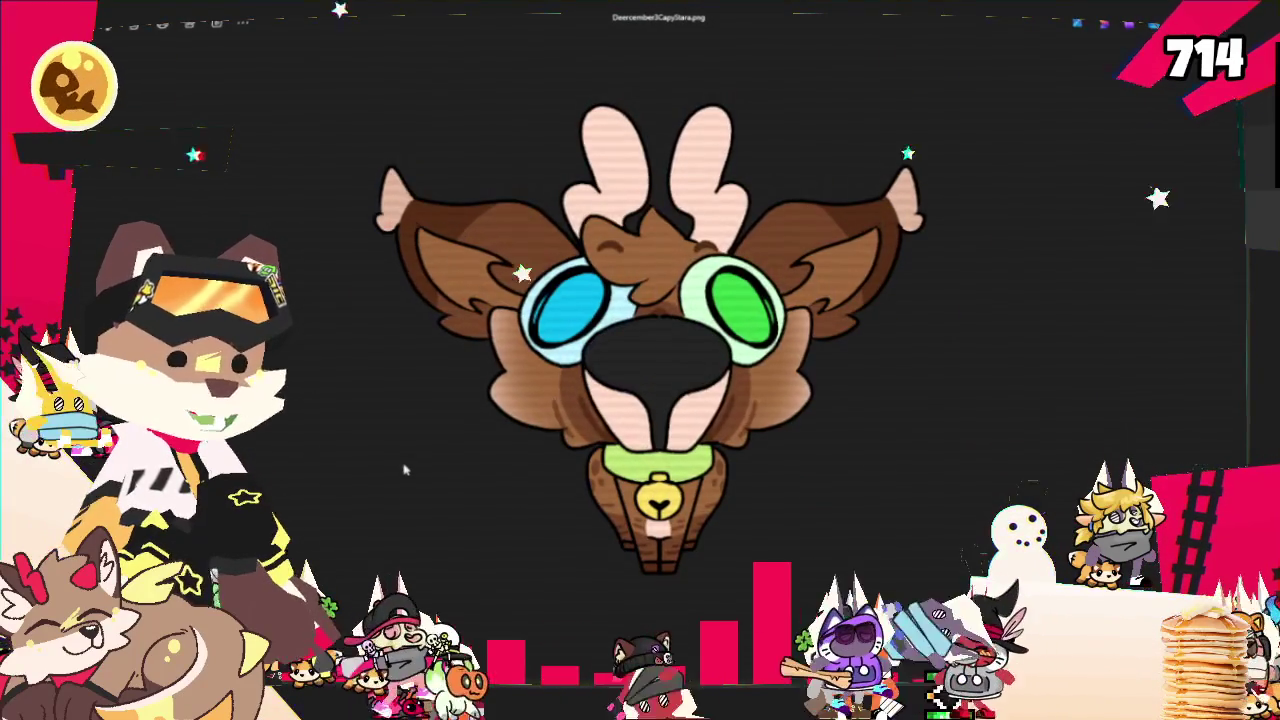
key("Left")
key("Right")
key("Left")
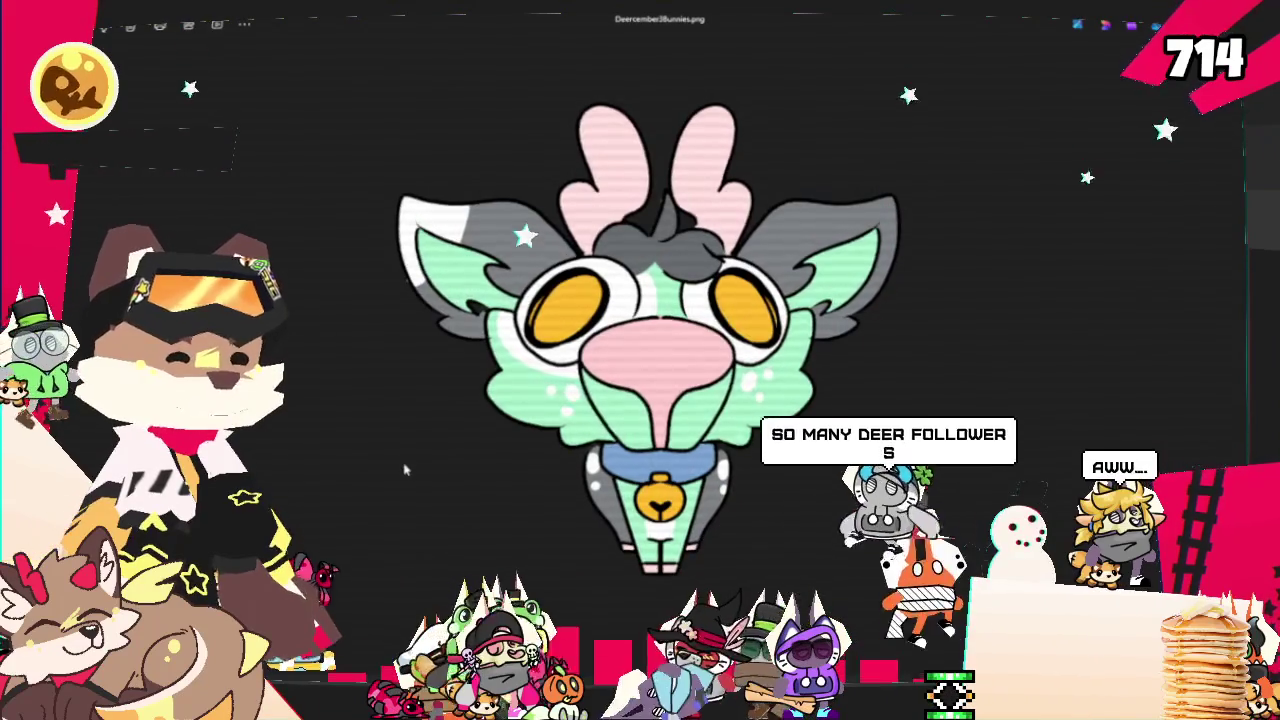
key("Right")
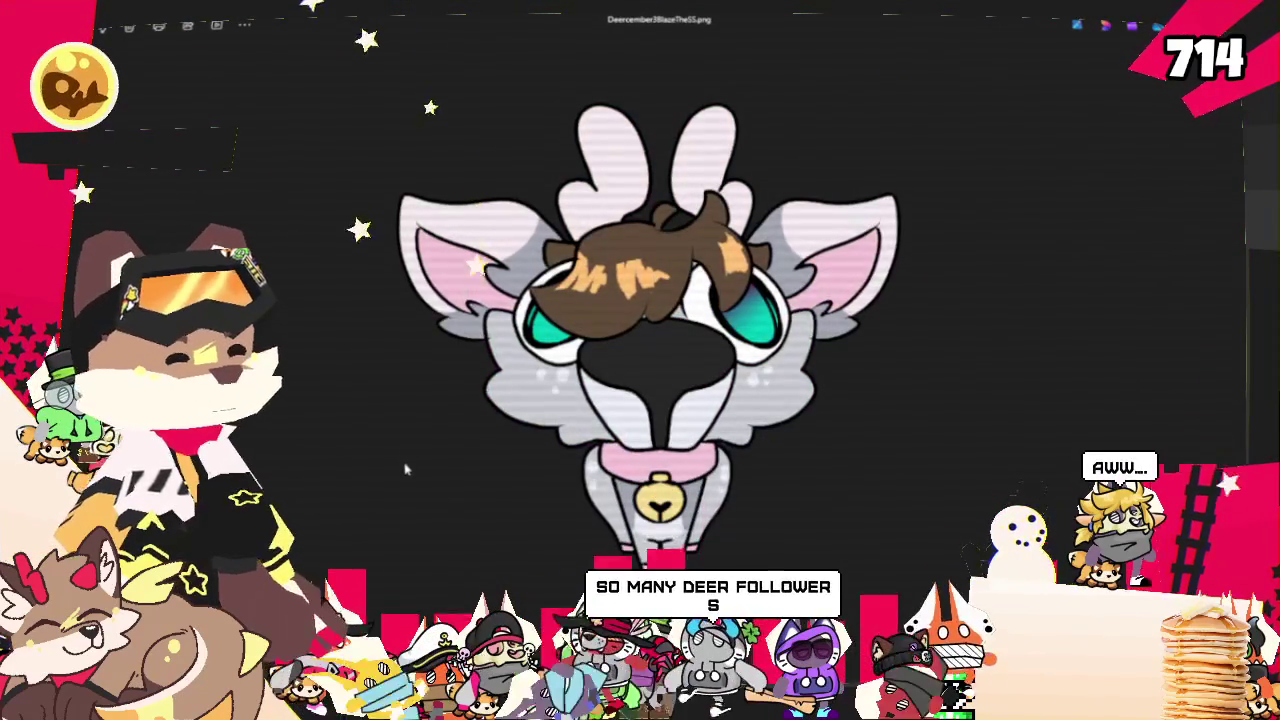
key("Left")
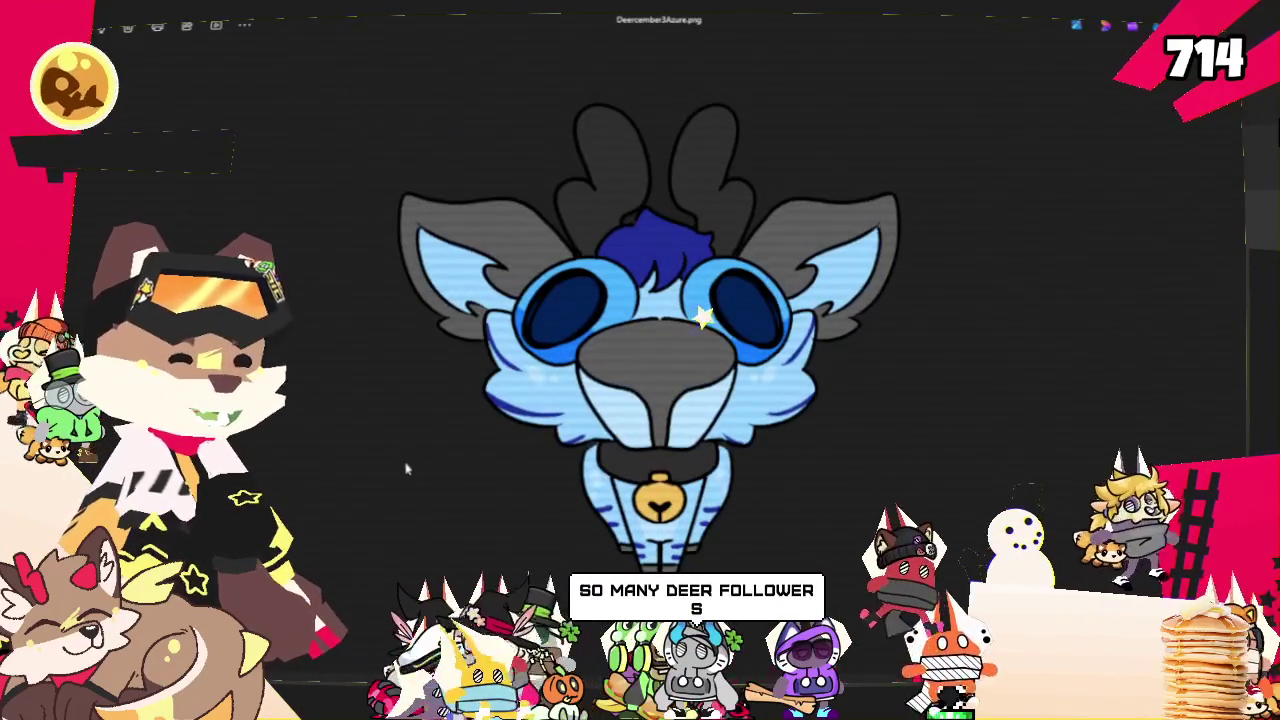
key("Left")
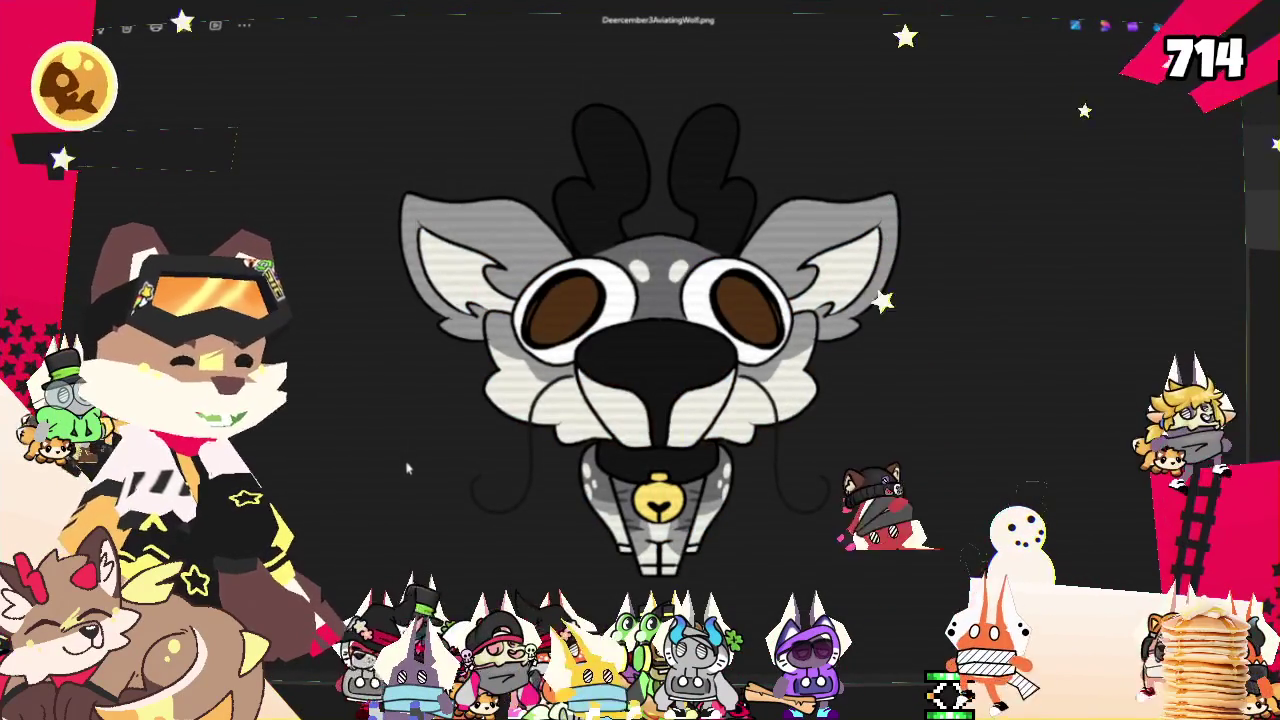
key("Left")
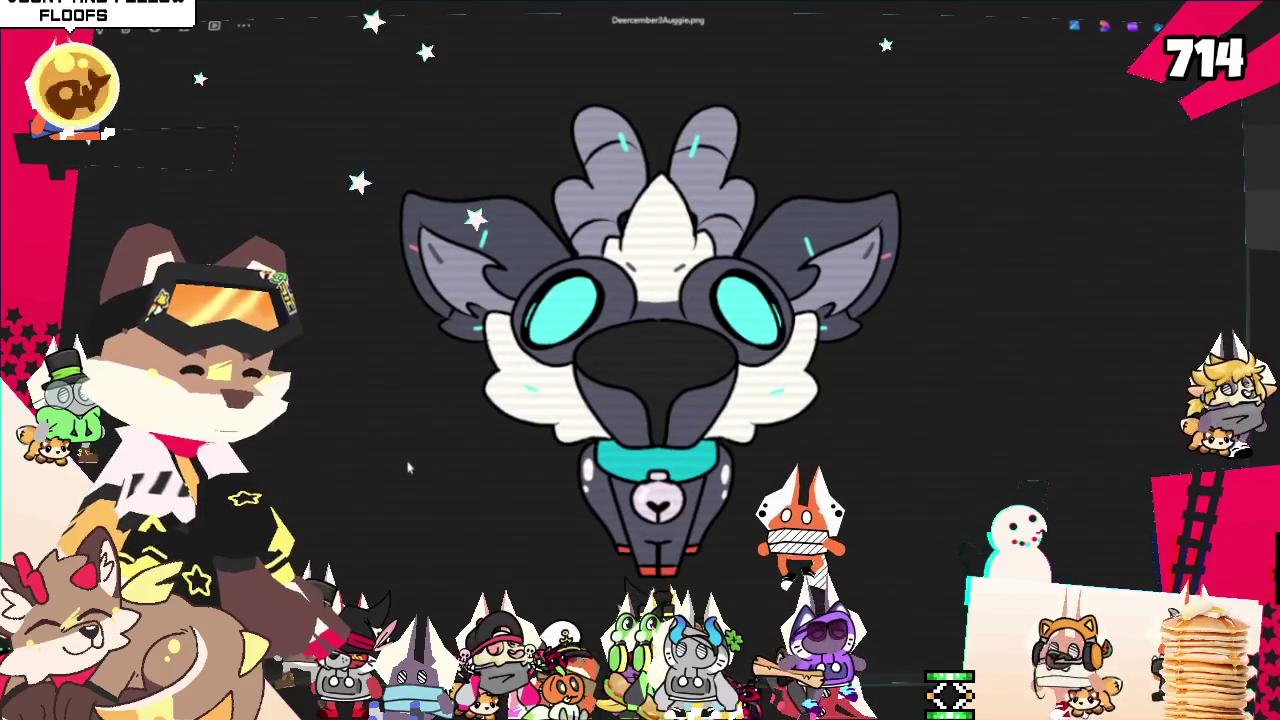
key("Left")
key("Left")
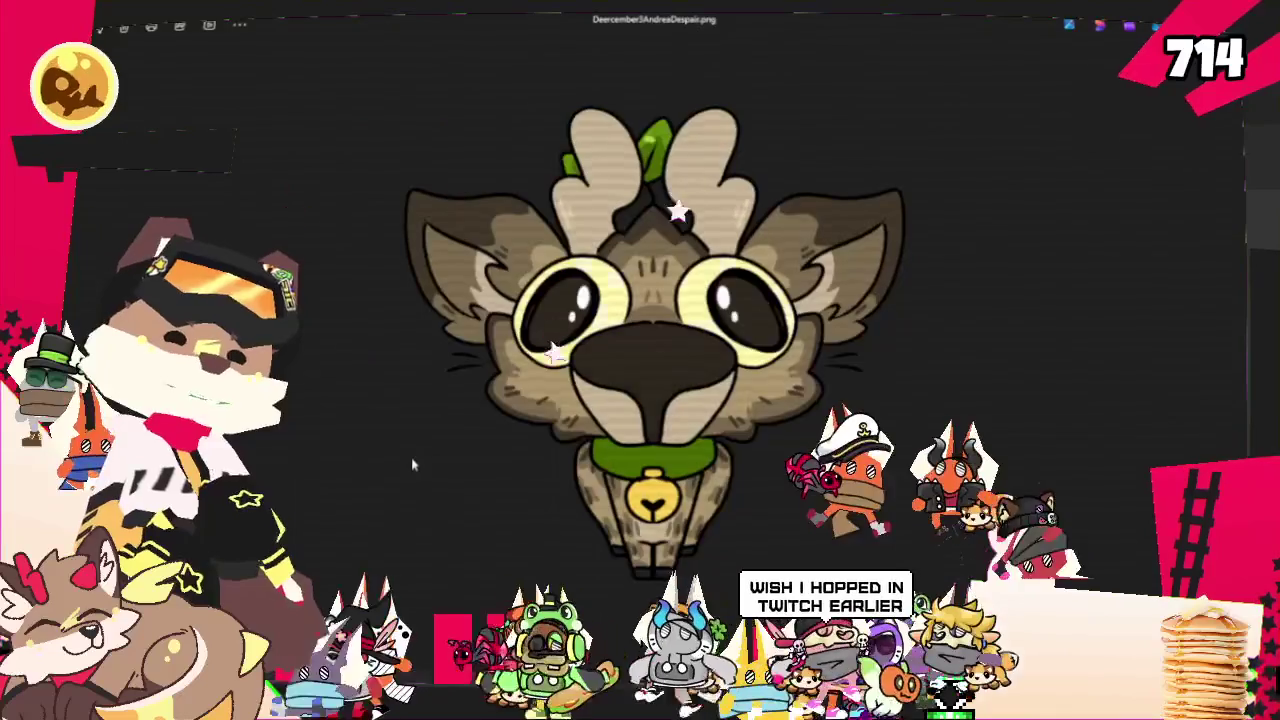
Flip back and forth comparing Andrea.png with AndreaDespair.png
key("Left")
key("Right")
key("Left")
key("Right")
key("Left")
key("Right")
key("Left")
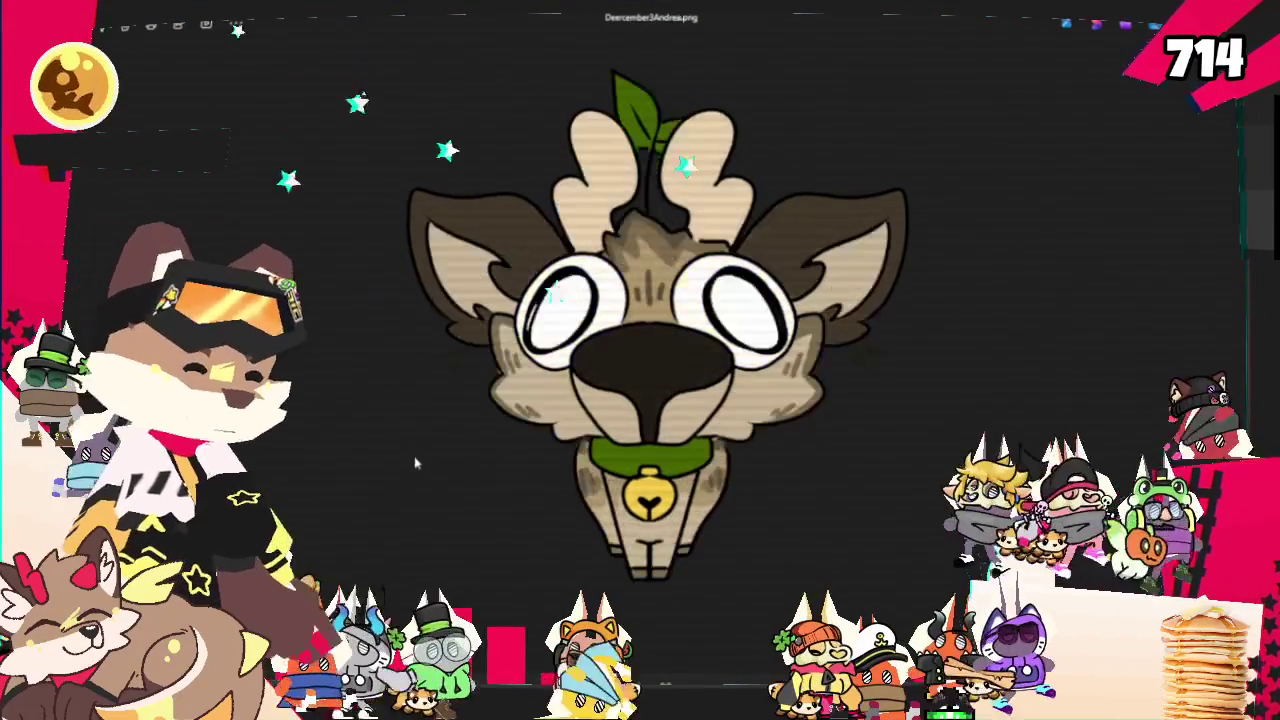
key("Right")
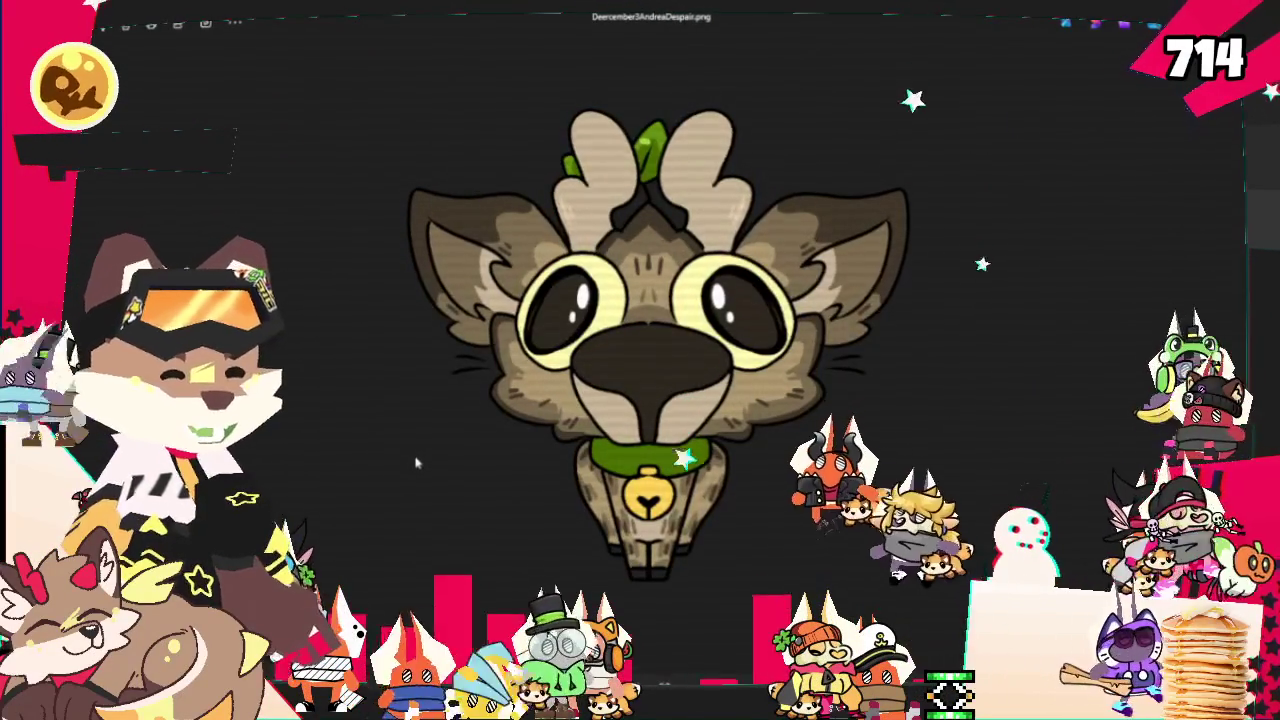
key("Left")
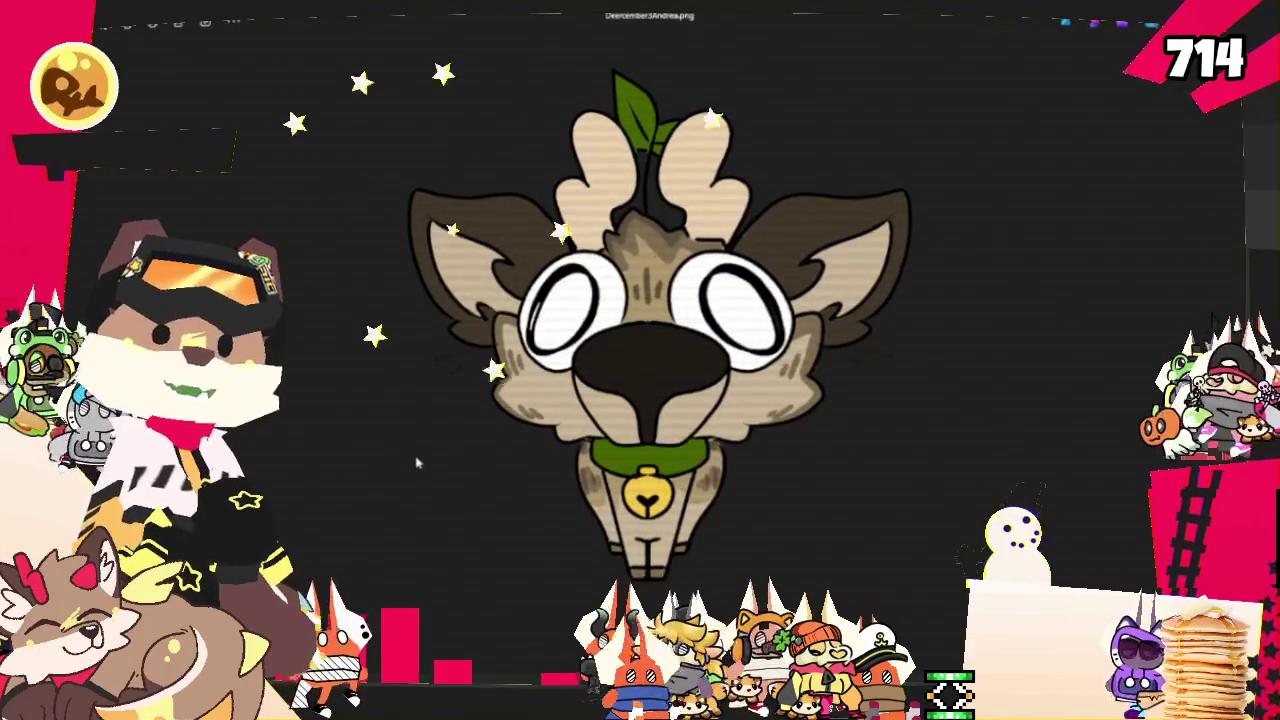
key("Right")
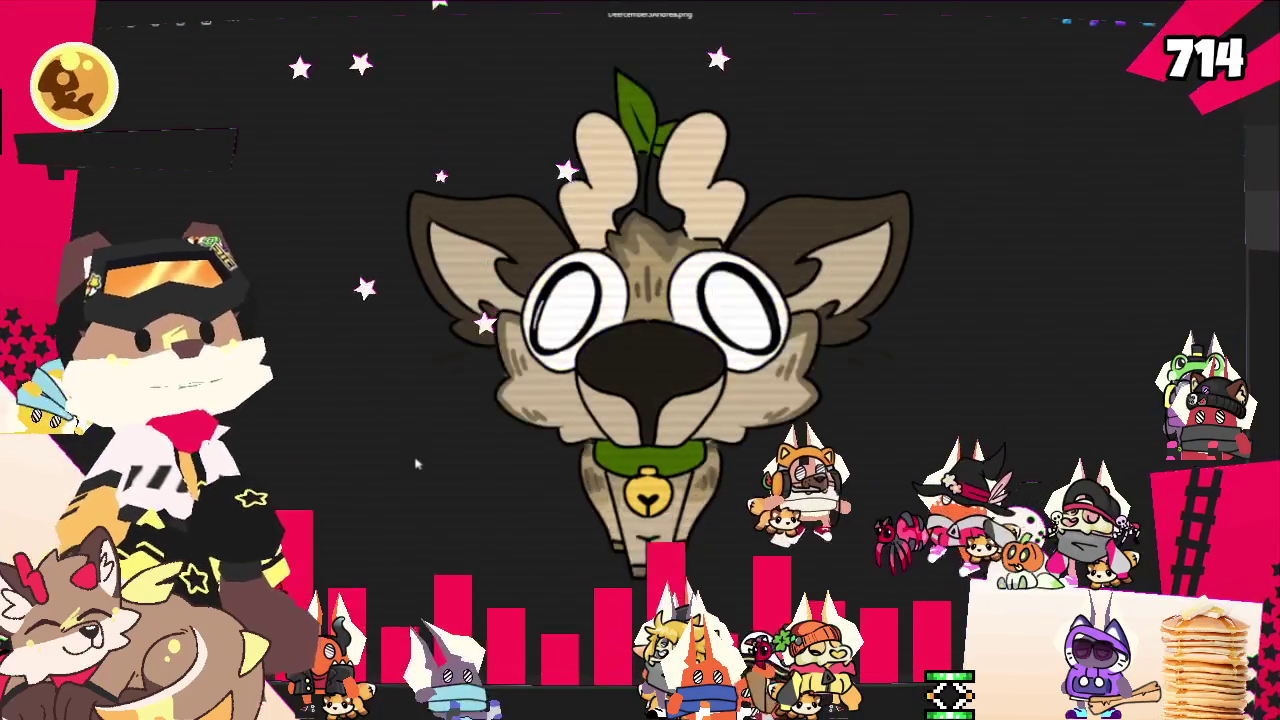
Browse ahead through the full-body deer drawings from the dark red-faced deer to the dark purple deer
key("Right")
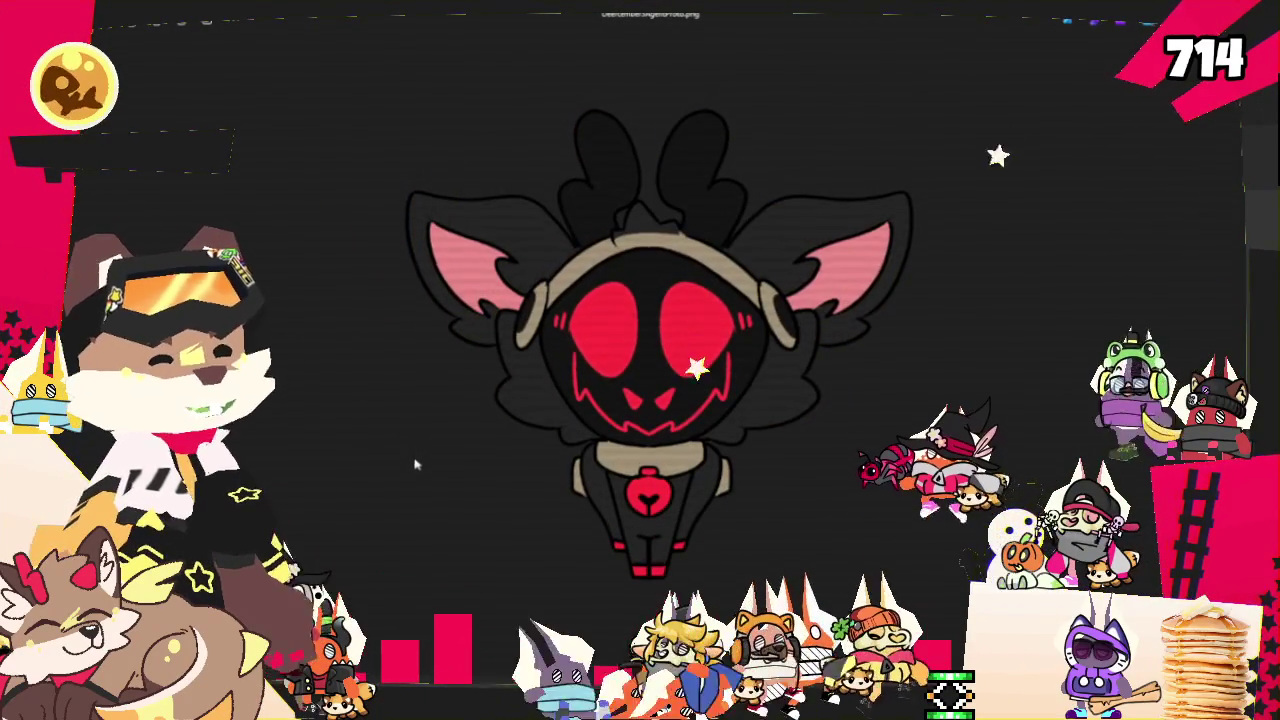
key("Right")
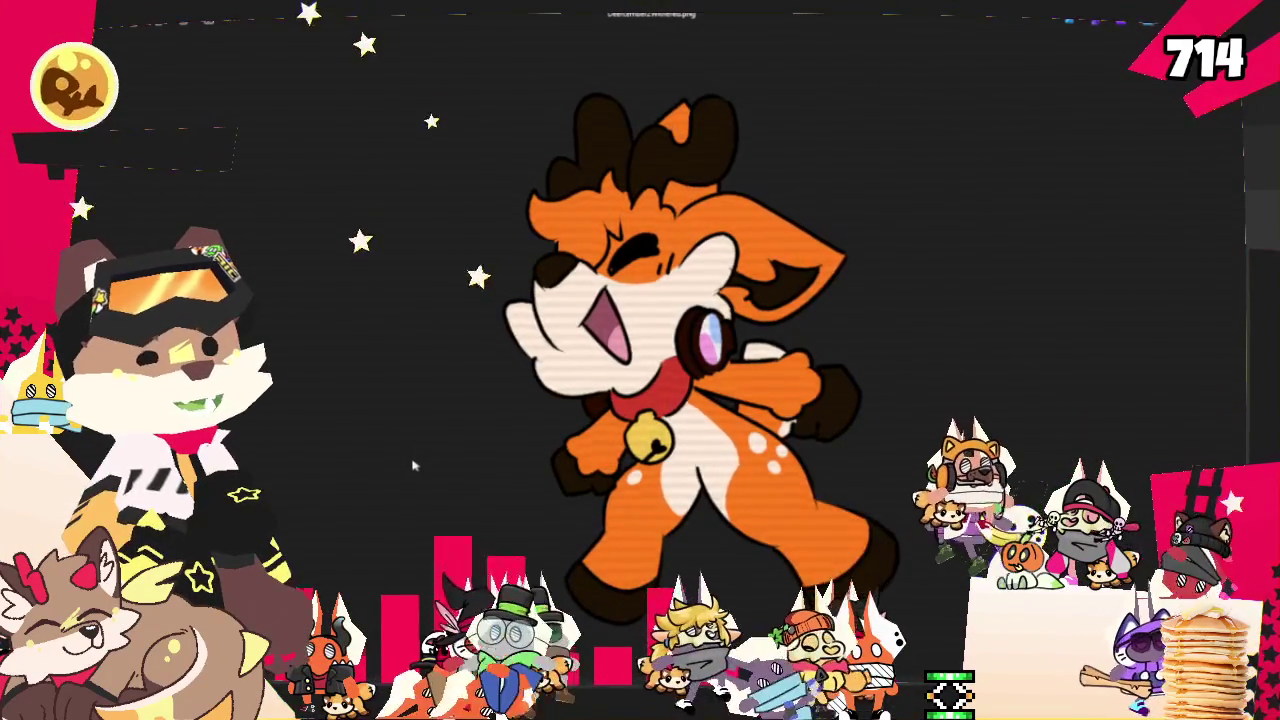
key("Right")
key("Right")
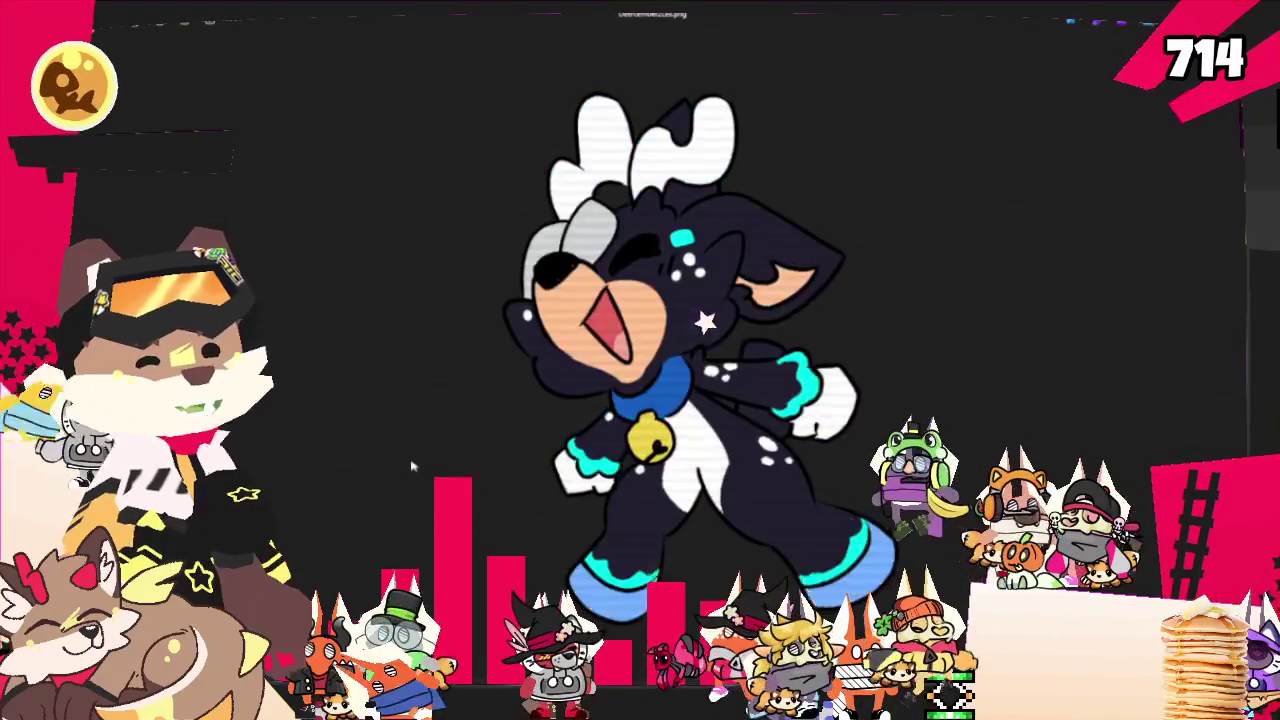
key("Right")
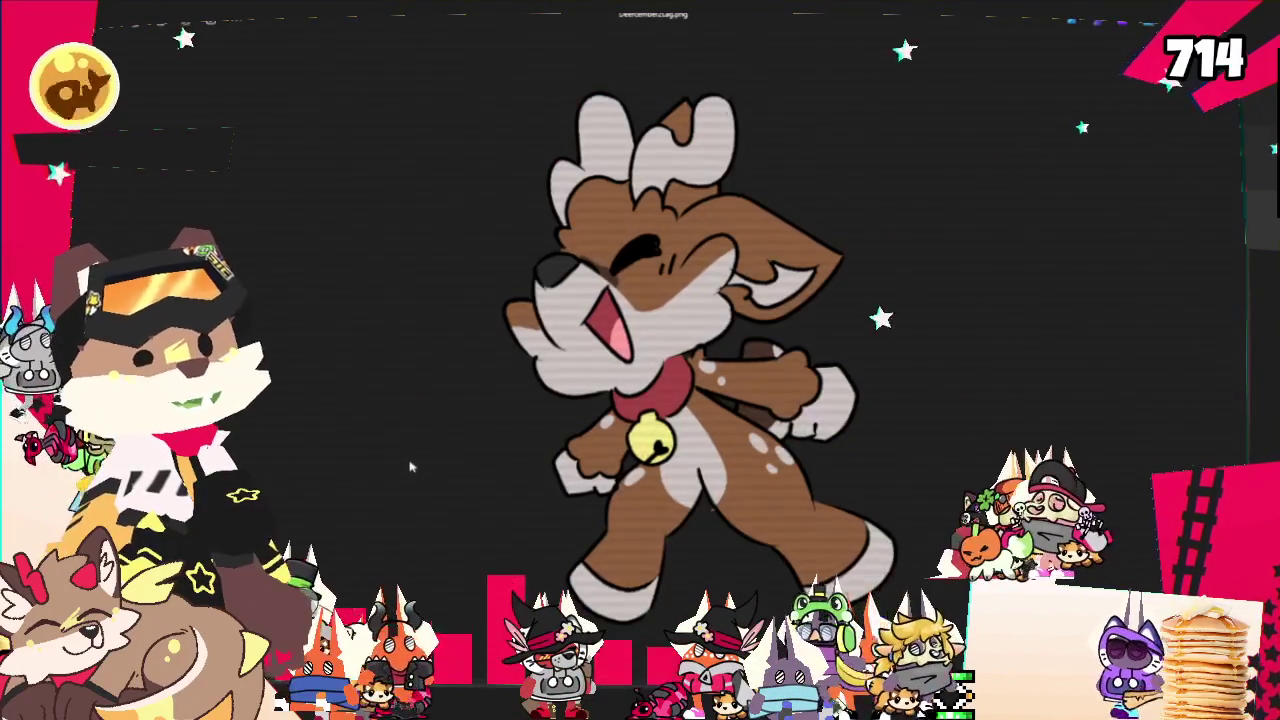
key("Right")
key("Right")
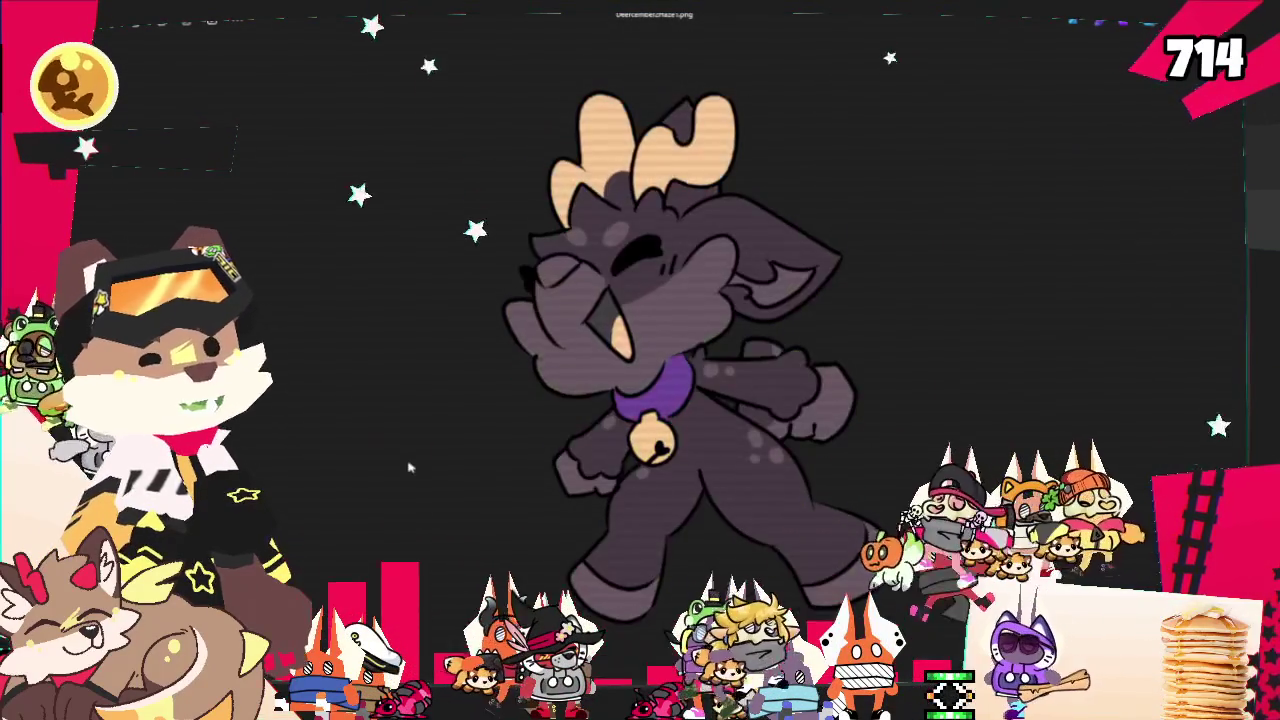
key("Left")
key("Right")
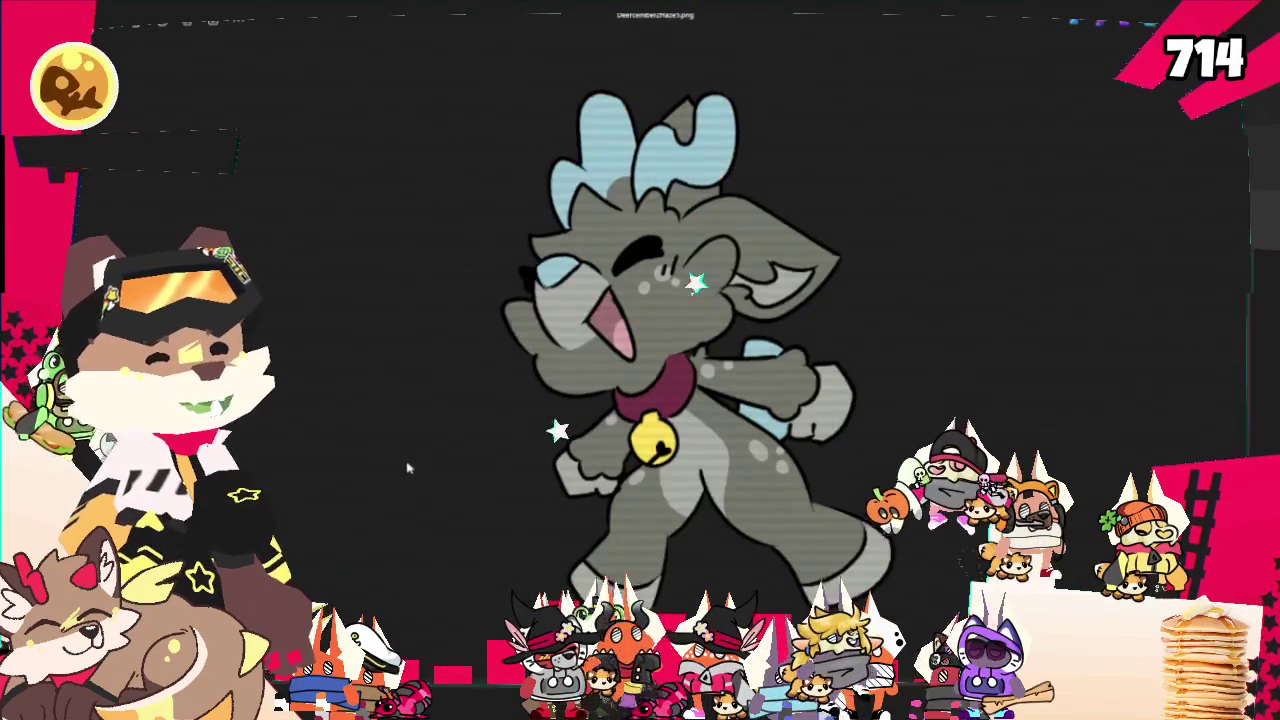
key("Right")
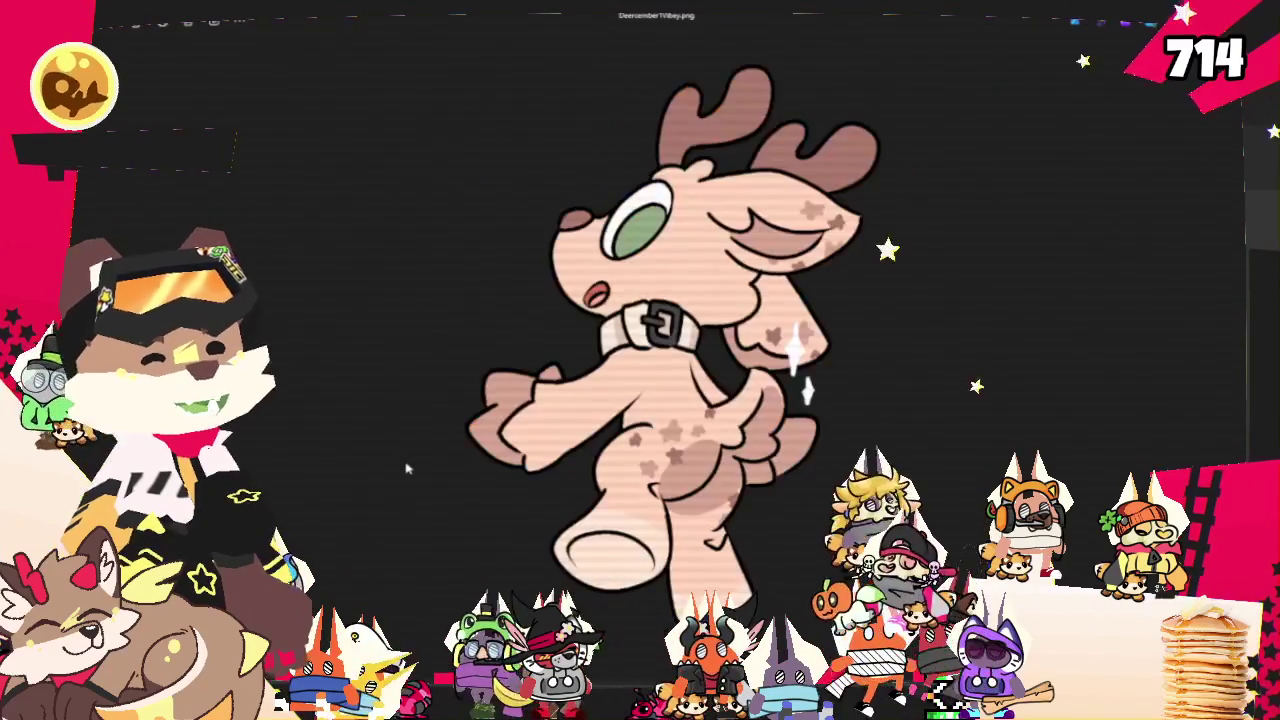
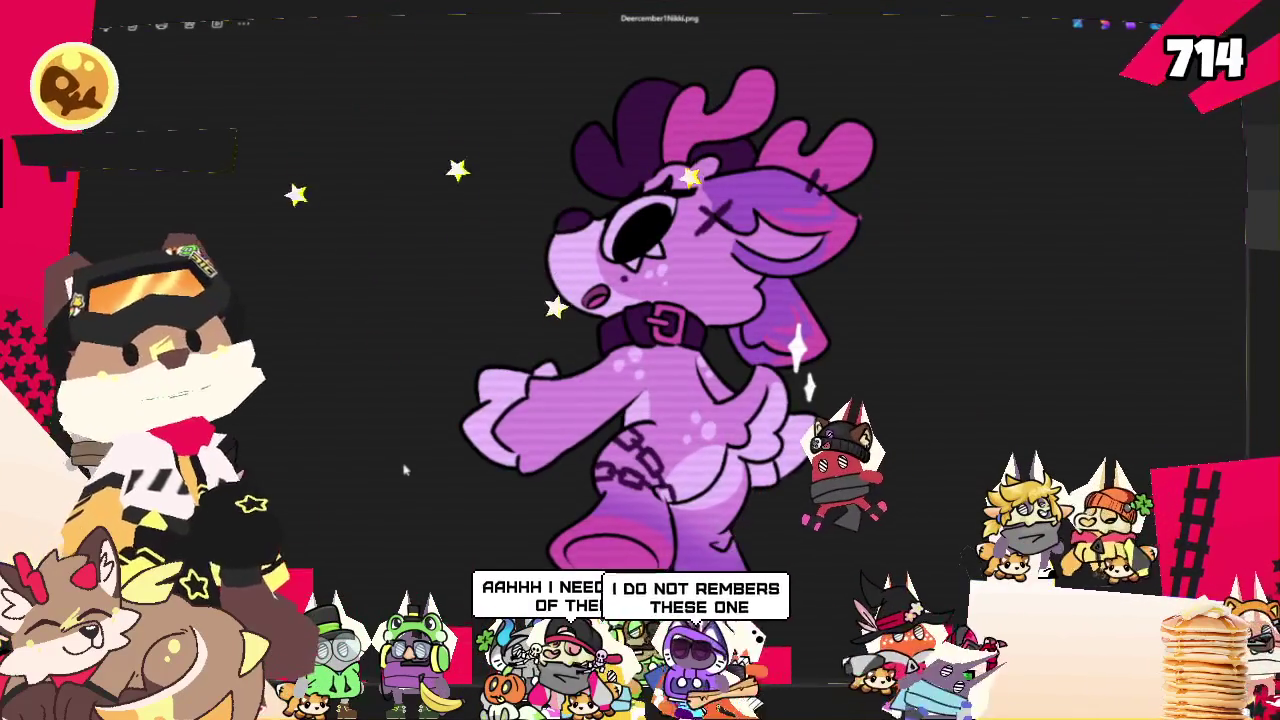
Page through the Deercember deer images to the green-hat deer, then close the viewer
key("Right")
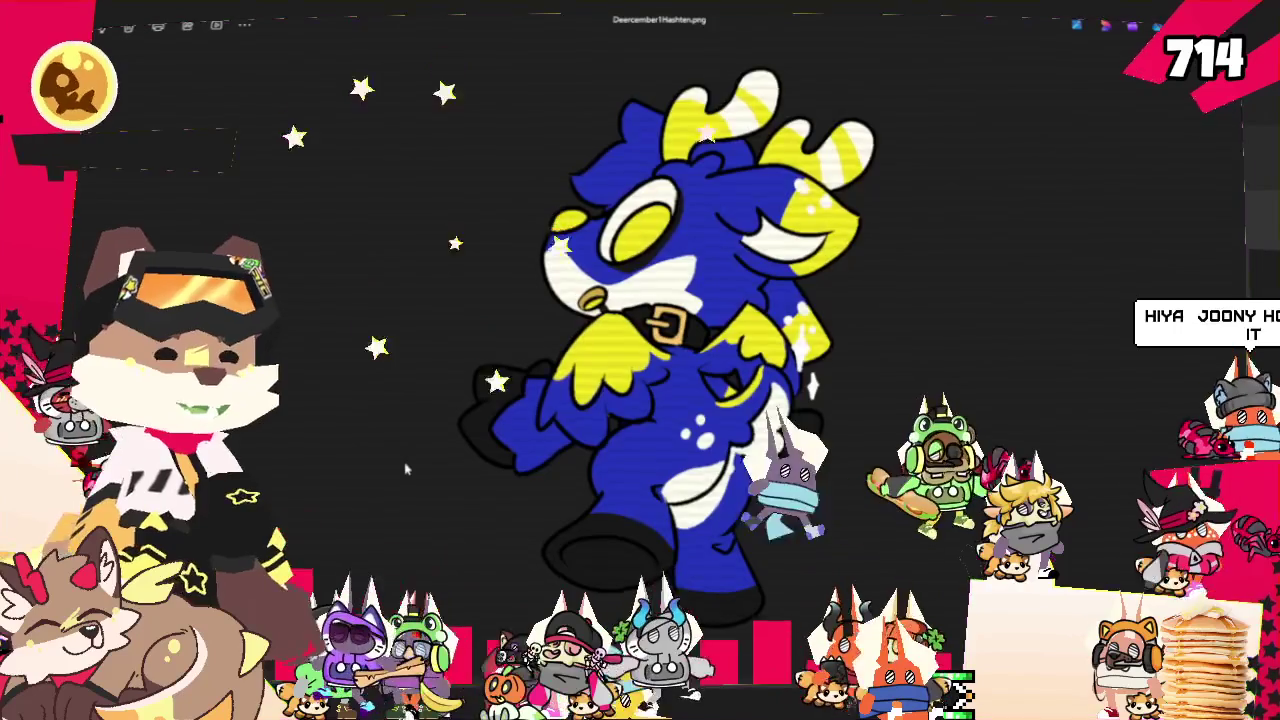
key("Right")
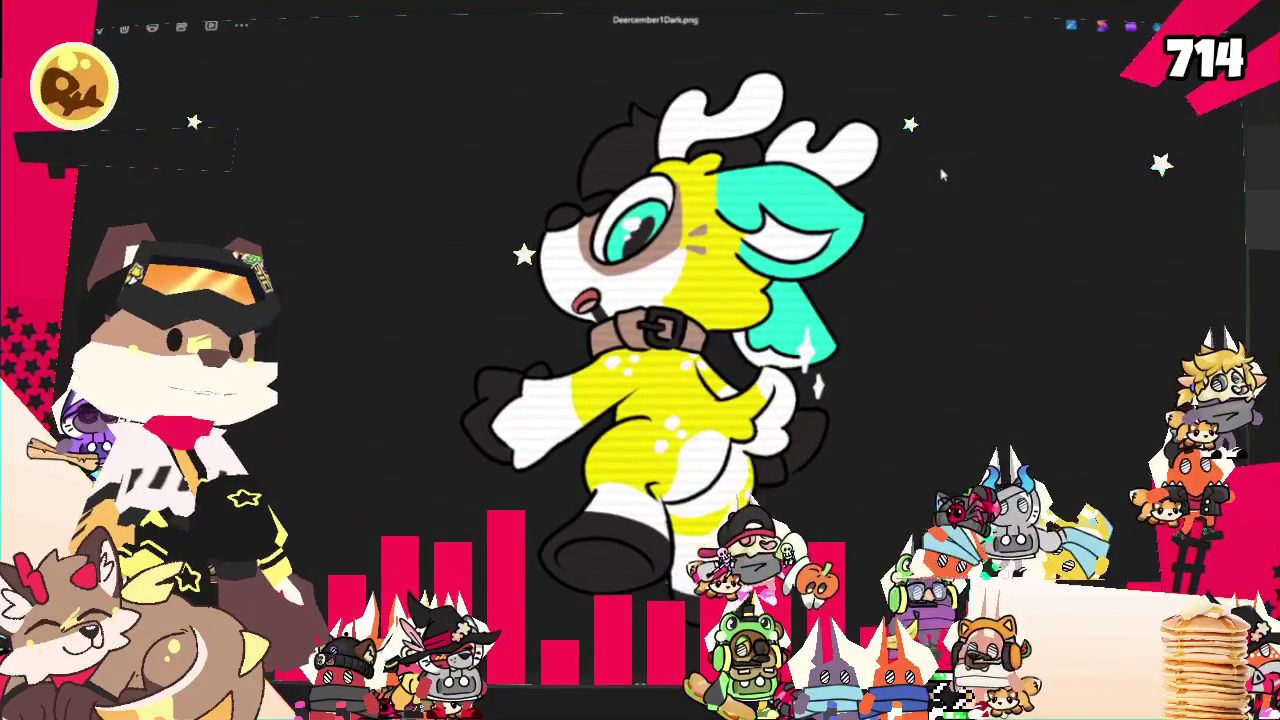
key("Left")
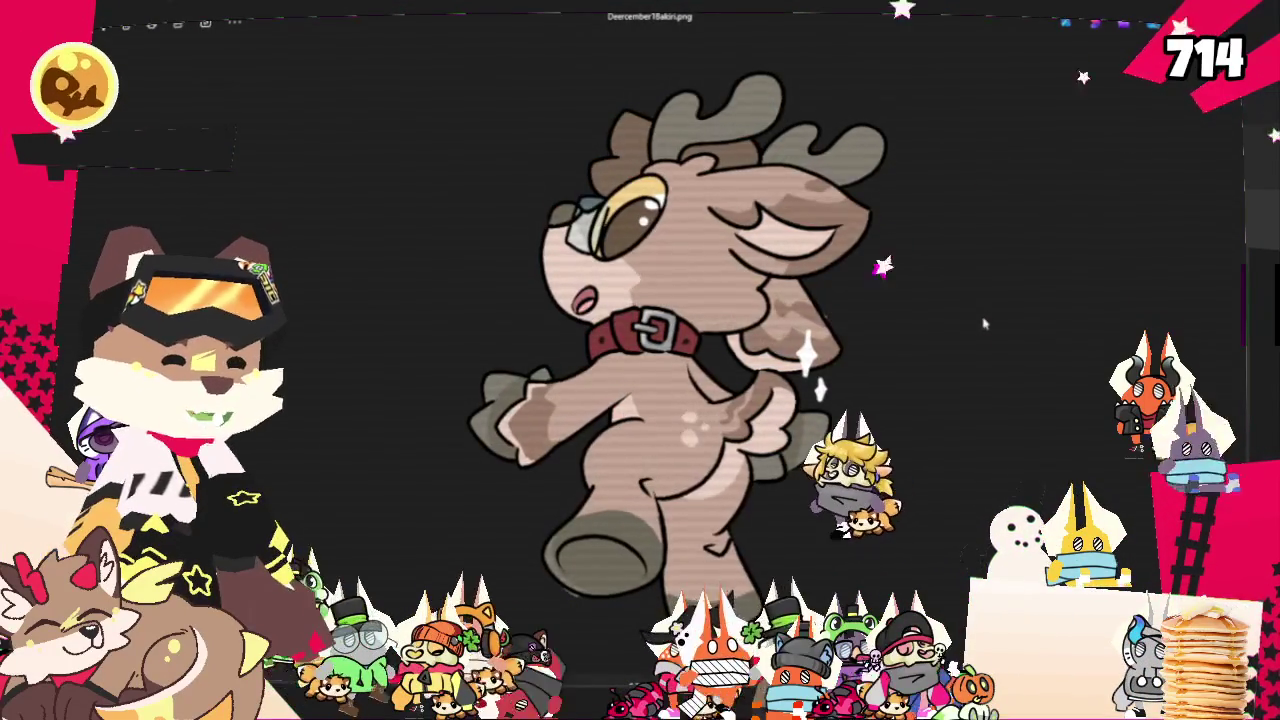
key("Right")
key("Right")
key("Right")
key("Right")
key("Left")
key("Right")
key("Right")
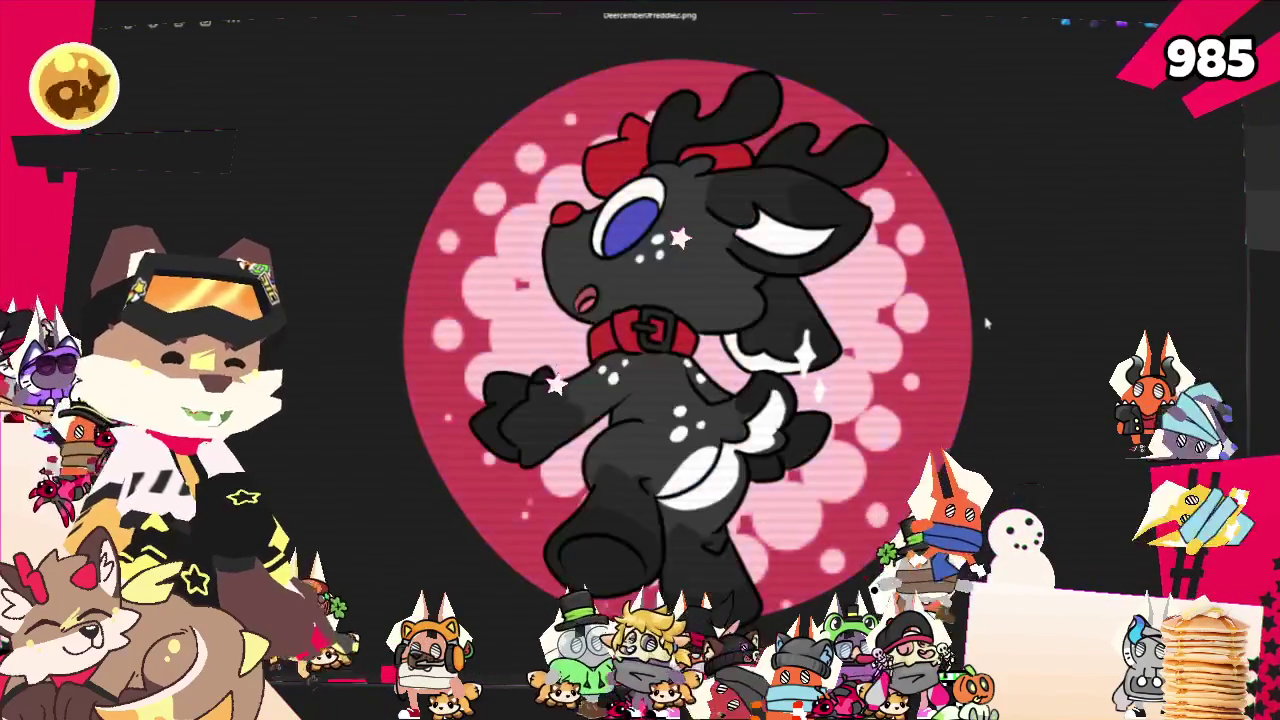
key("Right")
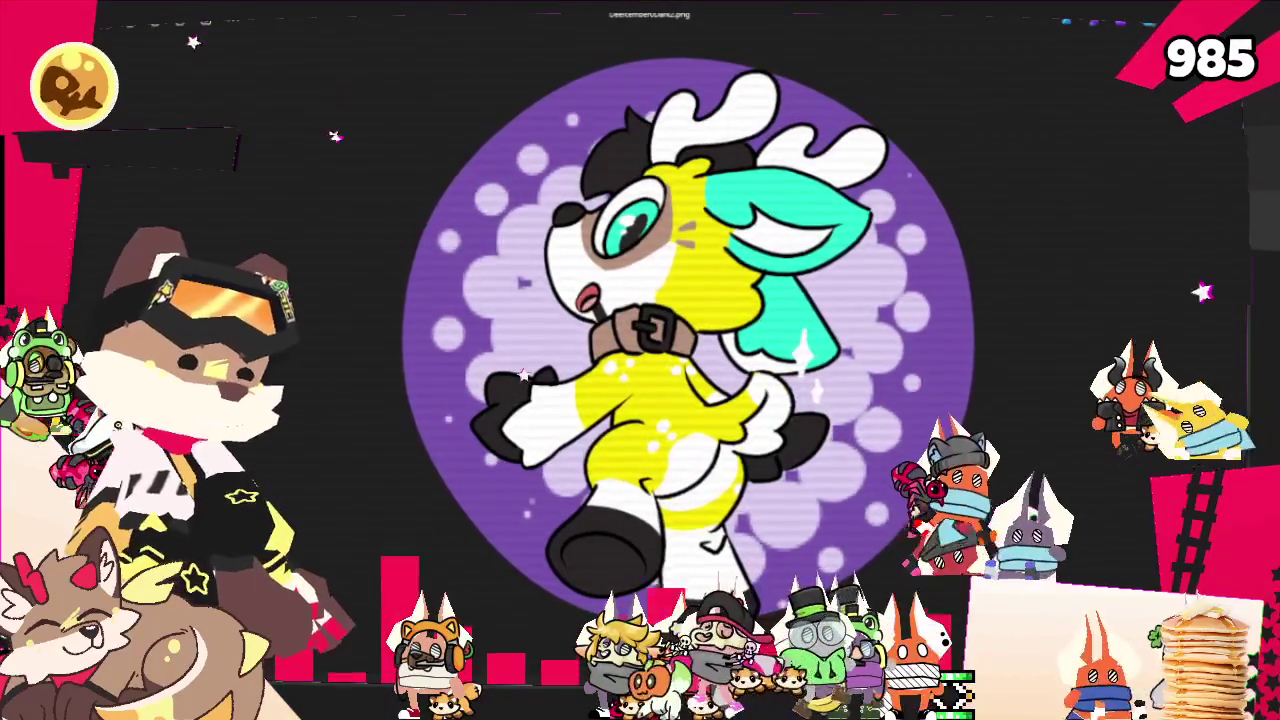
key("Right")
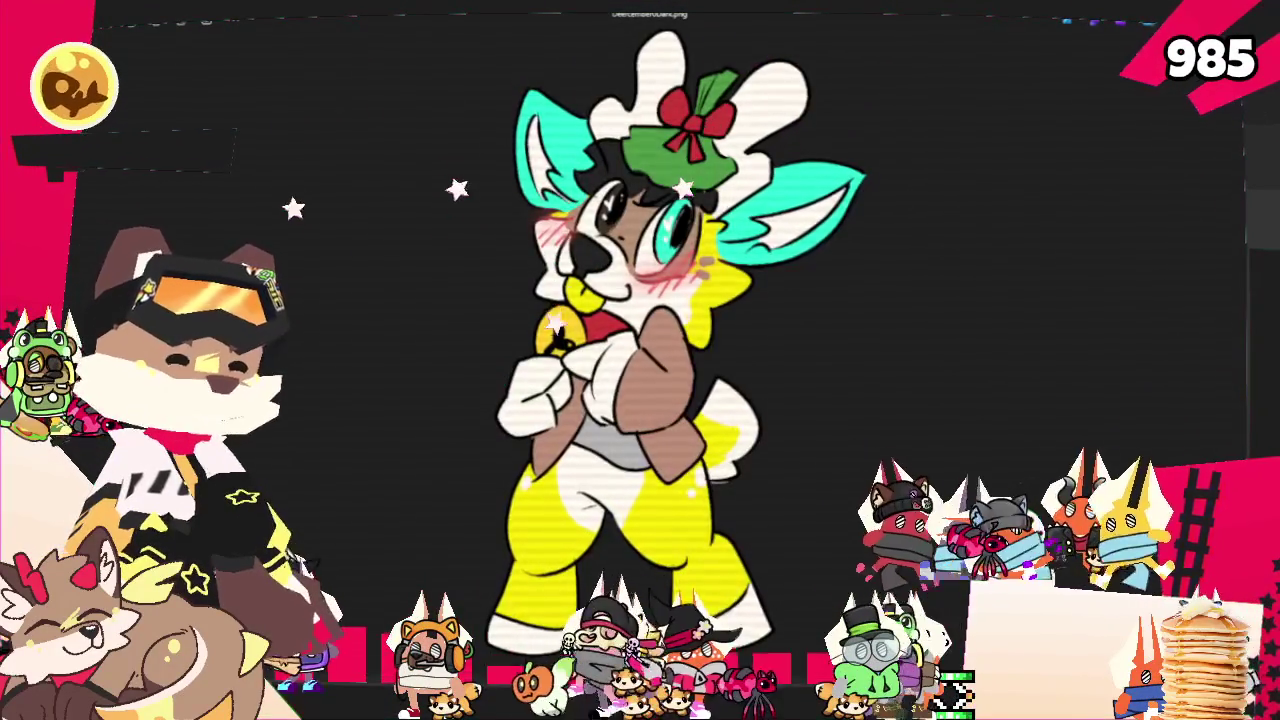
key("Escape")
key("Escape")
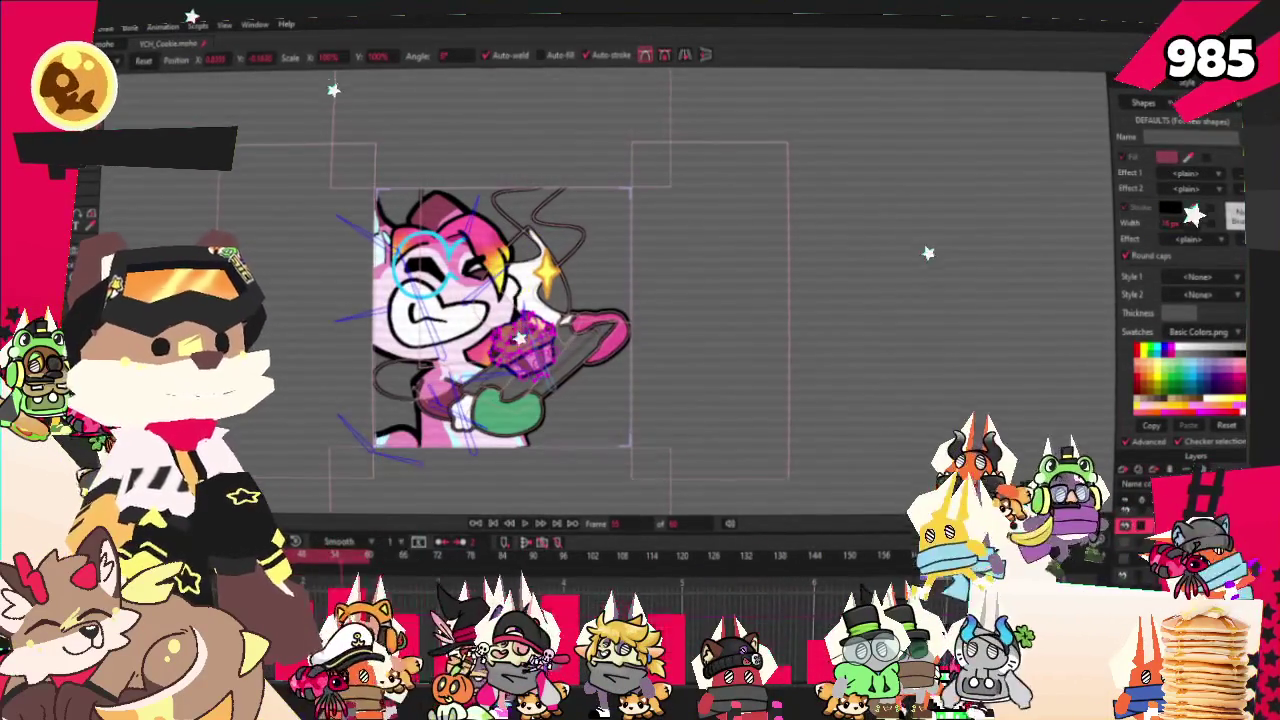
Bring up the five masked character-heads reference image over the Moho window
key("alt+Tab")
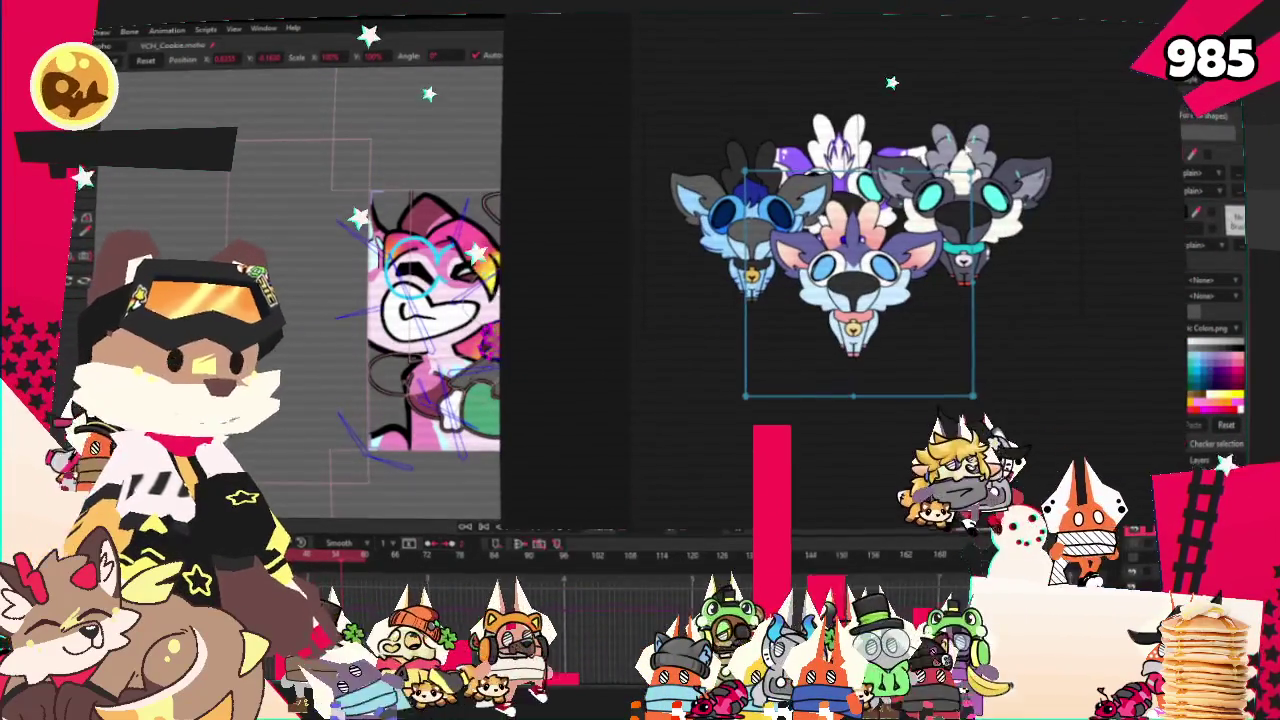
Clear the character-heads reference, then shrink the empty image-drop panel and move it beside the canvas
right_click(975, 152)
left_click(1000, 472)
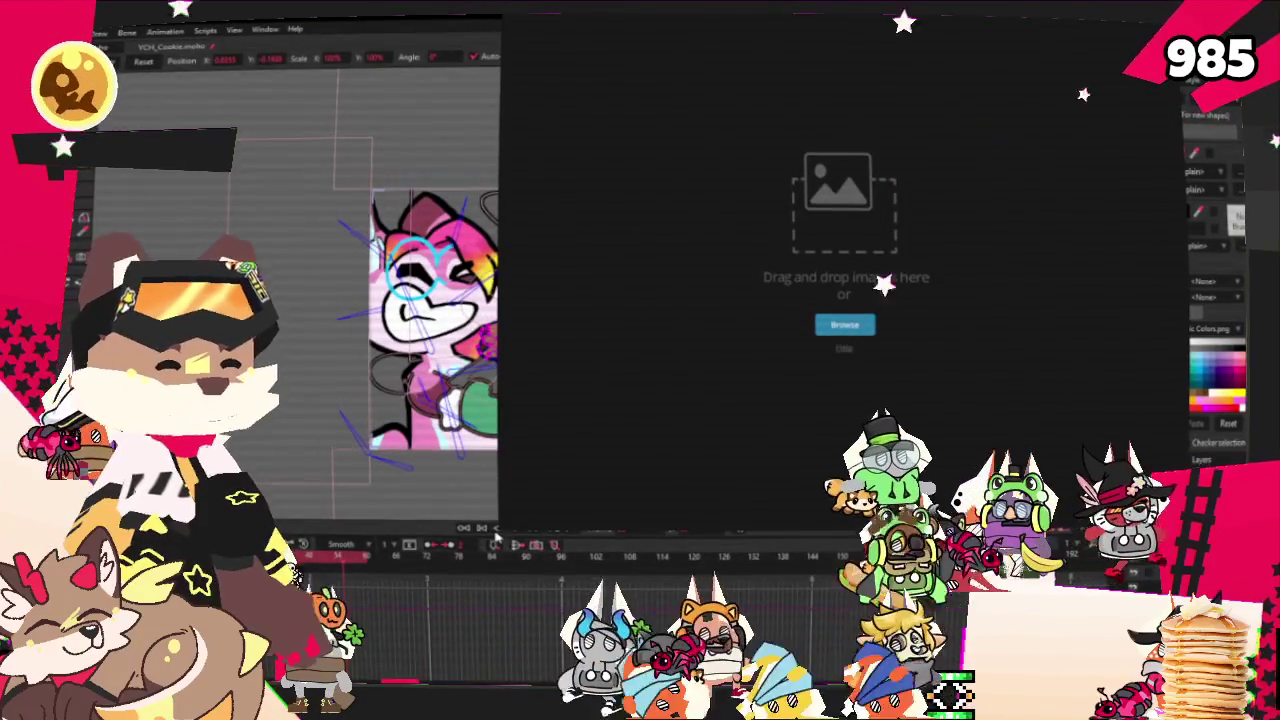
mouse_move(499, 528)
left_mouse_down()
mouse_move(714, 400)
mouse_move(793, 313)
left_mouse_up()
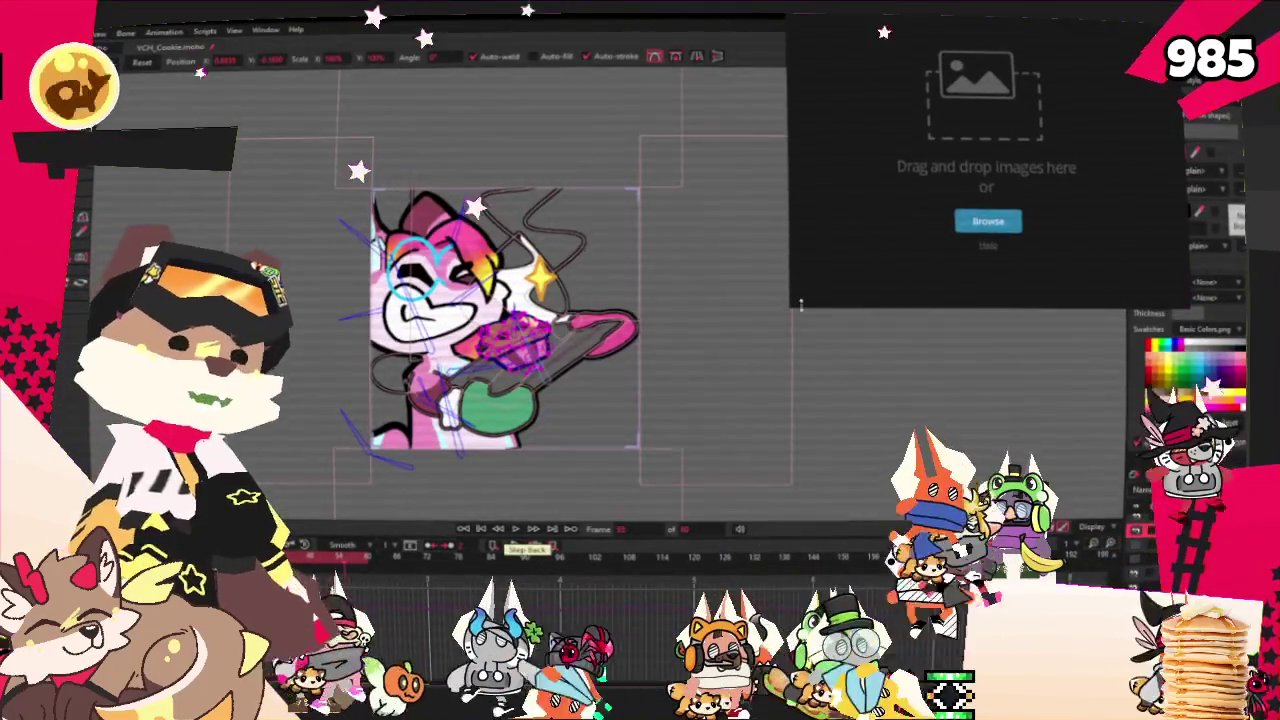
left_click_drag(956, 66, 1015, 100)
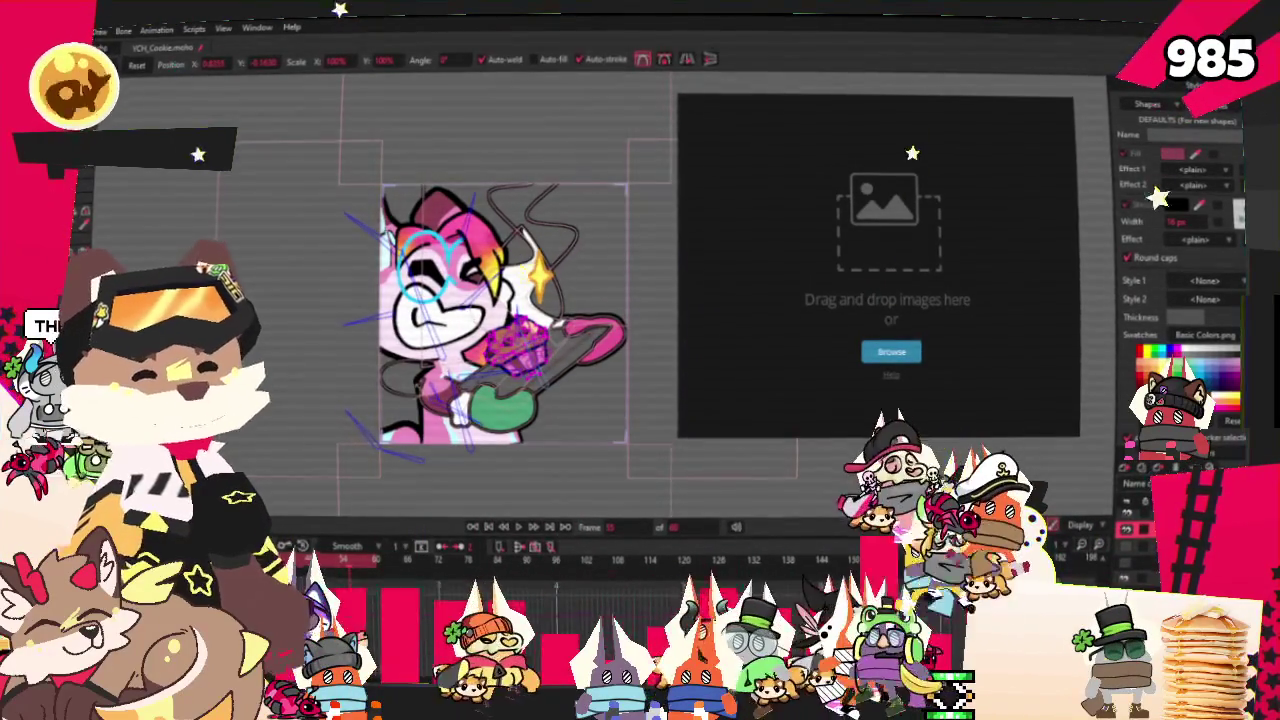
Look at the File menu without choosing anything, then close the empty image-drop panel
key("alt+f")
key("Escape")
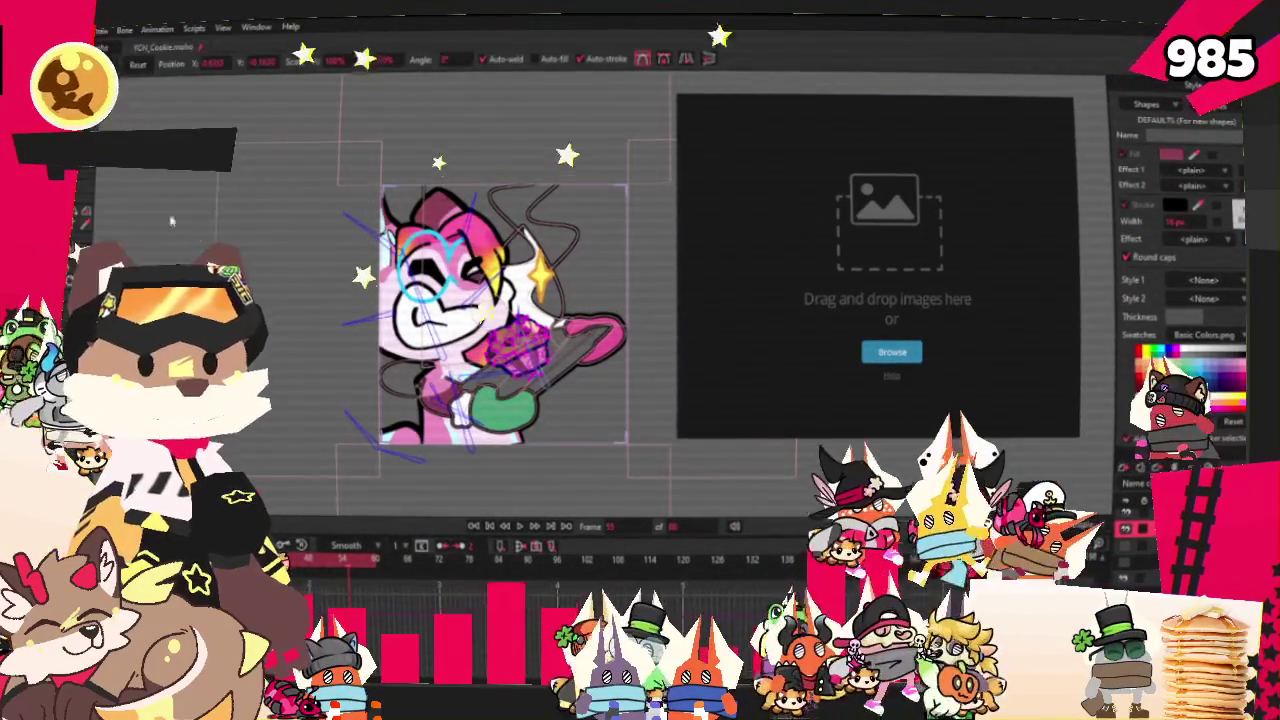
key("Escape")
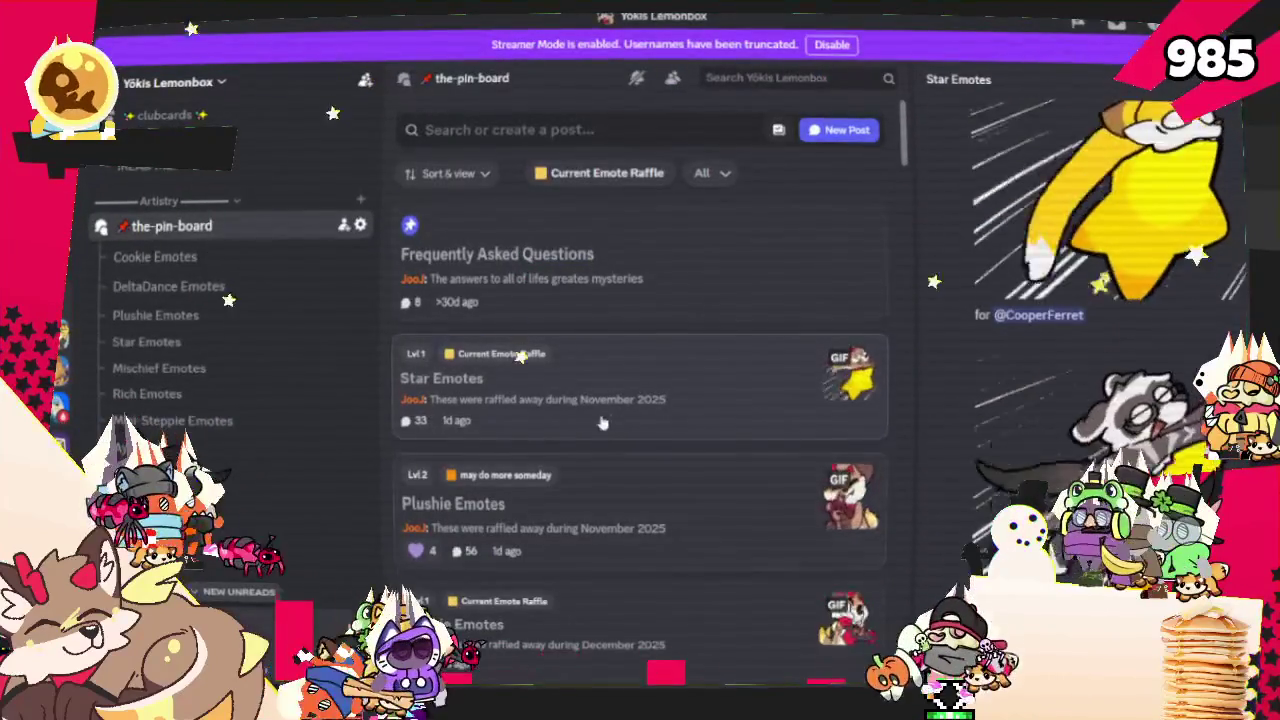
Widen the thread panel and scroll through the Star Emotes post and the forum list
mouse_move(921, 268)
left_mouse_down()
mouse_move(759, 215)
mouse_move(707, 235)
left_mouse_up()
scroll(996, 317, "down", 1)
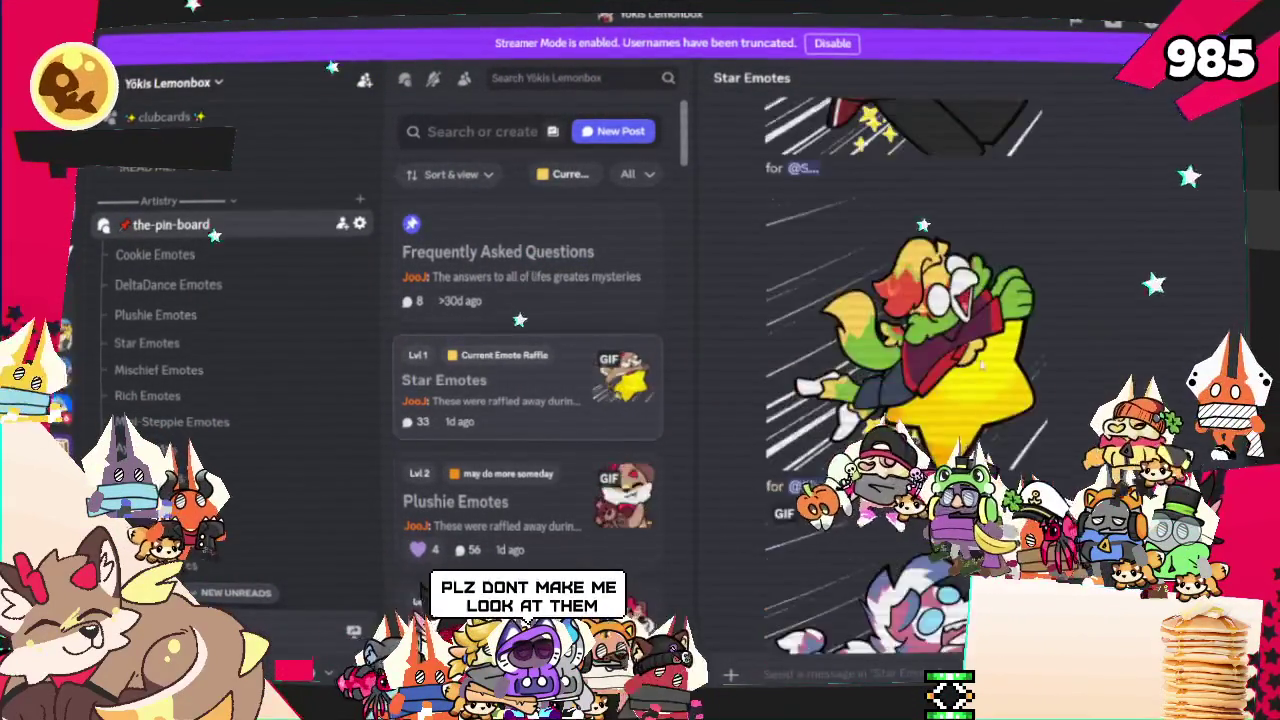
scroll(975, 380, "down", 3)
scroll(975, 380, "down", 2)
scroll(982, 370, "down", 3)
scroll(978, 372, "down", 3)
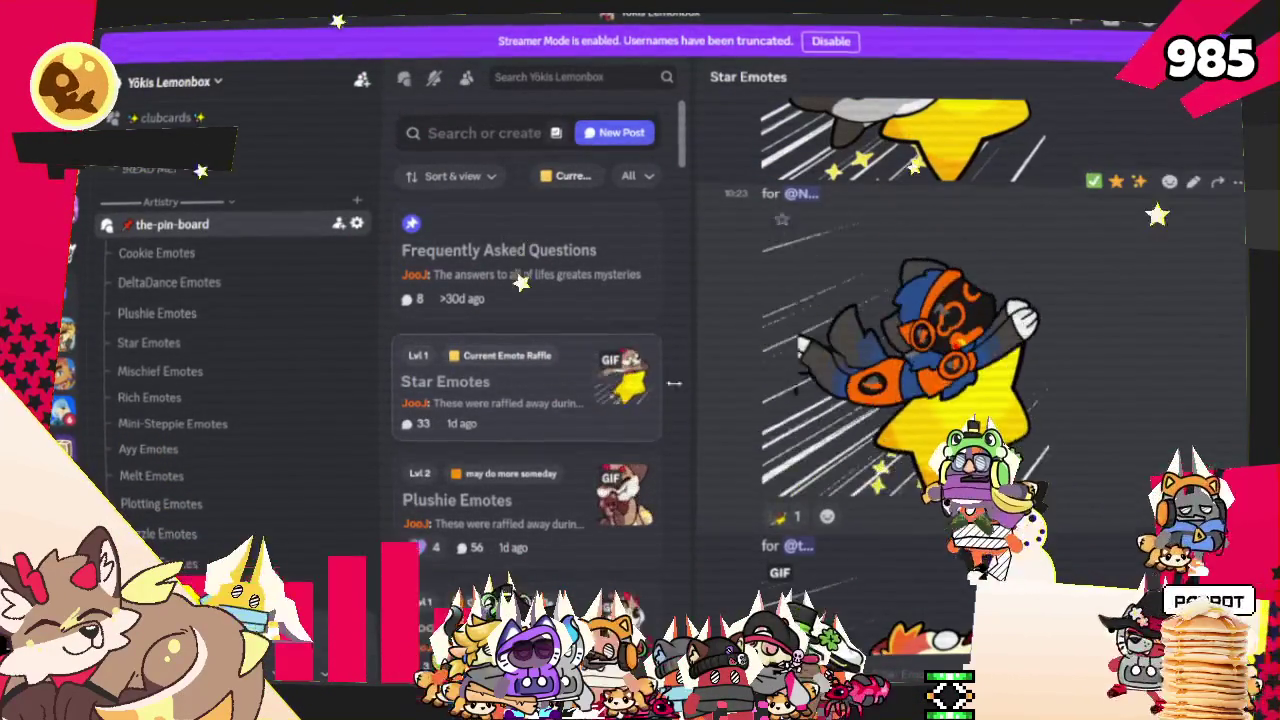
scroll(560, 400, "down", 2)
scroll(560, 400, "down", 4)
scroll(560, 405, "down", 3)
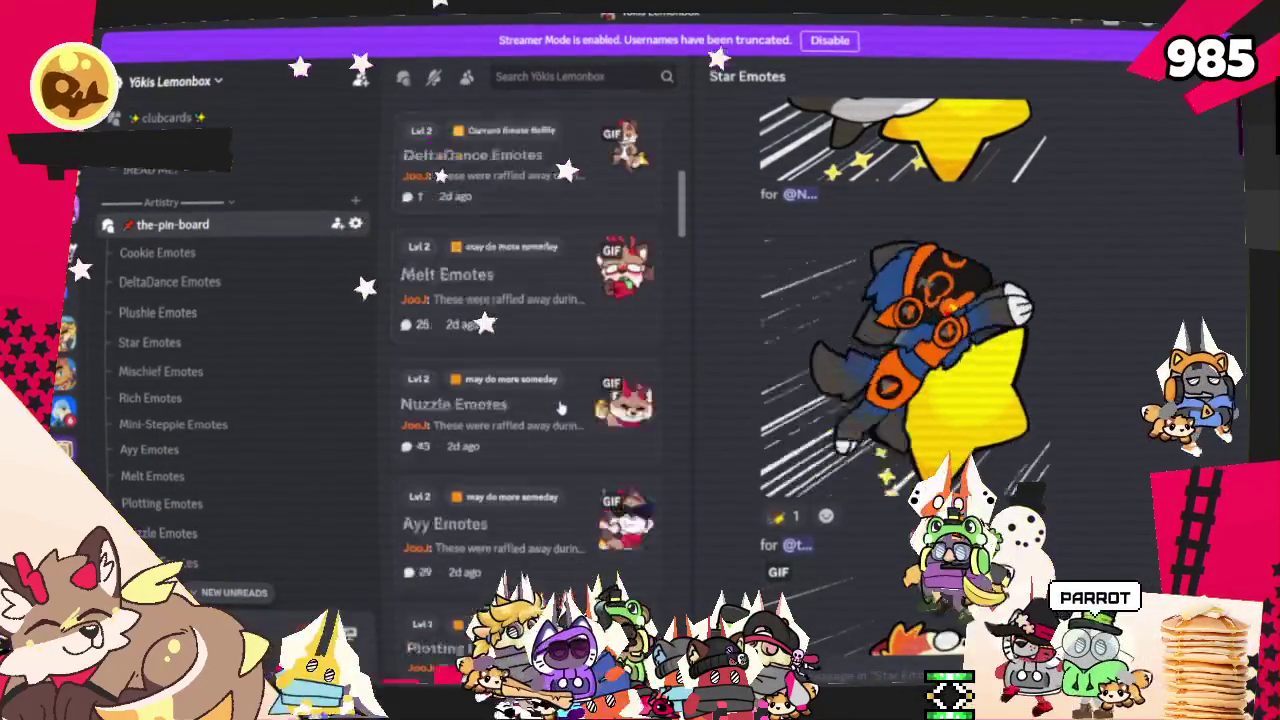
scroll(560, 405, "down", 3)
scroll(563, 398, "down", 3)
scroll(567, 388, "down", 2)
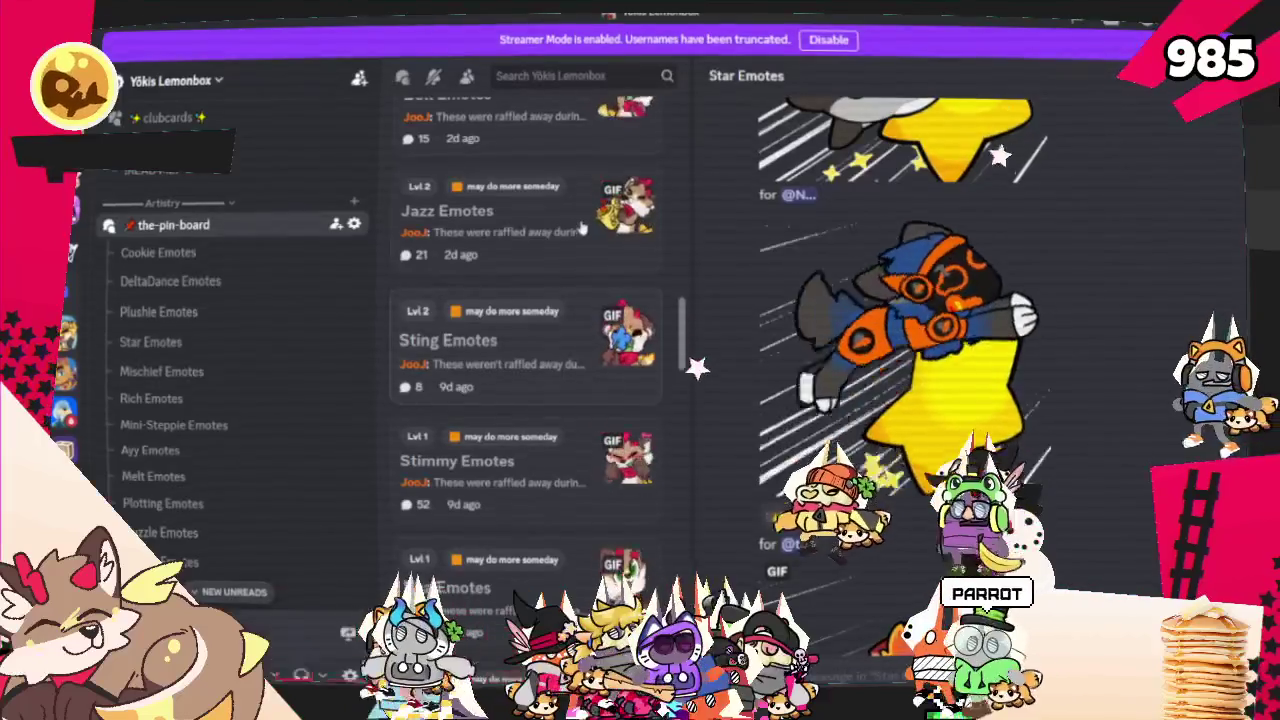
scroll(563, 222, "down", 4)
scroll(563, 225, "down", 2)
scroll(563, 230, "down", 2)
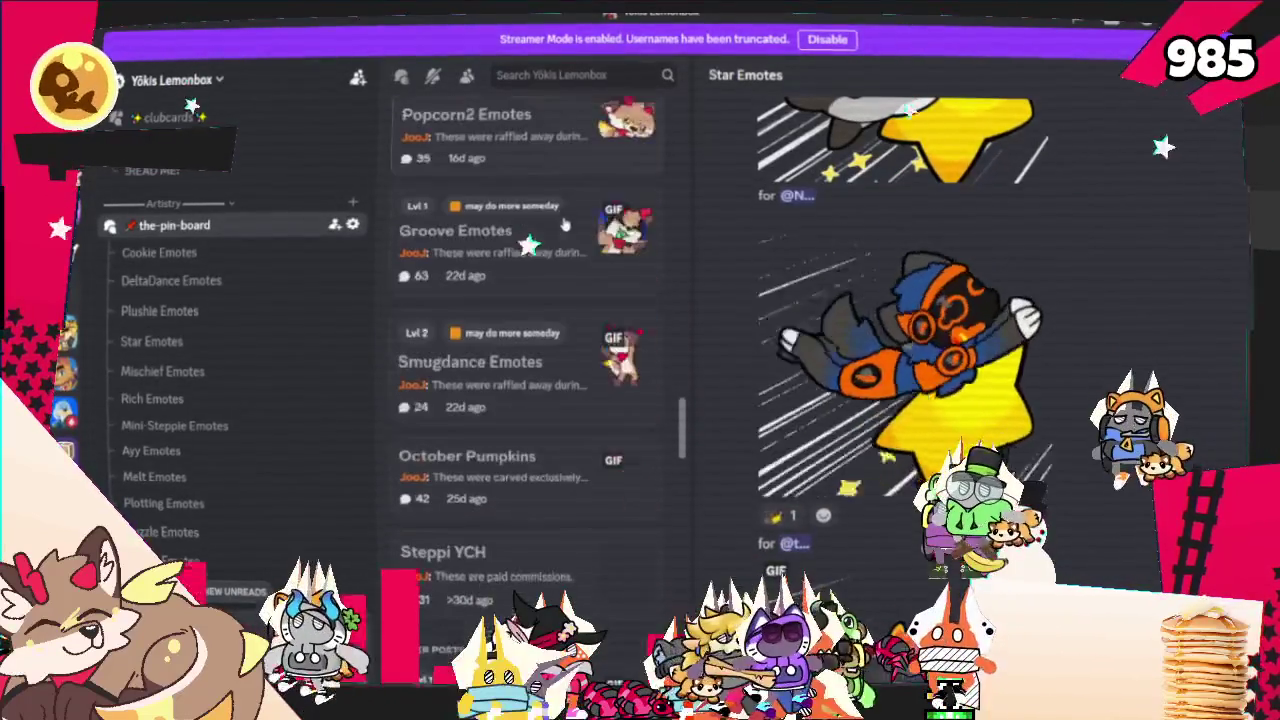
scroll(563, 232, "down", 1)
scroll(556, 265, "down", 3)
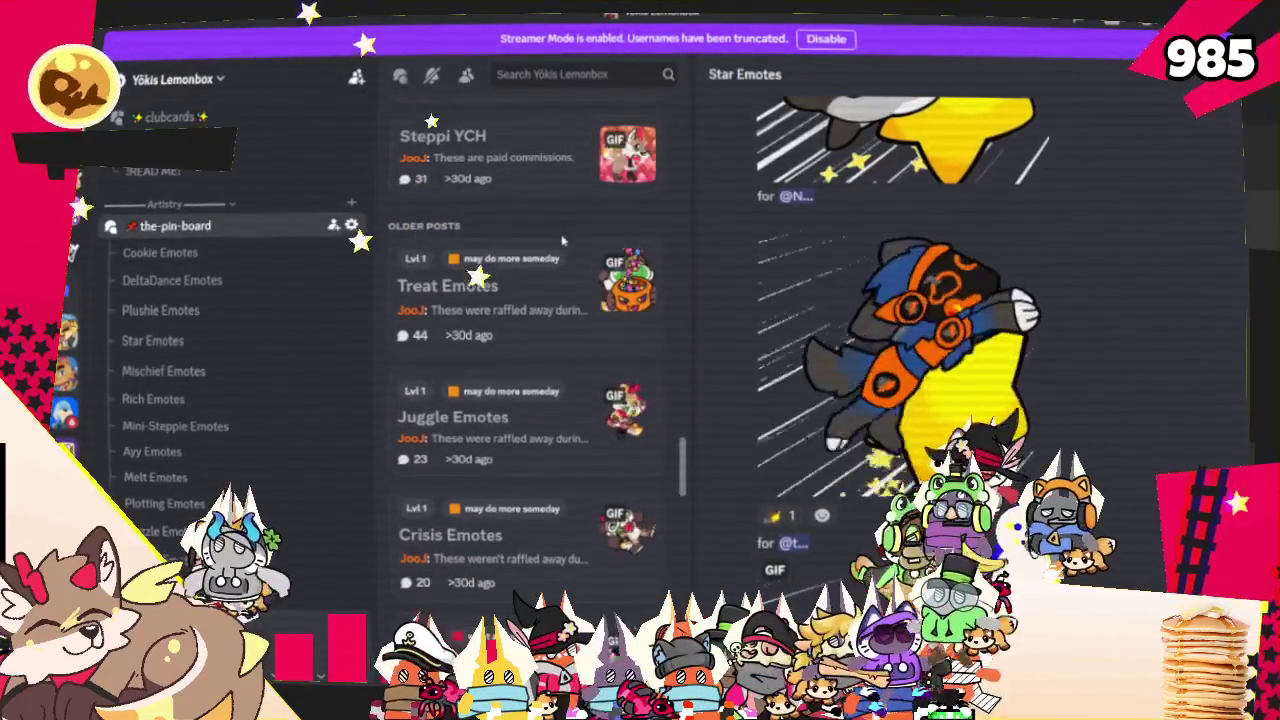
scroll(549, 298, "down", 2)
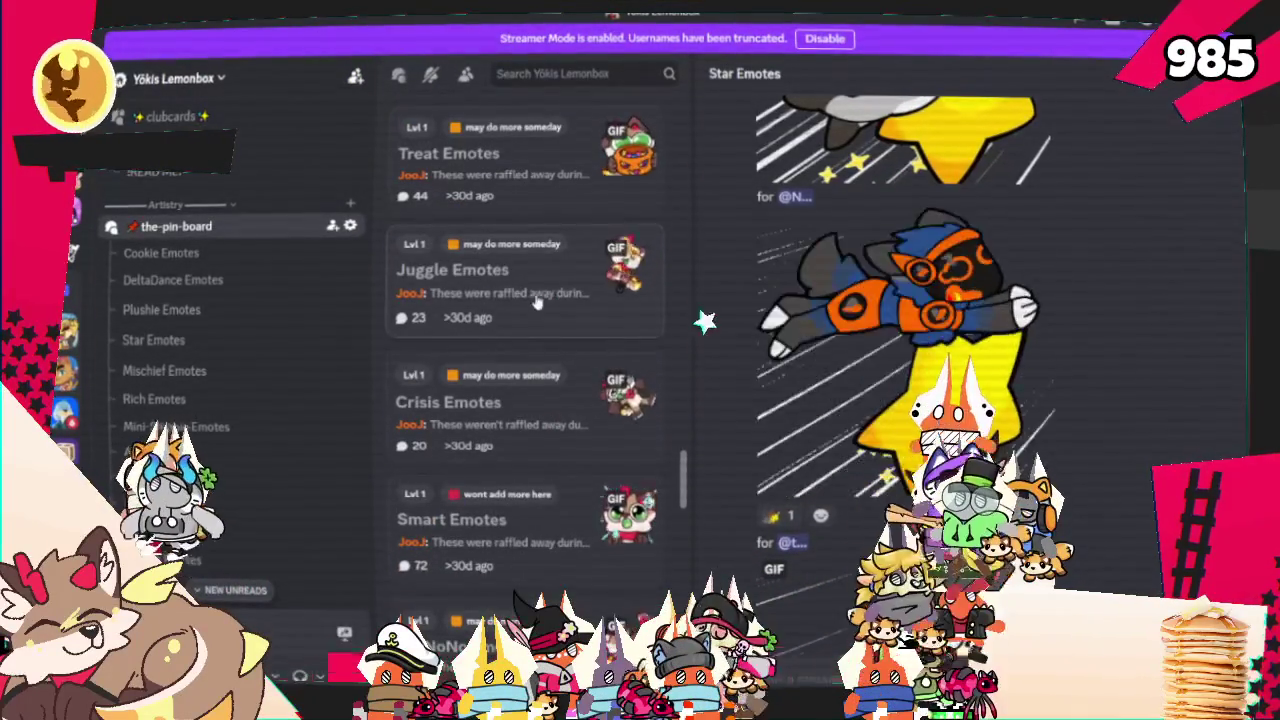
scroll(537, 308, "down", 1)
scroll(535, 311, "down", 3)
scroll(530, 338, "down", 2)
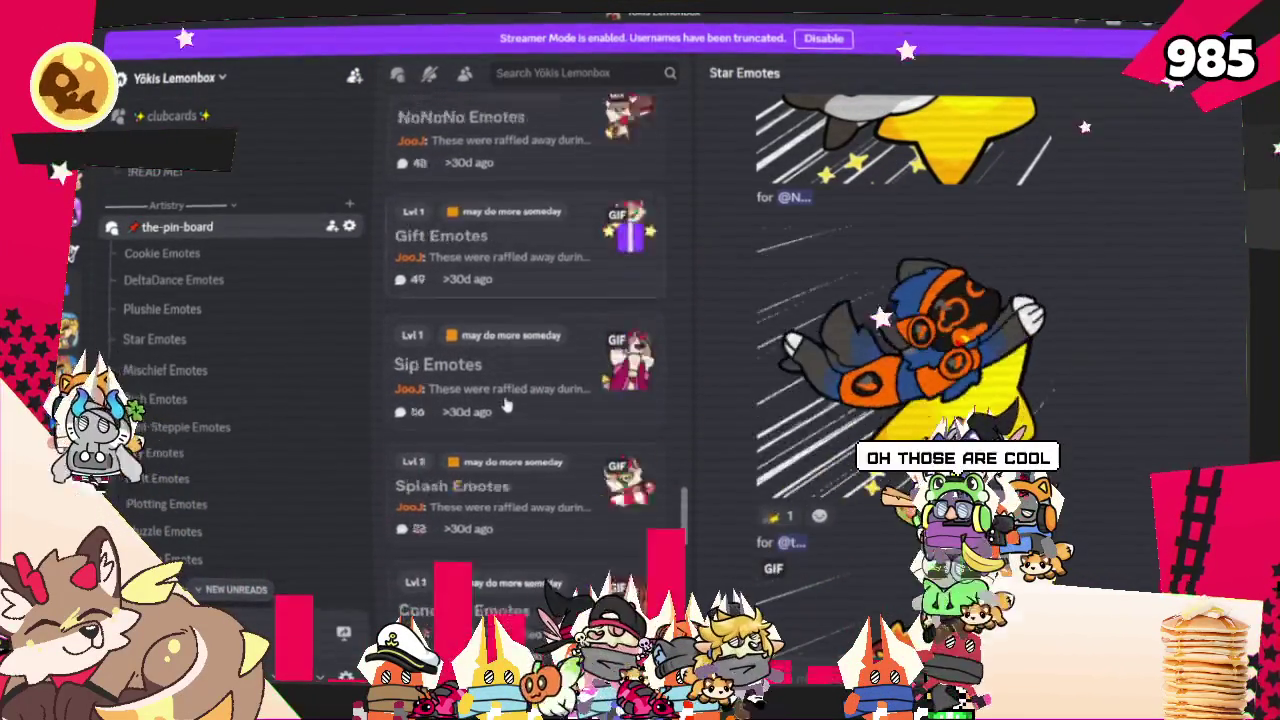
scroll(525, 380, "down", 4)
scroll(515, 430, "up", 4)
scroll(506, 477, "up", 1)
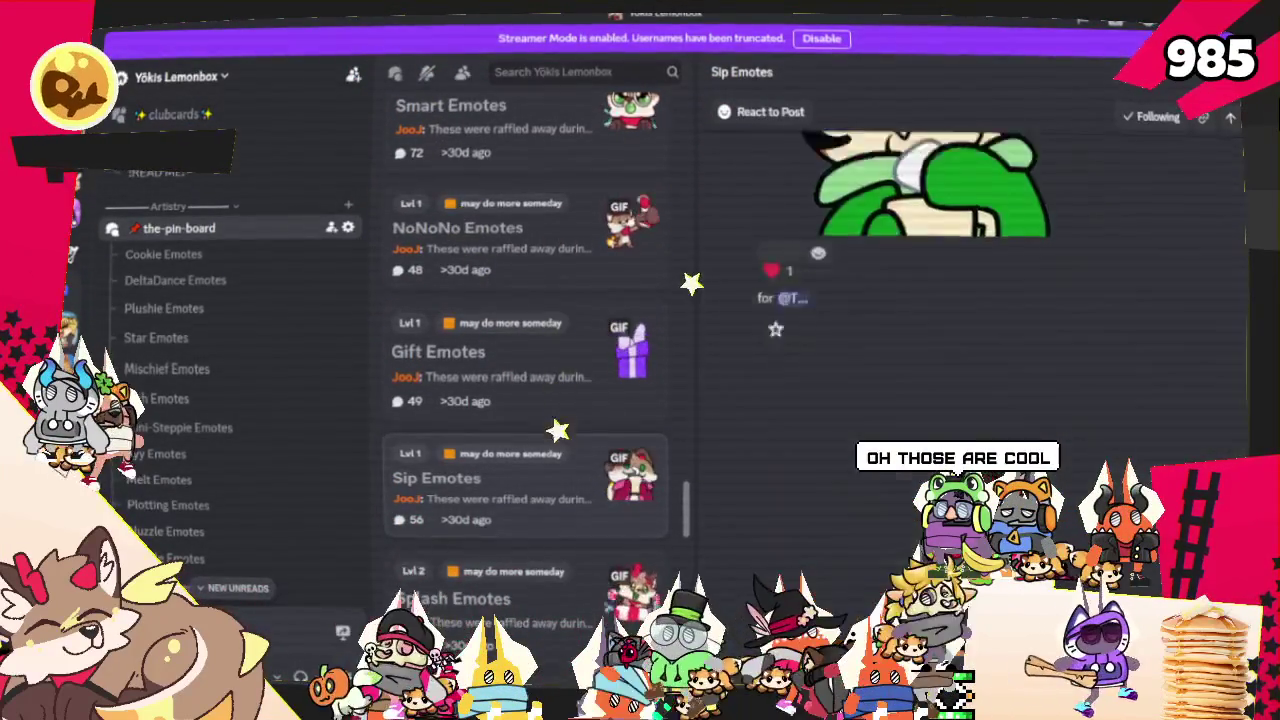
scroll(900, 350, "down", 4)
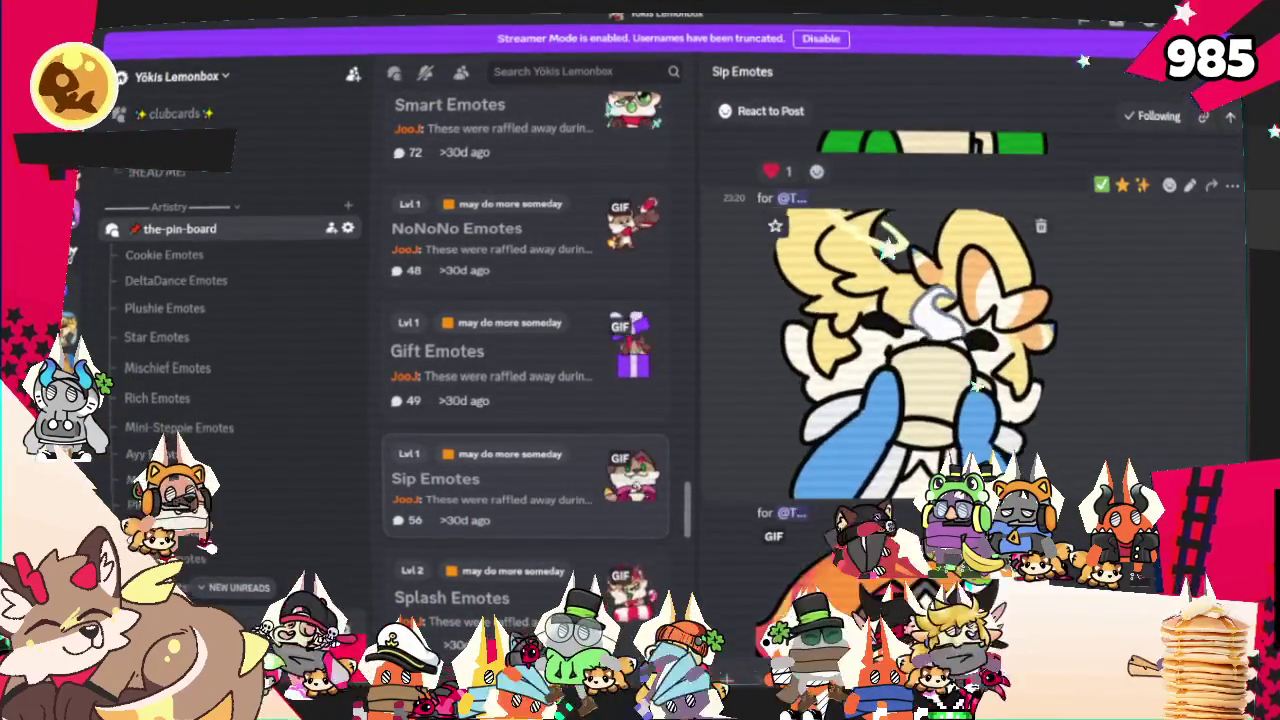
scroll(970, 400, "down", 3)
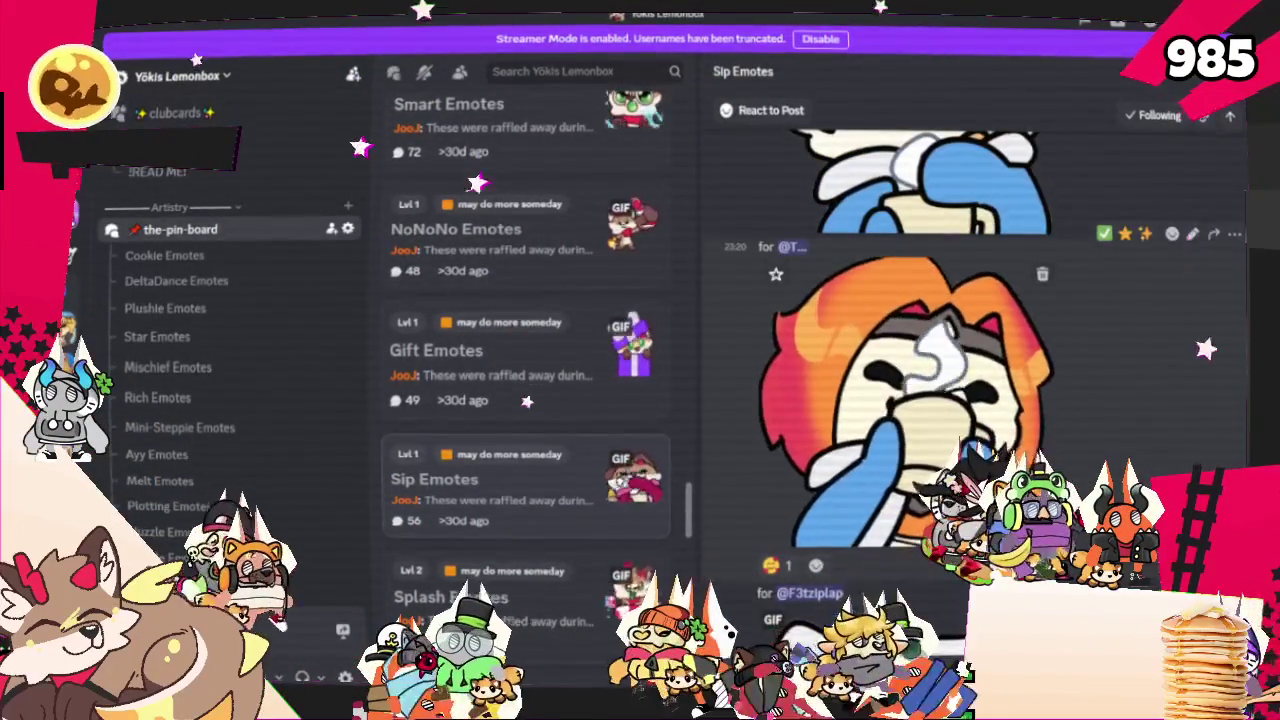
scroll(970, 400, "up", 1)
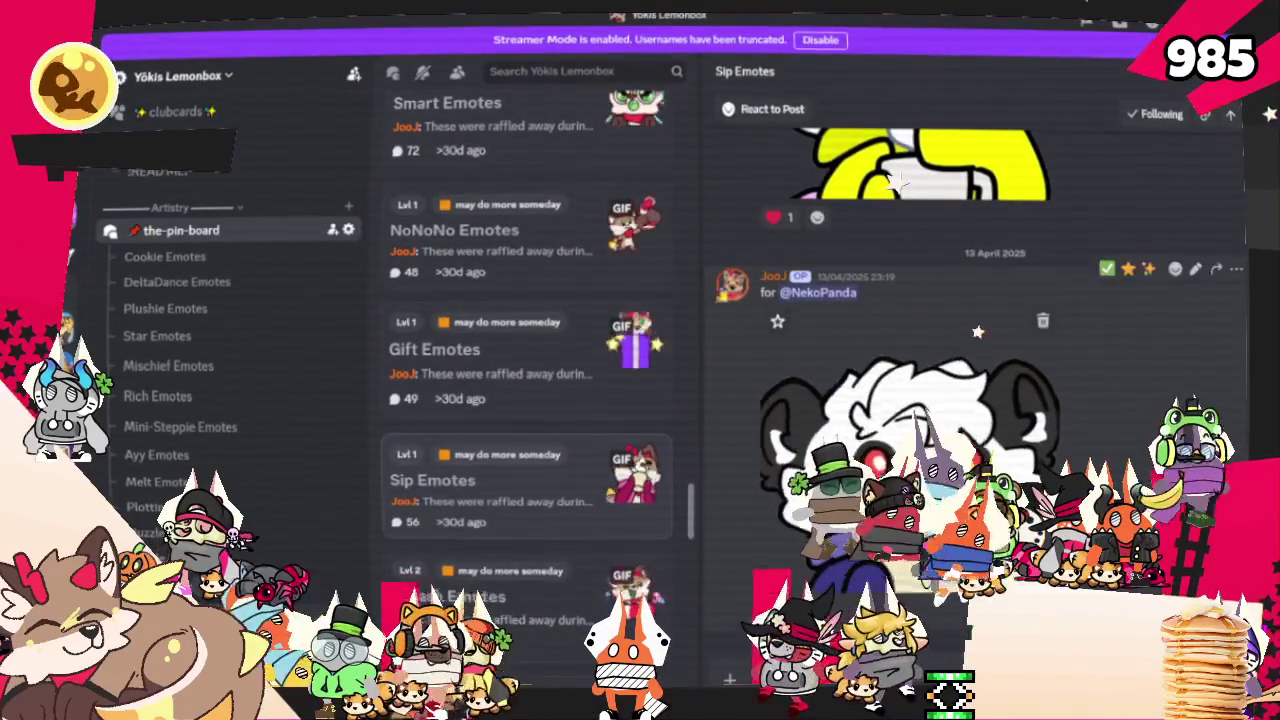
scroll(488, 543, "down", 1)
Open the Splash Emotes post and scroll through its emotes
left_click(568, 478)
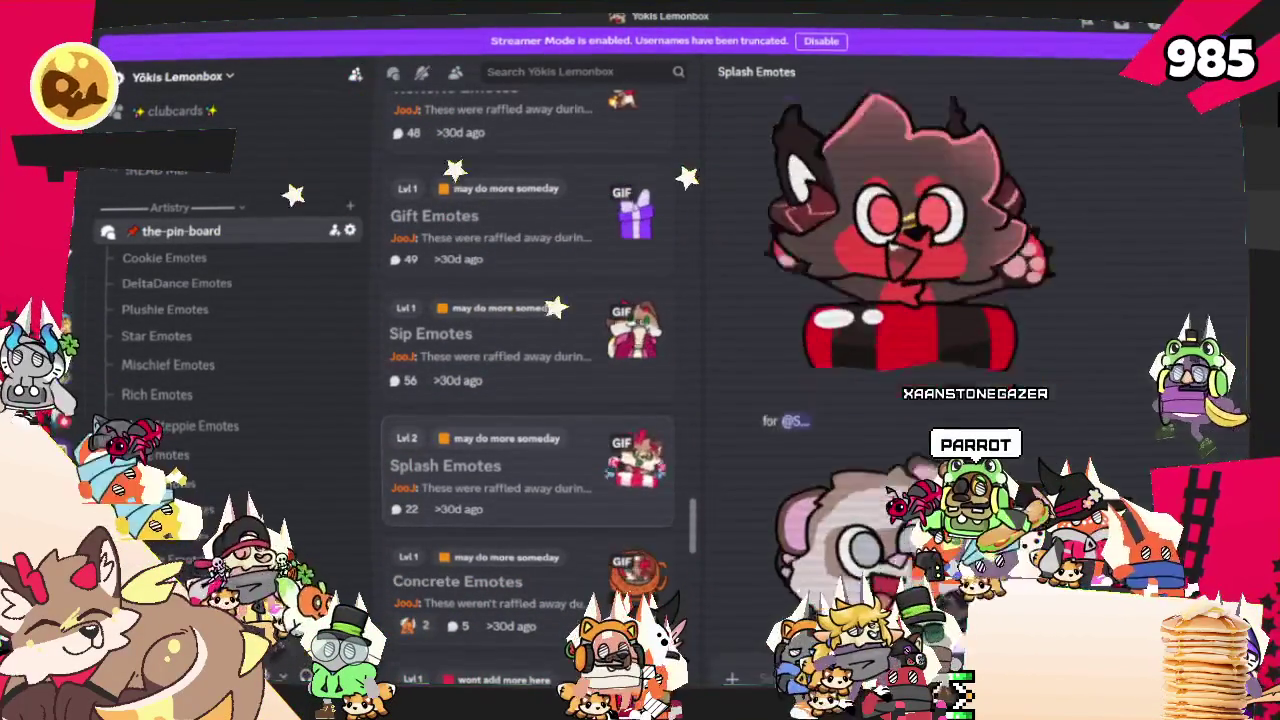
scroll(980, 400, "up", 5)
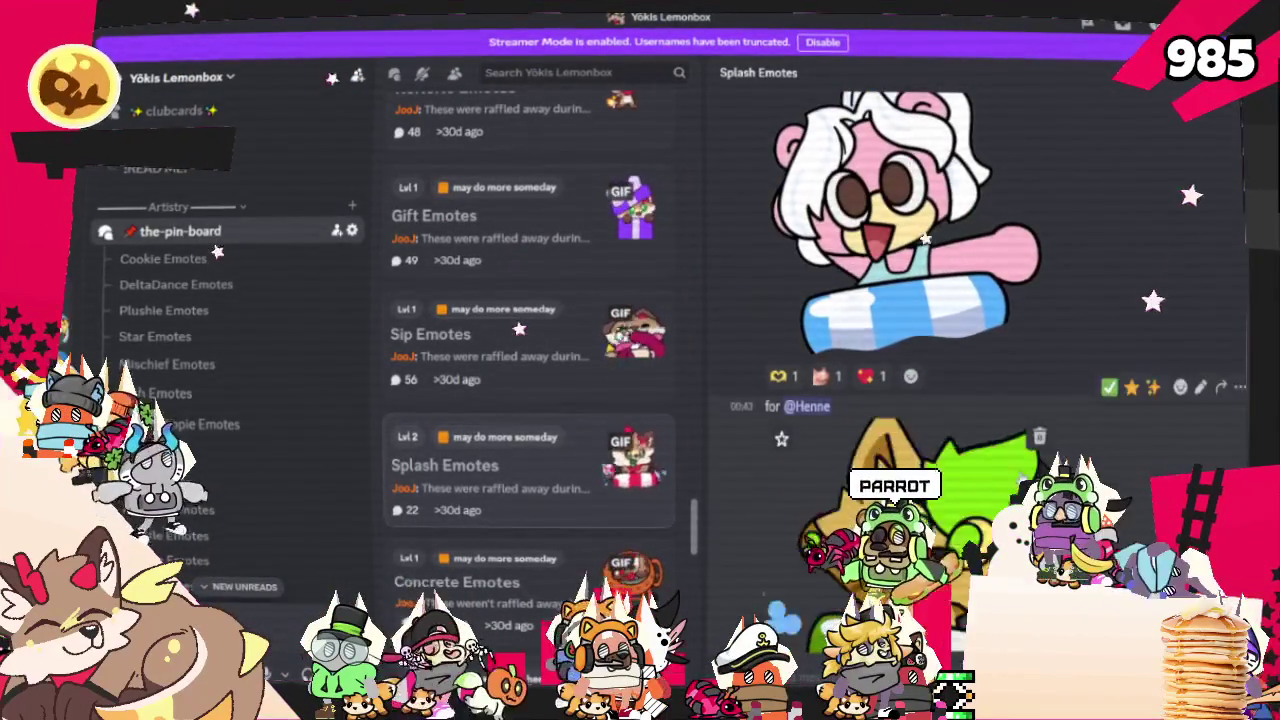
scroll(920, 400, "up", 3)
scroll(920, 400, "up", 3)
scroll(920, 400, "up", 3)
scroll(920, 400, "up", 3)
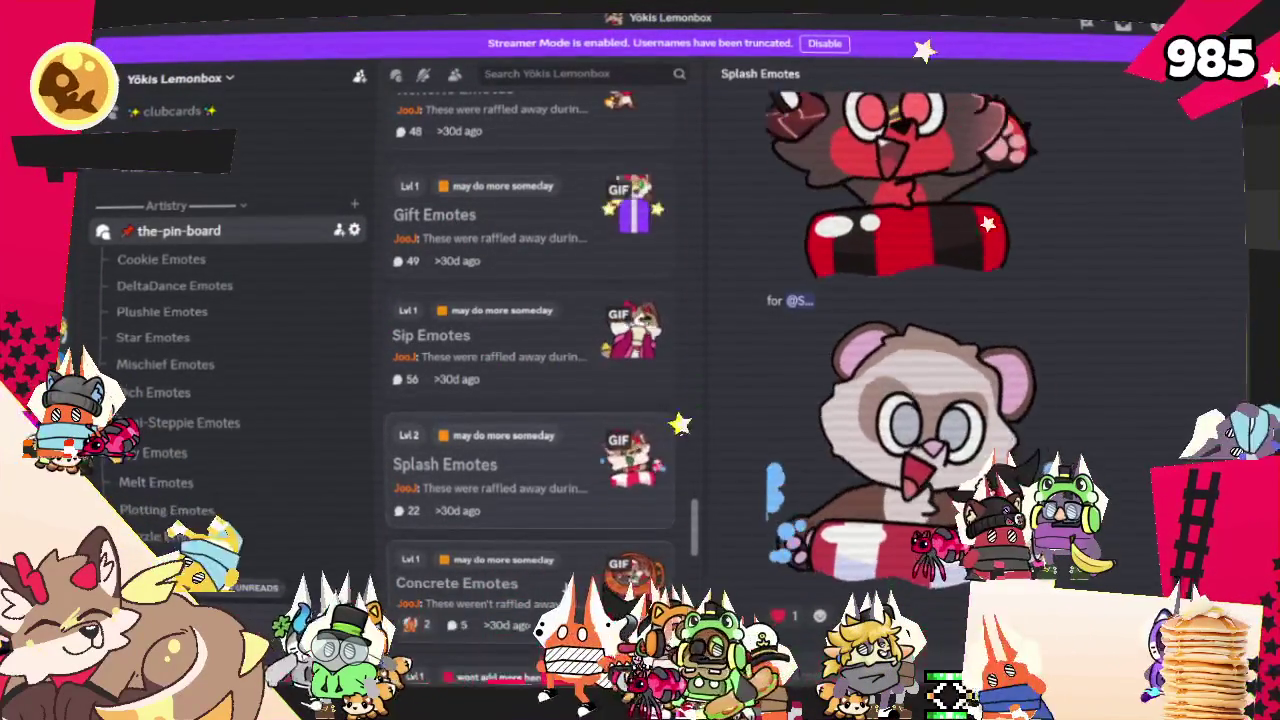
scroll(570, 440, "down", 3)
scroll(570, 440, "down", 2)
scroll(570, 440, "down", 2)
scroll(570, 440, "down", 2)
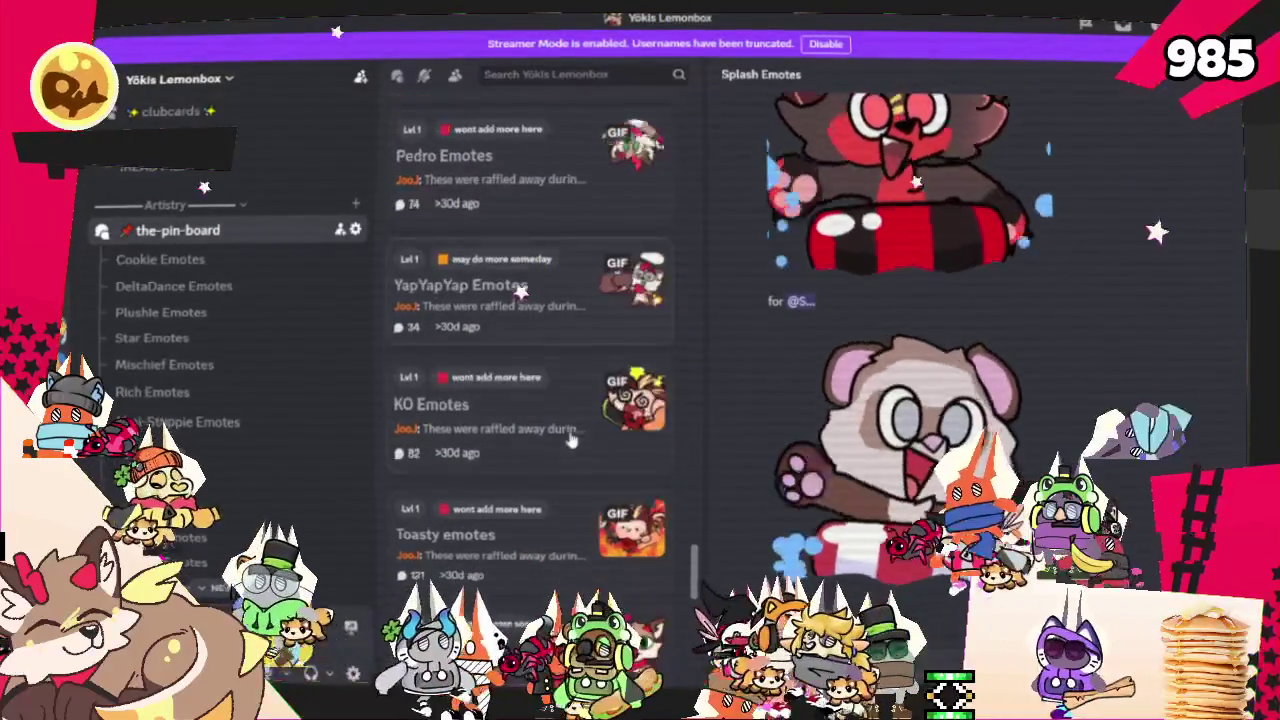
Open YapYapYap Emotes, then KO Emotes, and scroll back up through the KO animated emotes
left_click(530, 300)
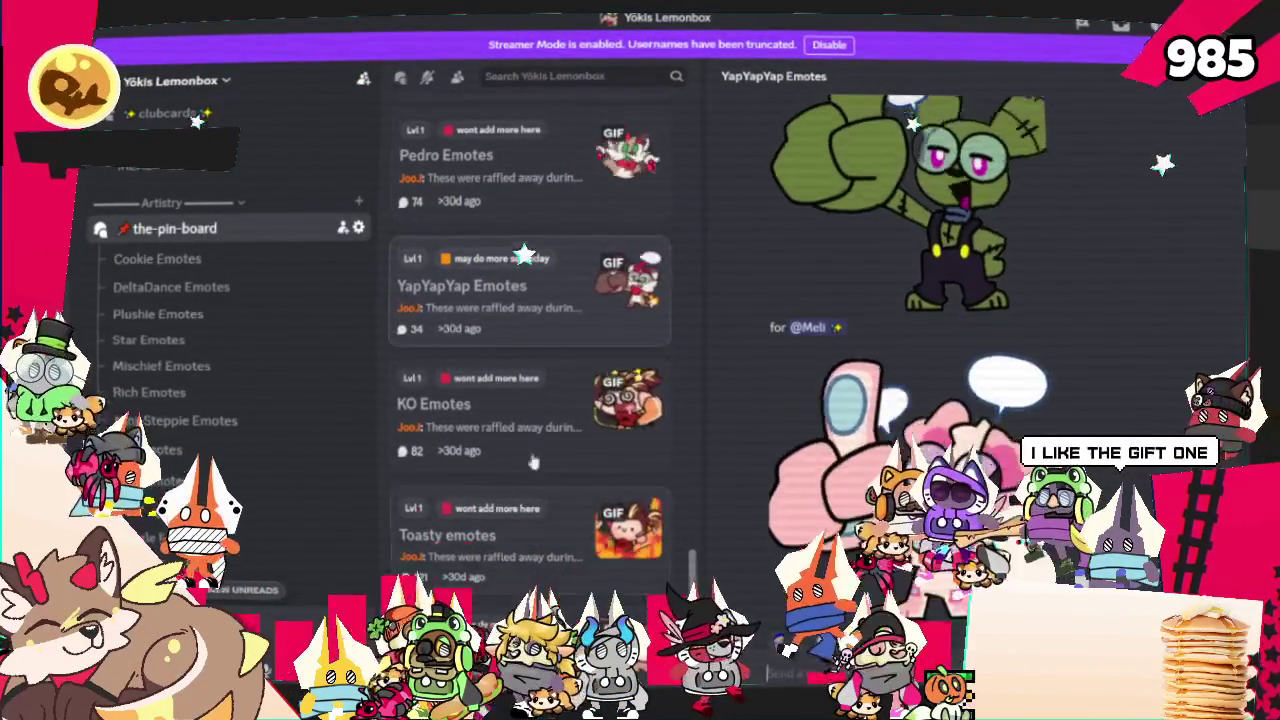
left_click(620, 421)
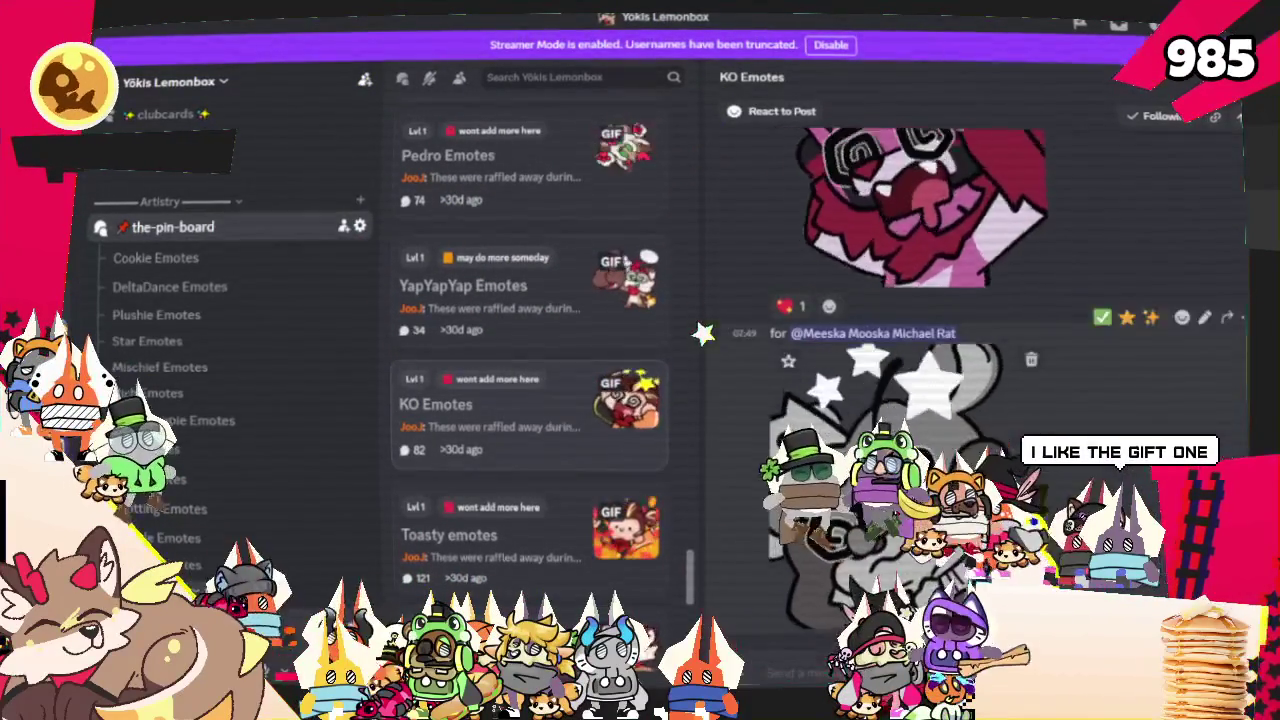
scroll(905, 400, "up", 5)
scroll(905, 350, "up", 3)
scroll(905, 350, "up", 3)
scroll(905, 350, "up", 3)
scroll(905, 350, "up", 1)
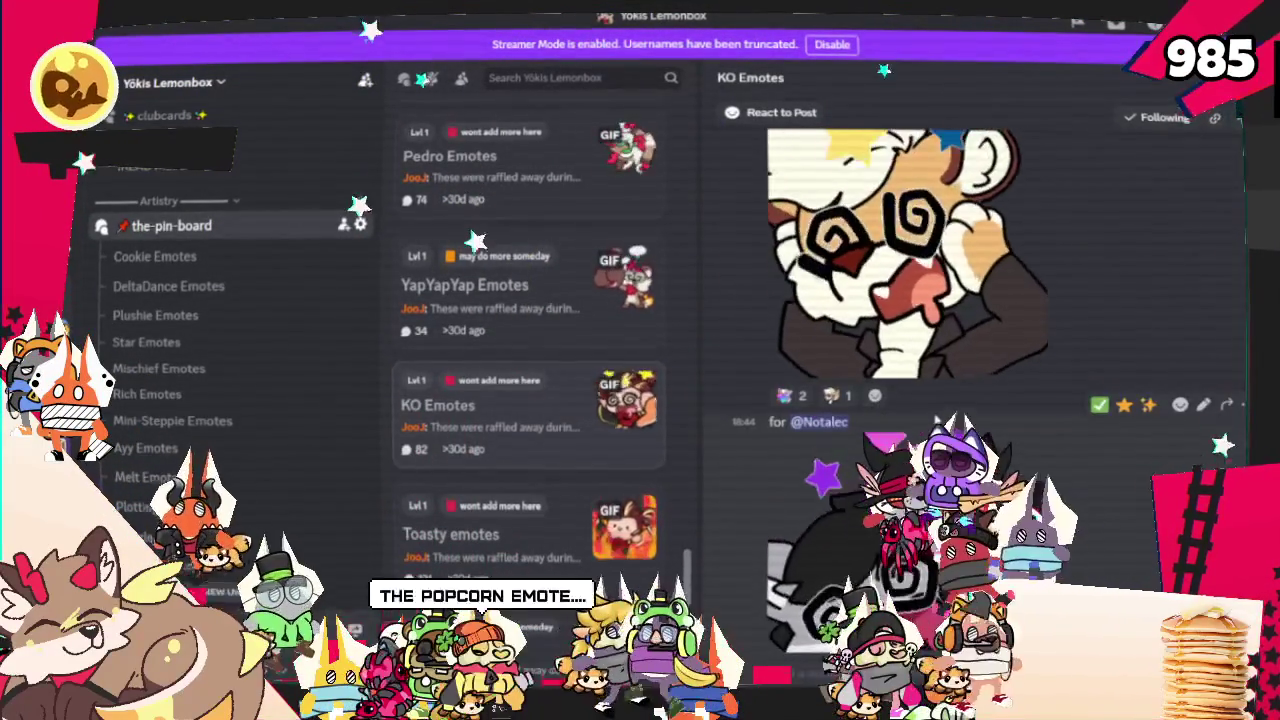
scroll(933, 420, "up", 3)
scroll(933, 420, "up", 3)
scroll(933, 420, "up", 2)
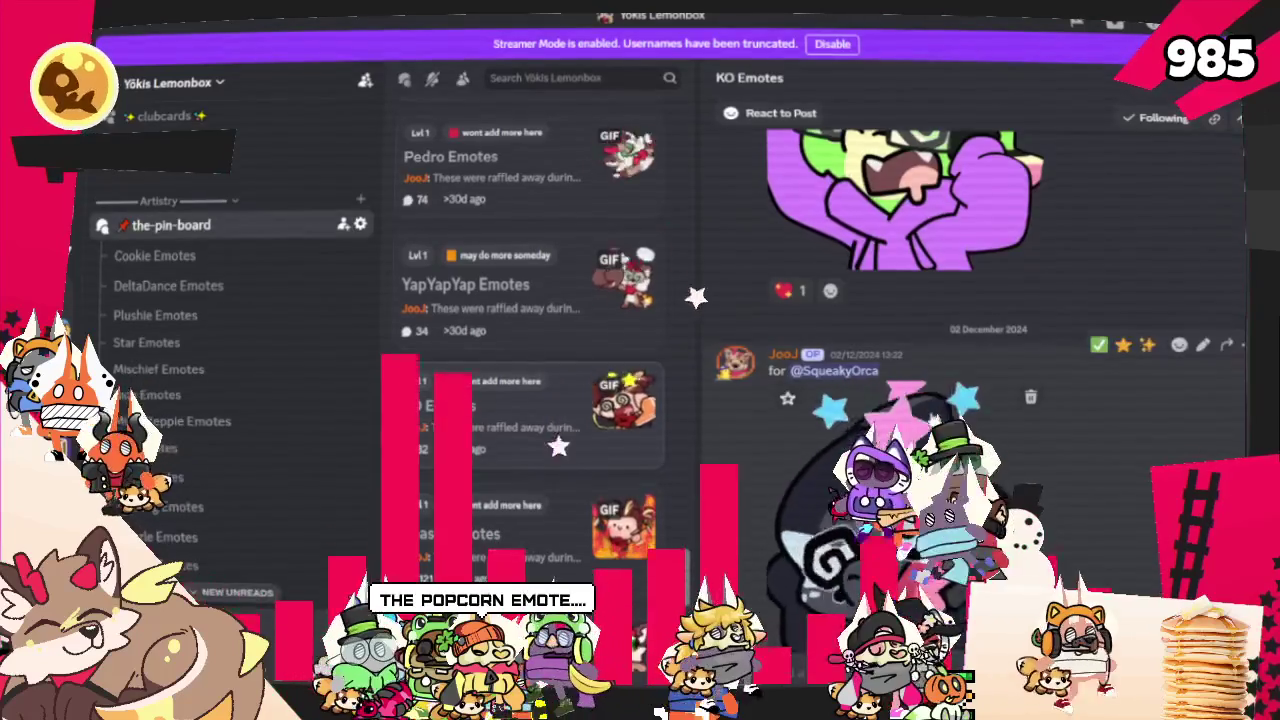
scroll(934, 420, "up", 3)
scroll(930, 415, "up", 3)
scroll(930, 415, "up", 2)
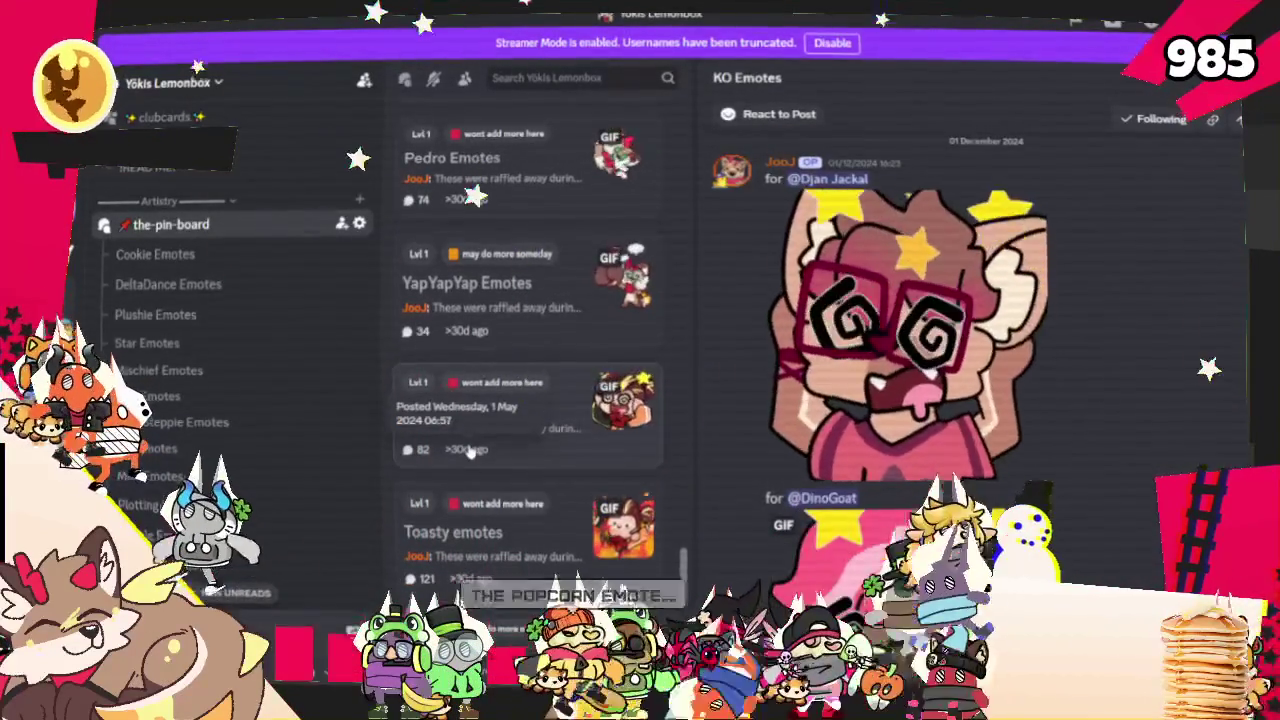
scroll(814, 287, "up", 1)
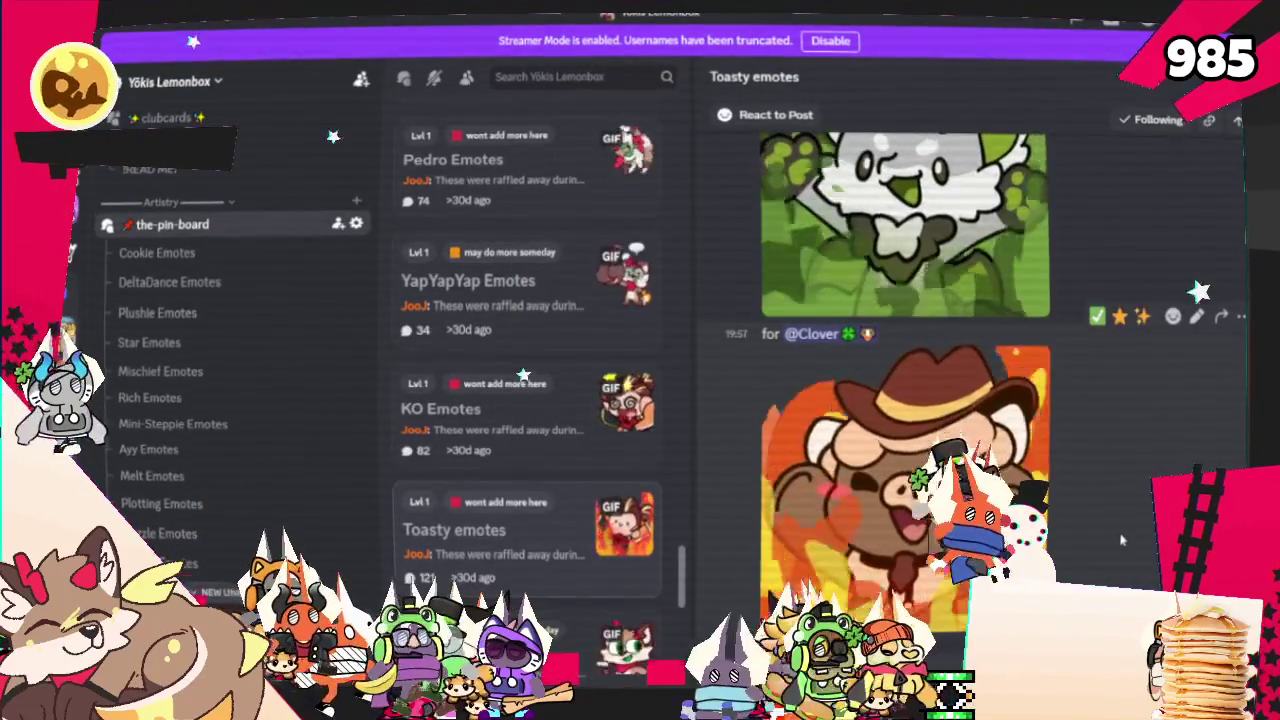
Scroll up through the Toasty emotes thread
scroll(1121, 540, "up", 3)
scroll(1121, 540, "up", 2)
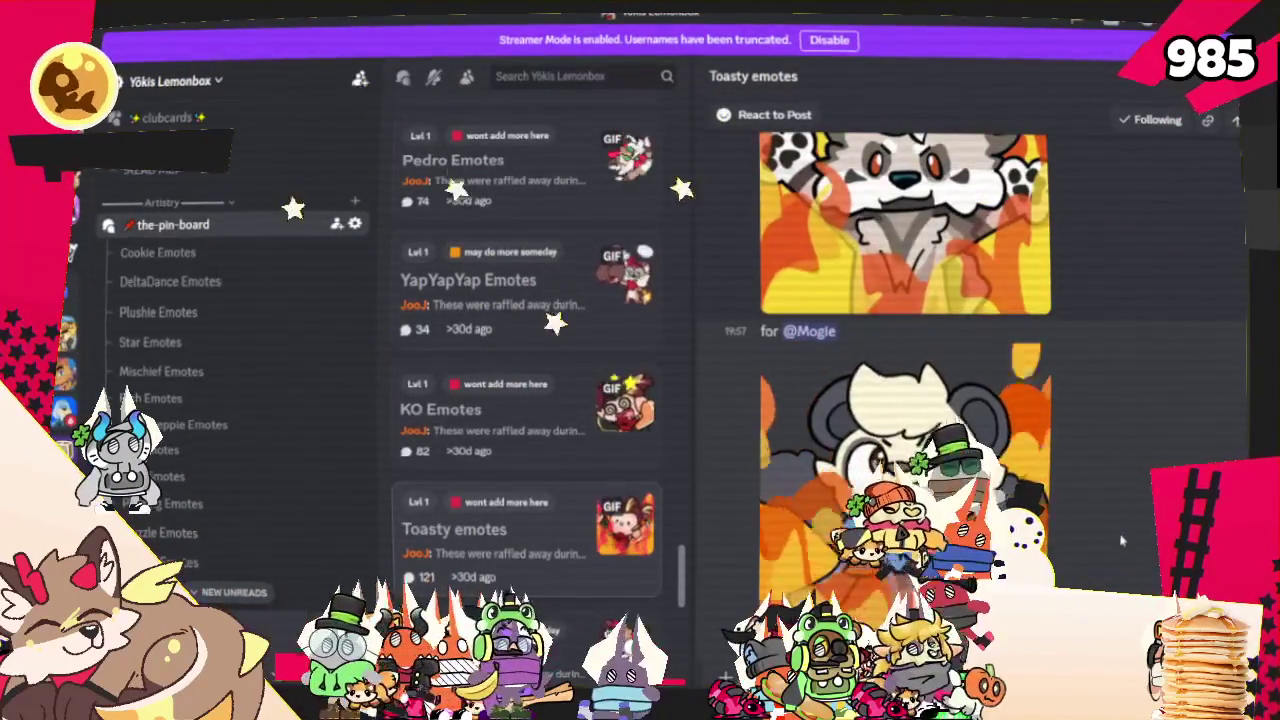
scroll(1121, 540, "up", 3)
scroll(1121, 540, "up", 3)
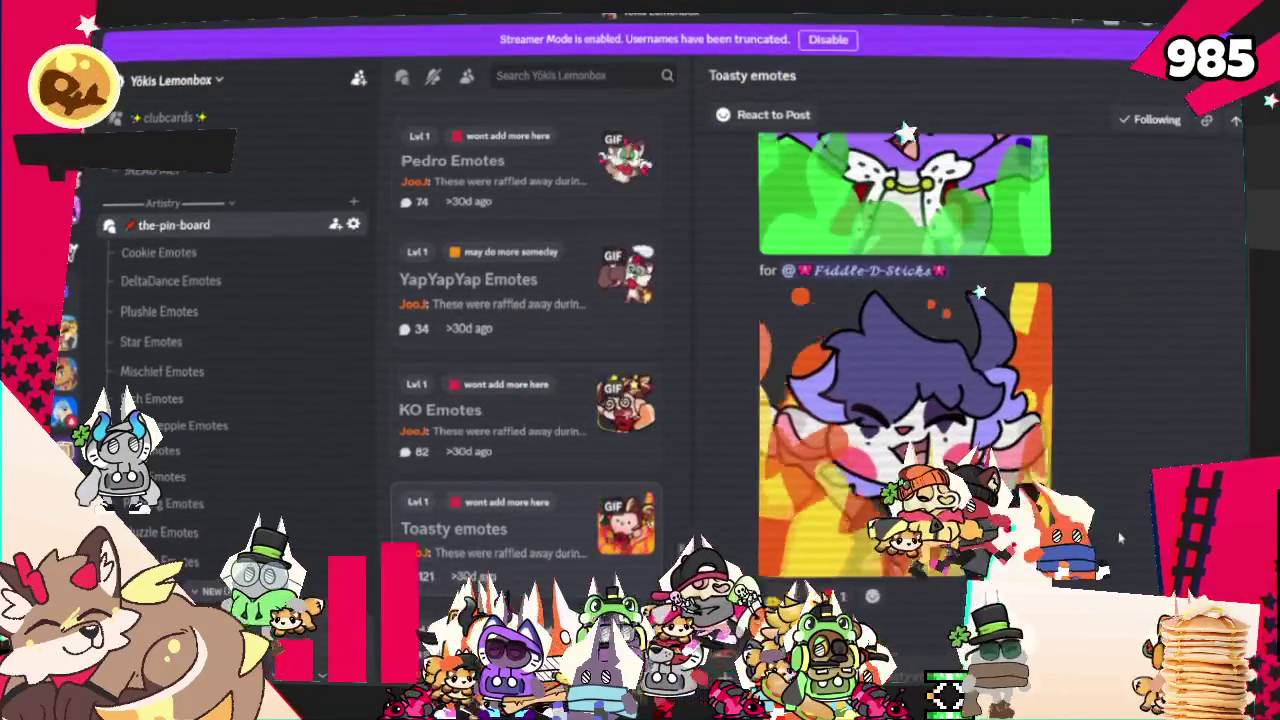
scroll(1121, 540, "up", 5)
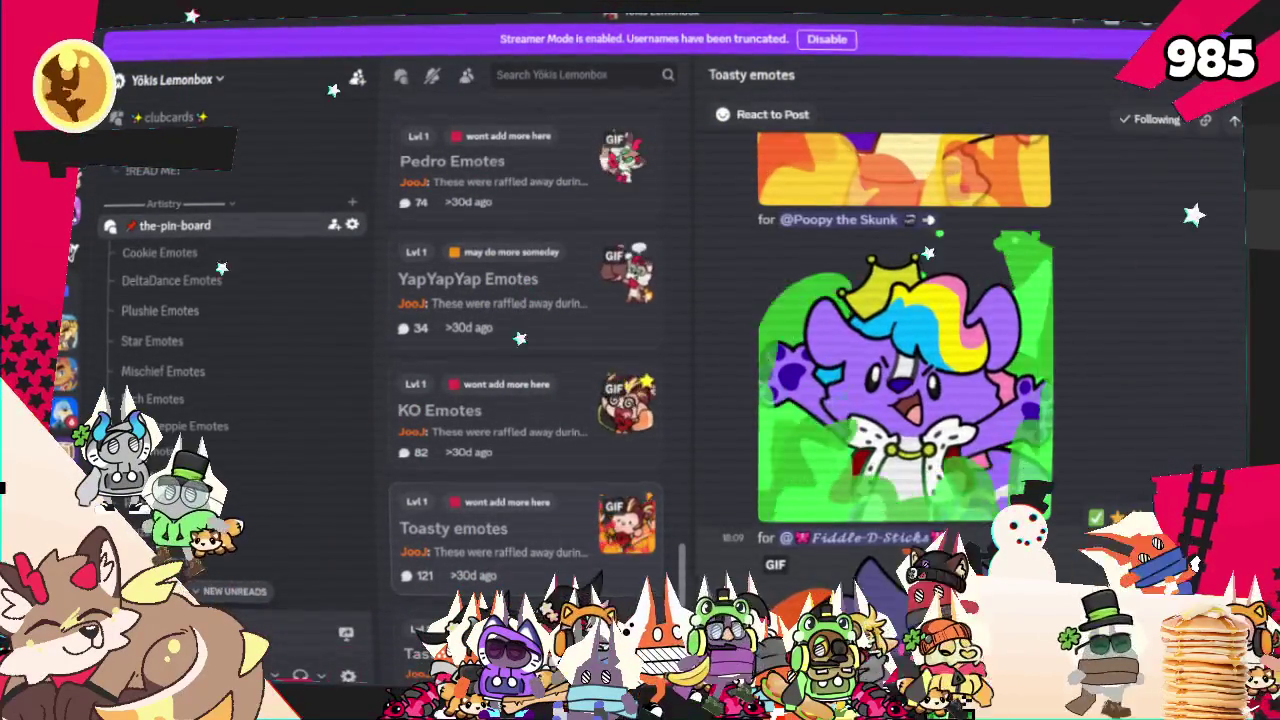
scroll(1084, 489, "up", 5)
scroll(1085, 500, "up", 5)
scroll(1086, 514, "up", 3)
scroll(1055, 500, "up", 3)
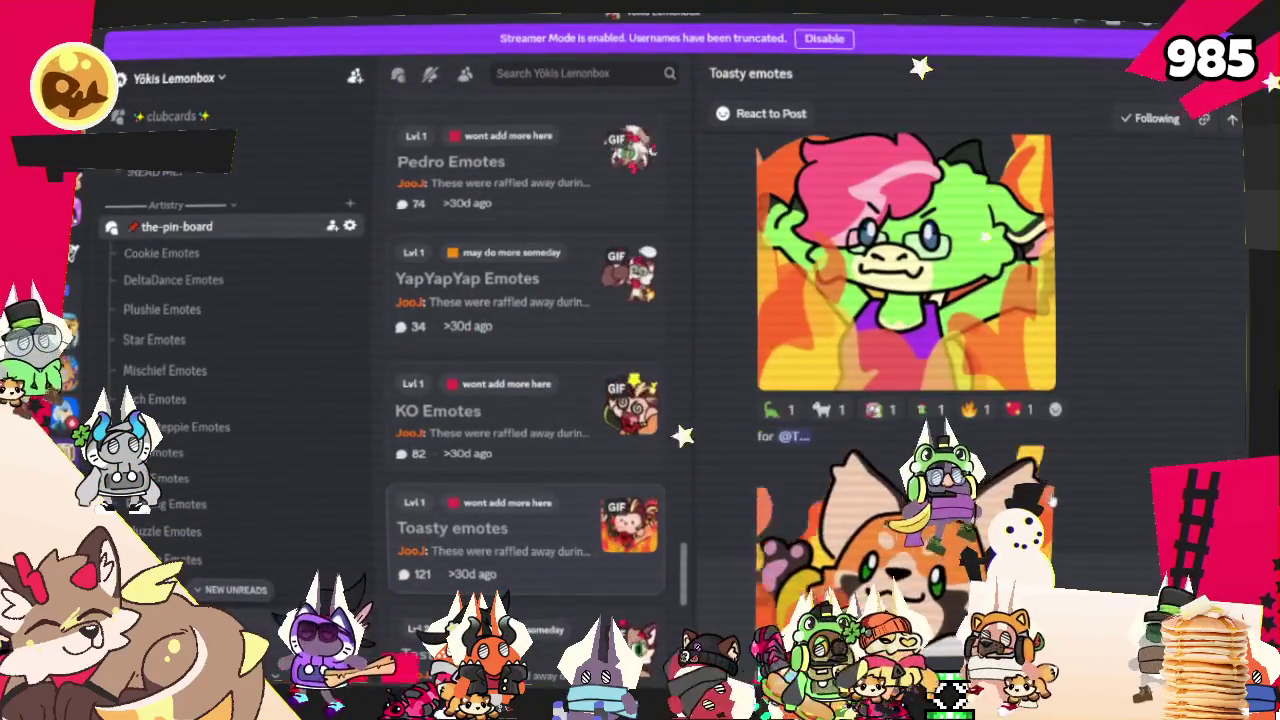
scroll(1055, 500, "up", 1)
scroll(1056, 500, "up", 2)
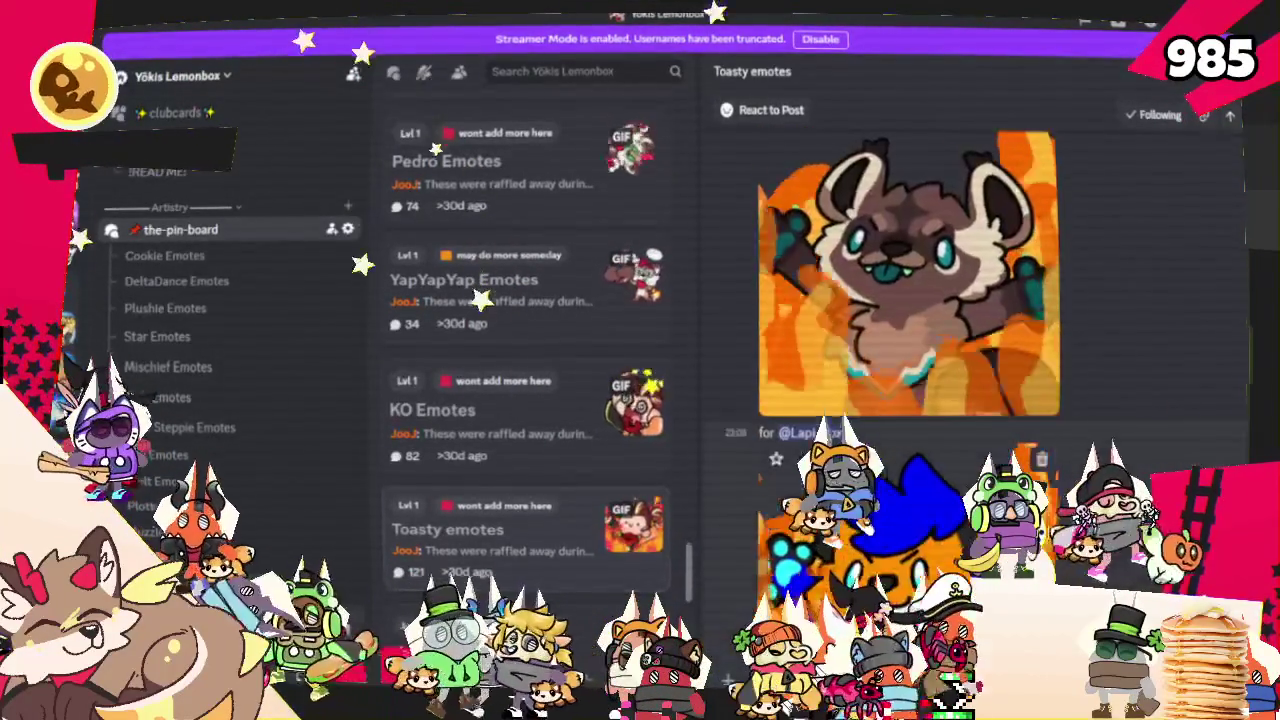
scroll(590, 512, "down", 3)
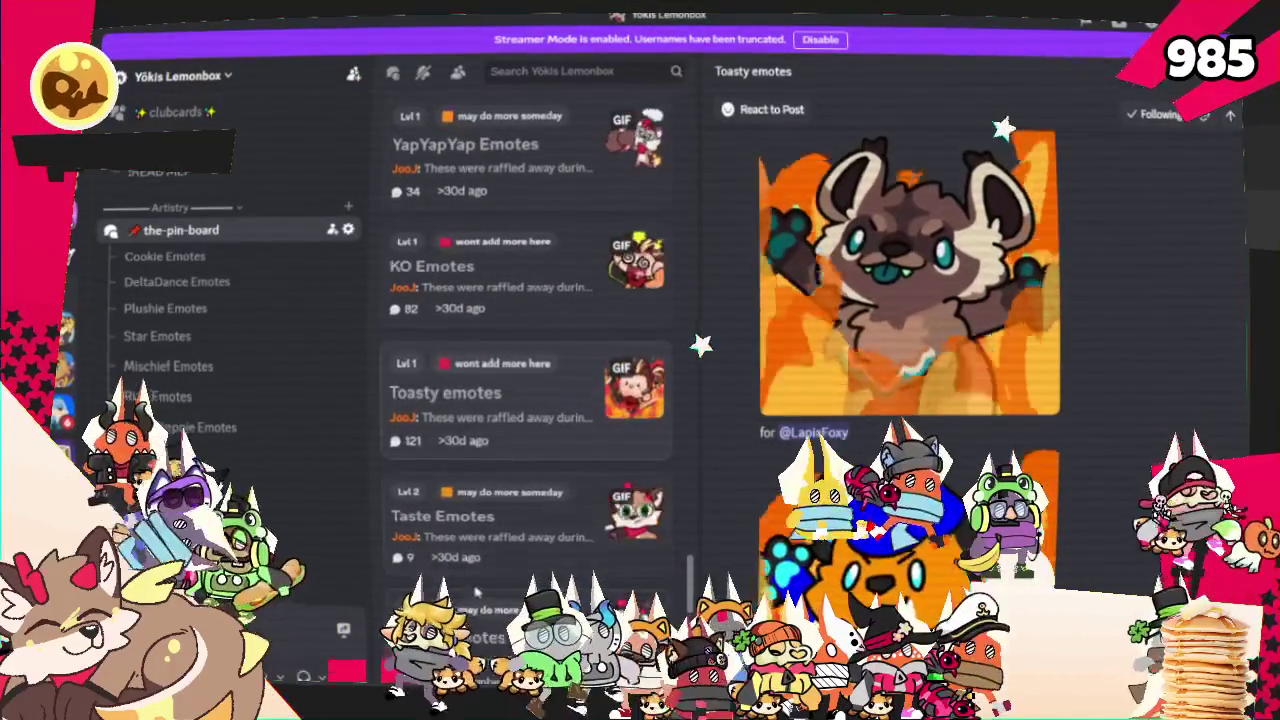
Open Taste Emotes, scroll on through Pawbs and Flag Emotes, then open the Egg Emotes post
left_click(590, 512)
scroll(970, 400, "down", 3)
scroll(970, 400, "down", 3)
scroll(970, 400, "down", 3)
scroll(910, 380, "down", 3)
scroll(910, 380, "down", 3)
scroll(910, 380, "down", 3)
scroll(1087, 380, "down", 2)
scroll(1087, 380, "down", 3)
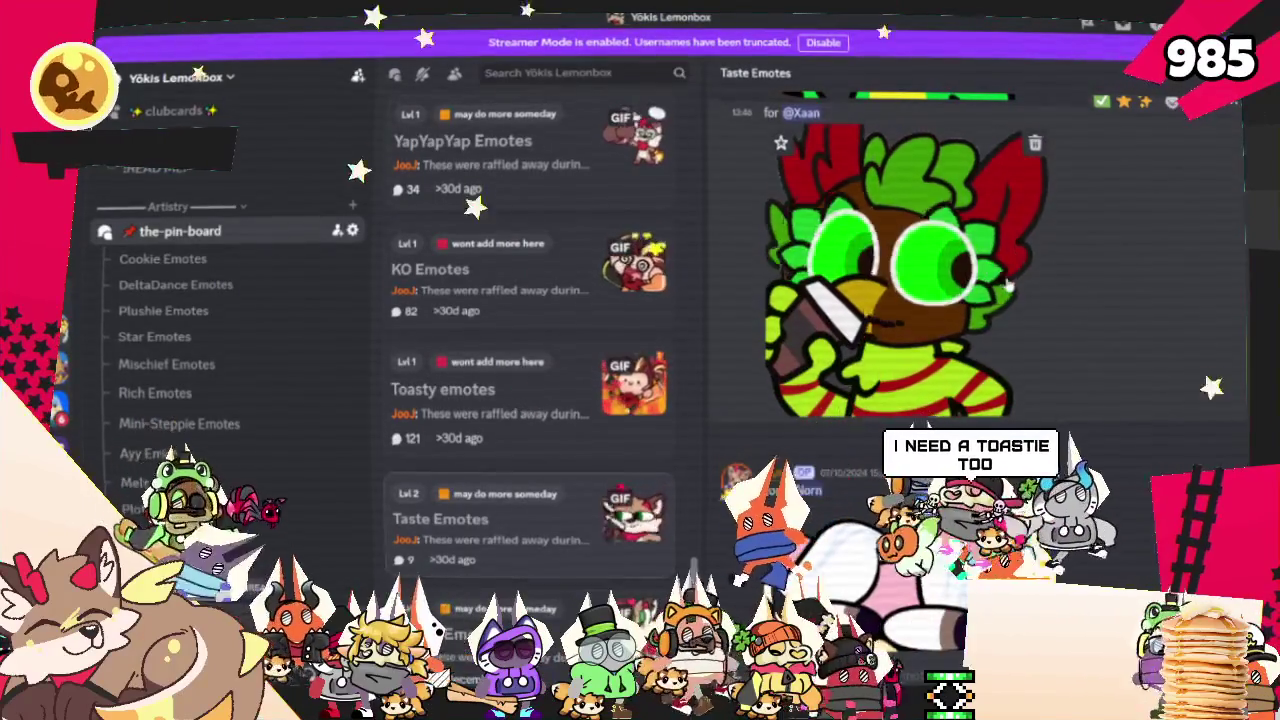
scroll(560, 460, "down", 1)
scroll(568, 510, "down", 2)
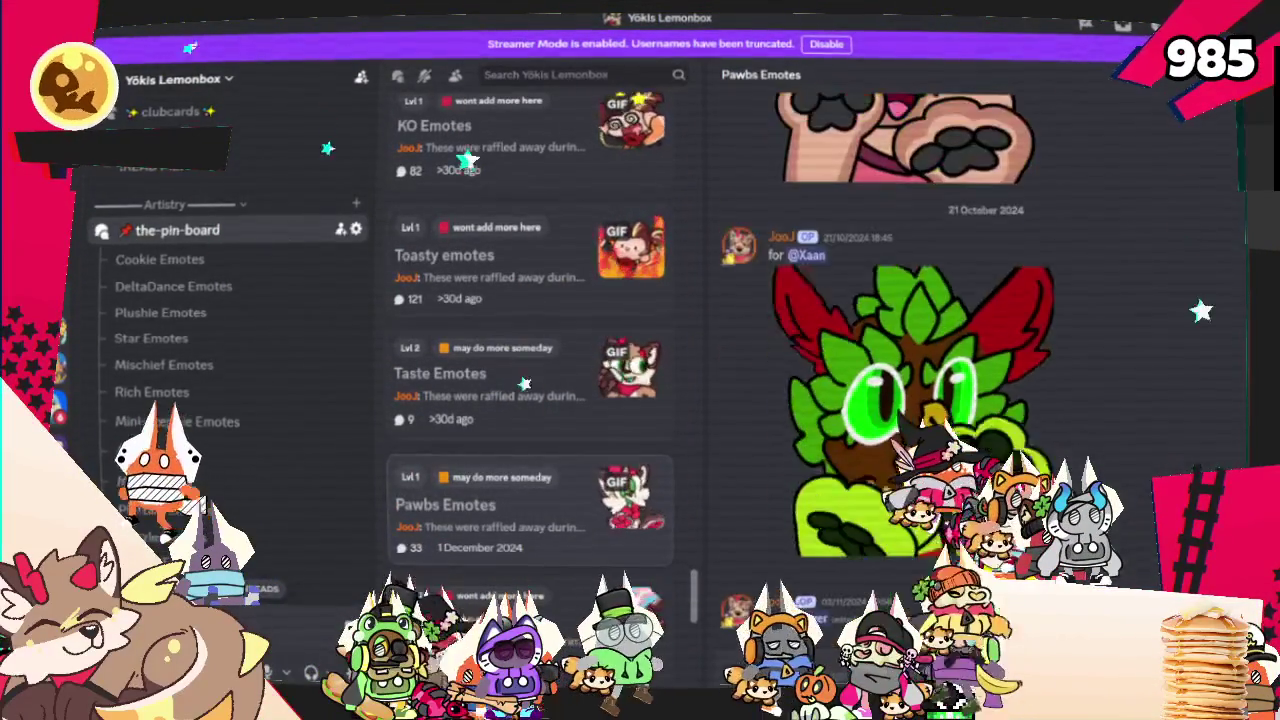
scroll(577, 517, "down", 2)
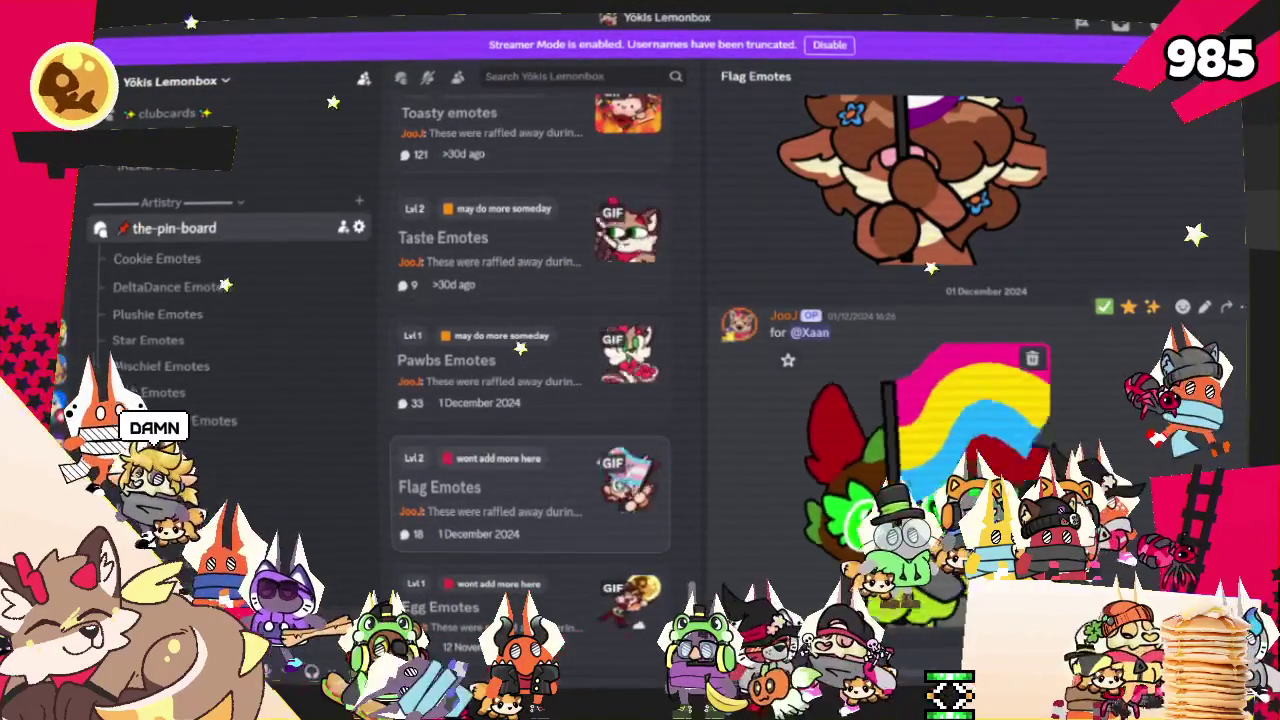
scroll(980, 350, "up", 2)
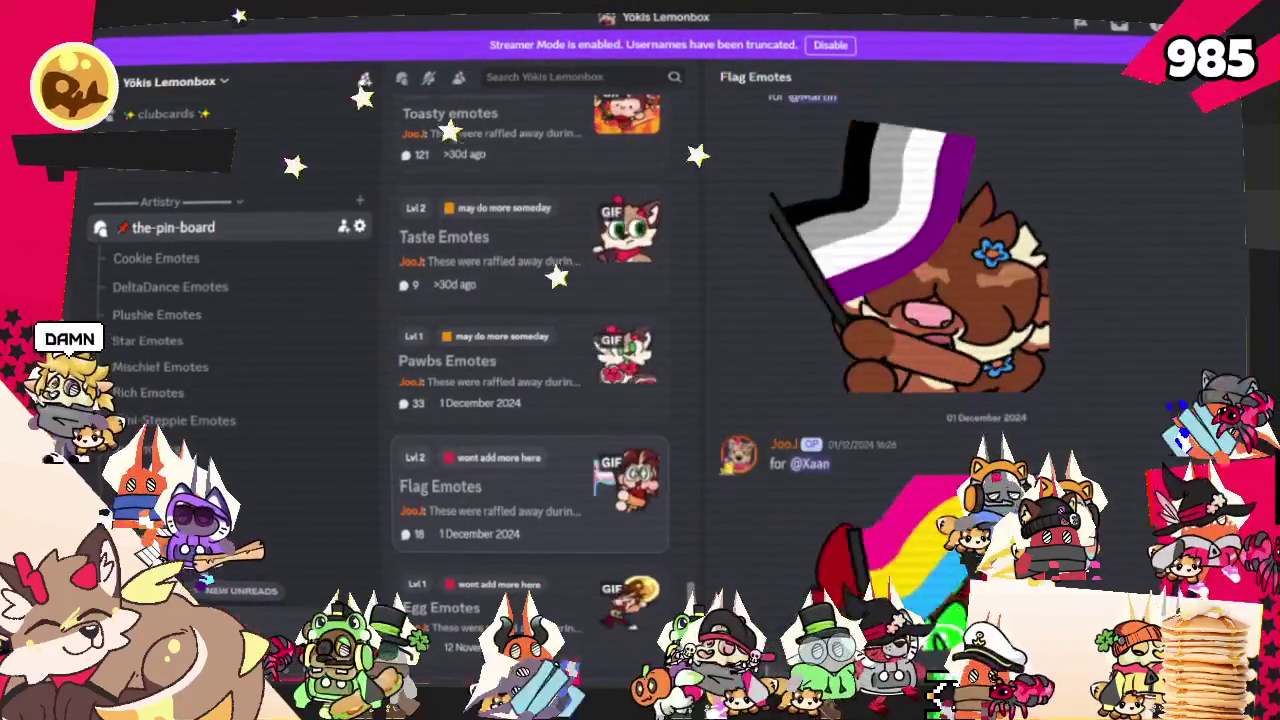
scroll(980, 350, "up", 3)
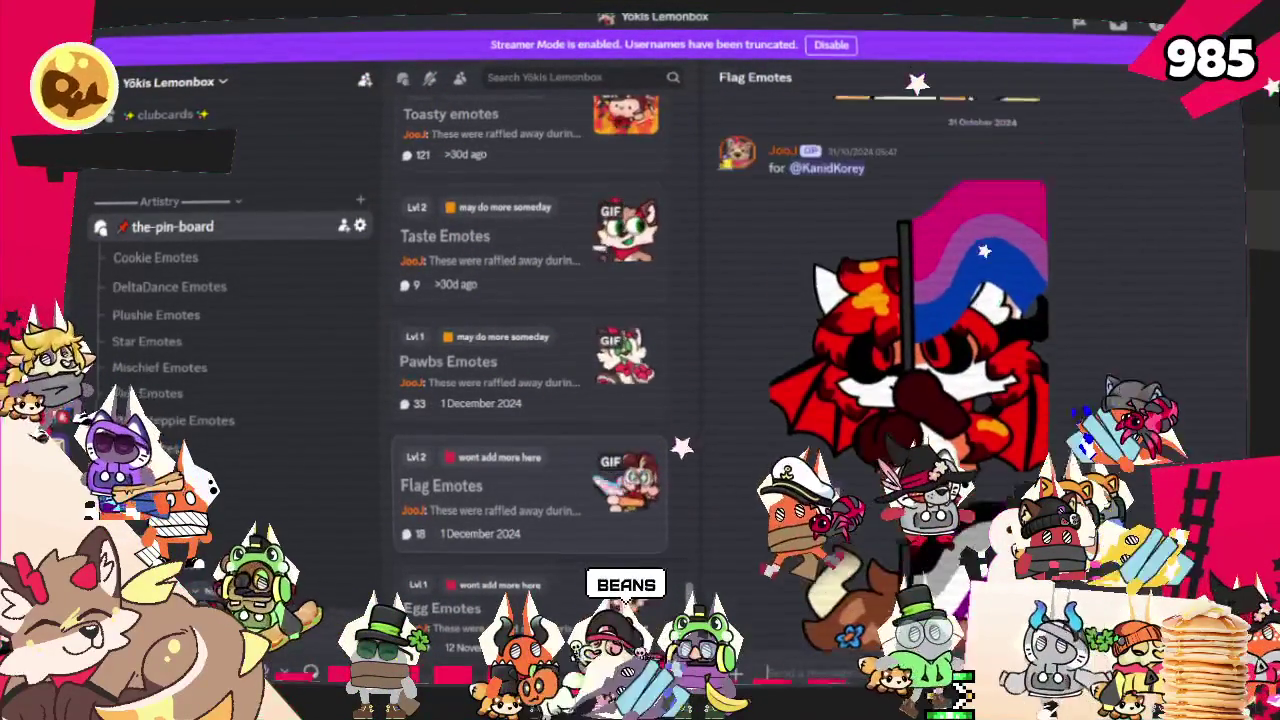
scroll(980, 350, "up", 3)
scroll(980, 350, "up", 2)
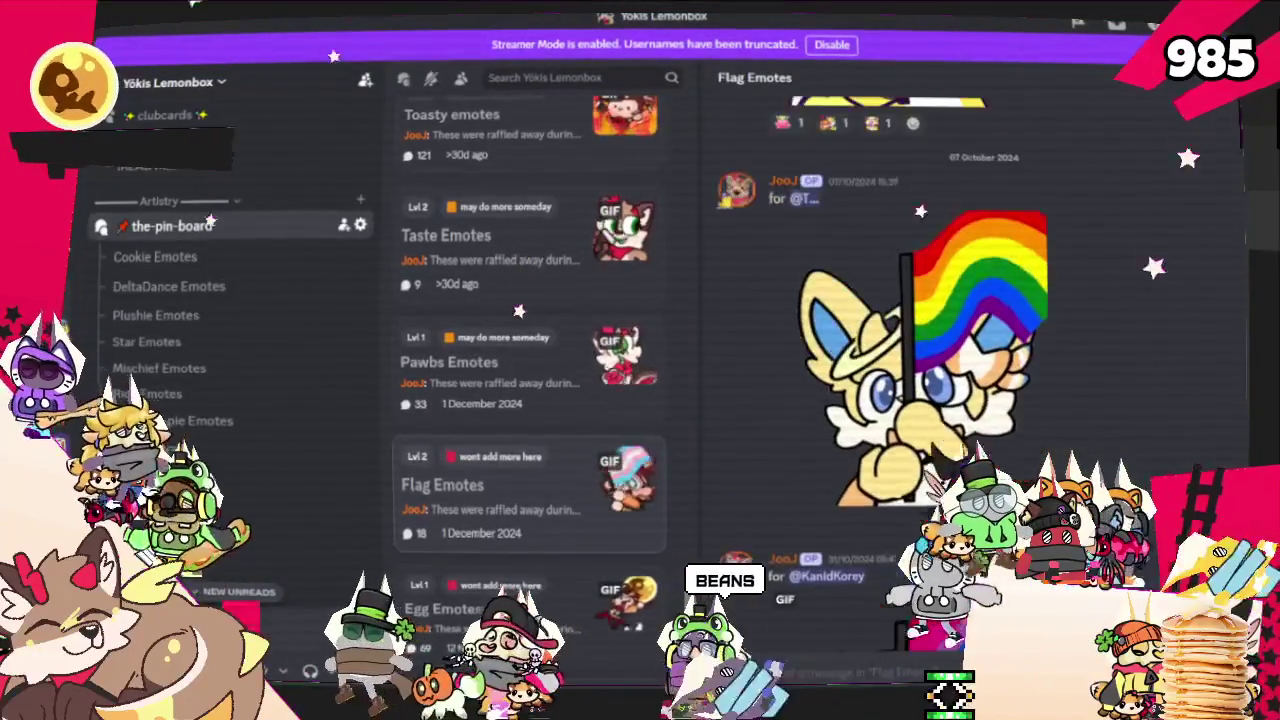
scroll(980, 350, "up", 2)
scroll(980, 350, "up", 3)
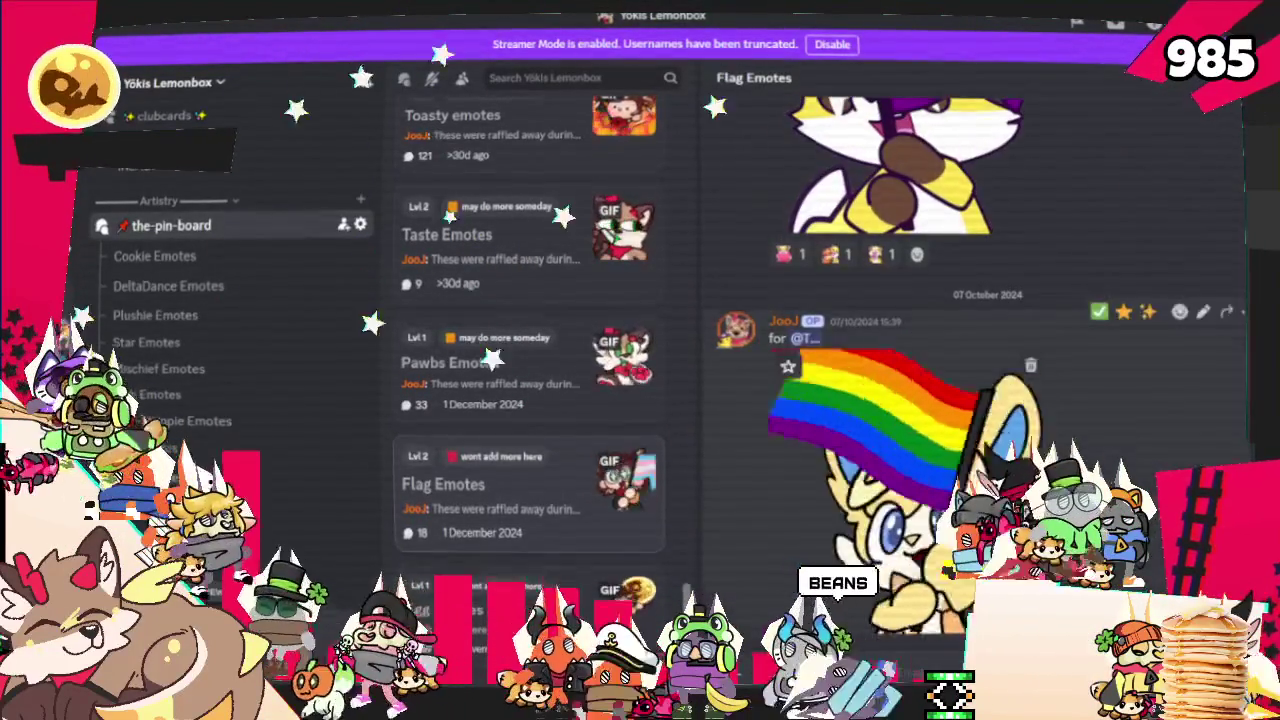
scroll(980, 350, "up", 3)
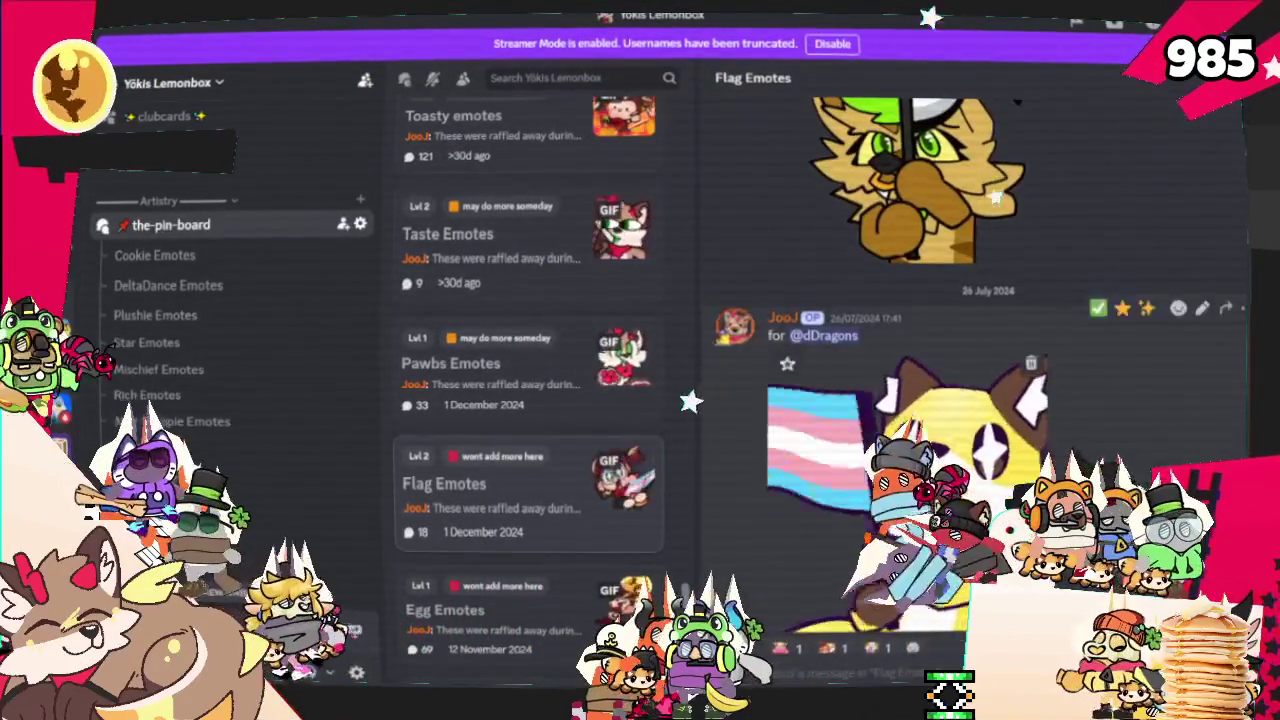
scroll(980, 350, "up", 3)
scroll(980, 350, "up", 2)
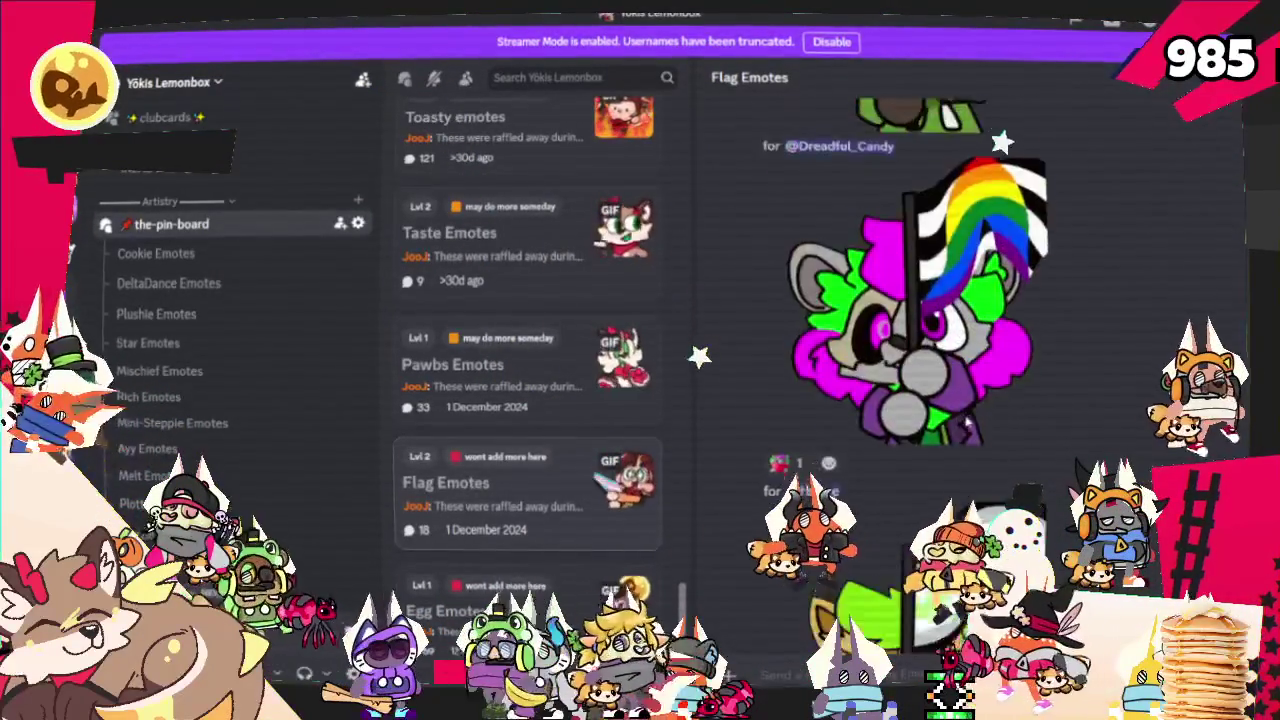
scroll(980, 350, "up", 2)
scroll(980, 350, "up", 2)
scroll(980, 350, "up", 2)
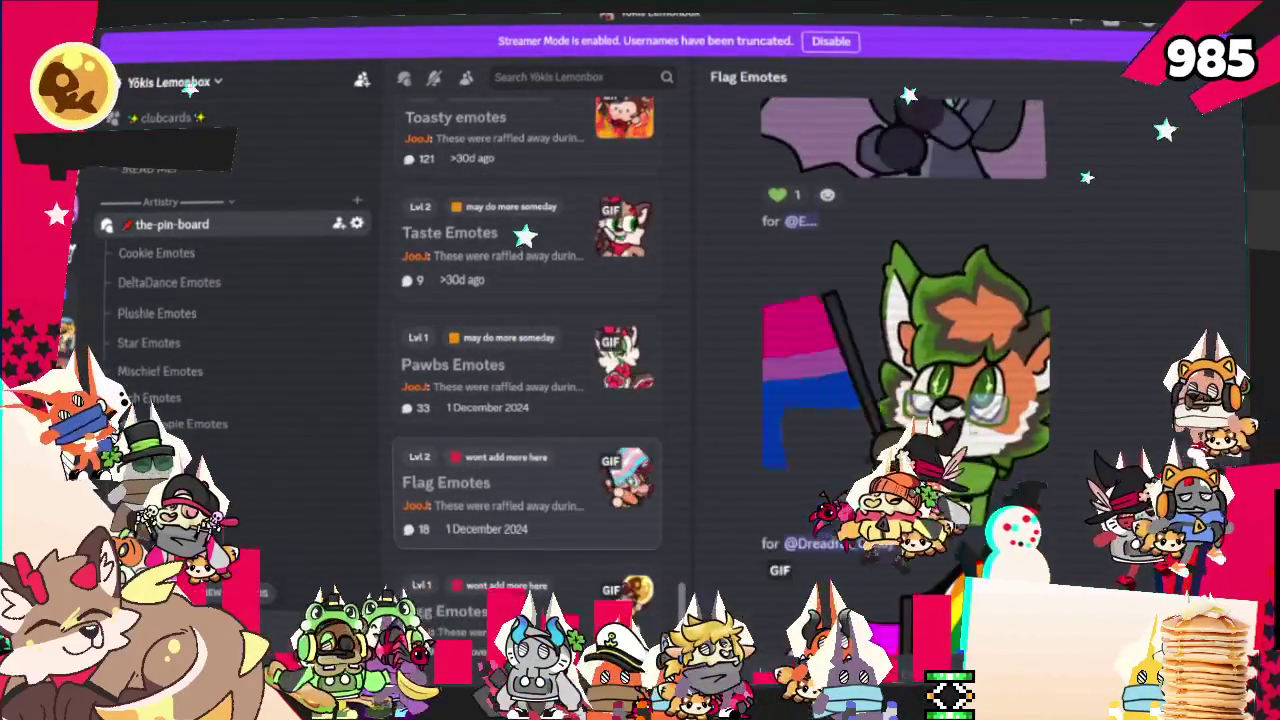
scroll(580, 368, "down", 3)
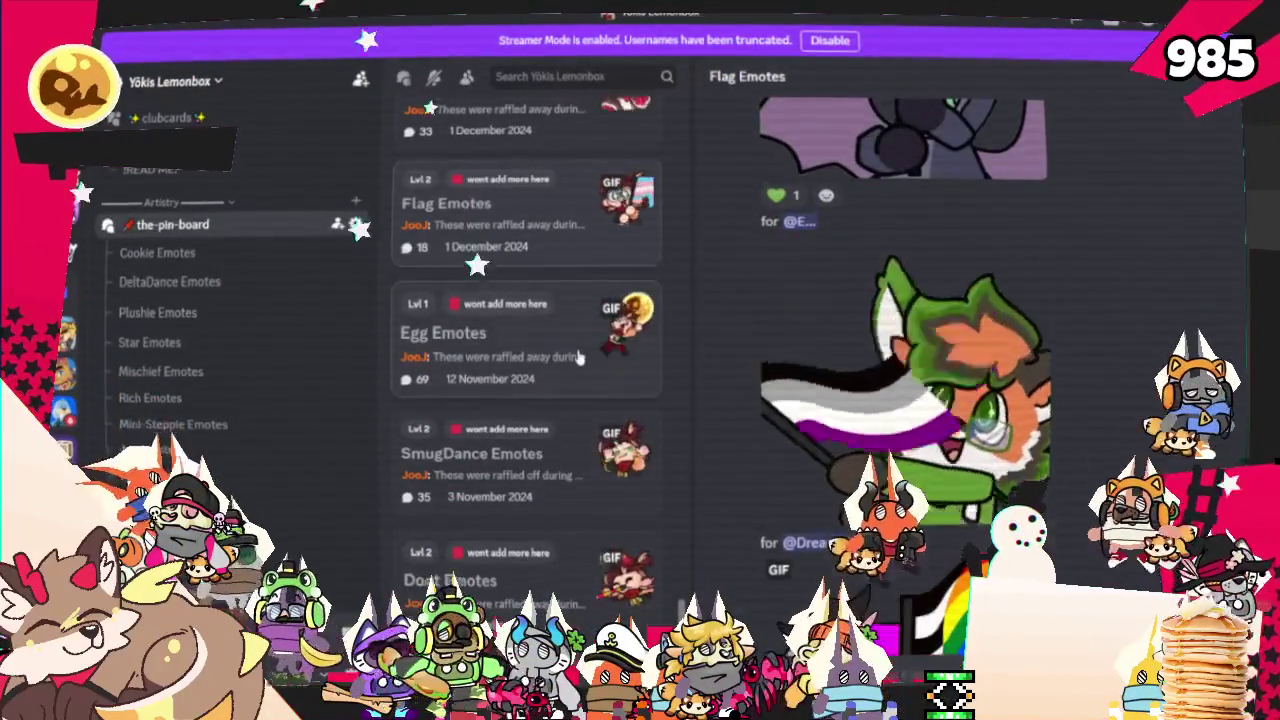
left_click(578, 357)
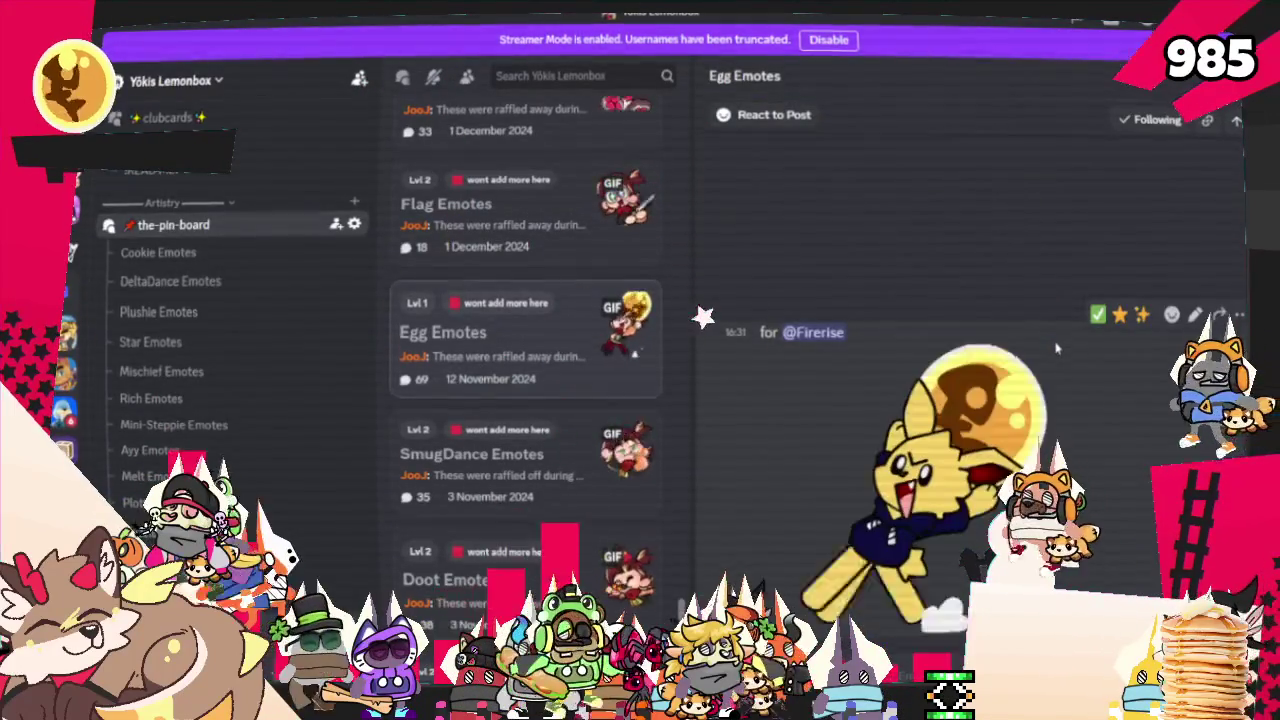
scroll(1098, 427, "up", 2)
scroll(1098, 435, "up", 2)
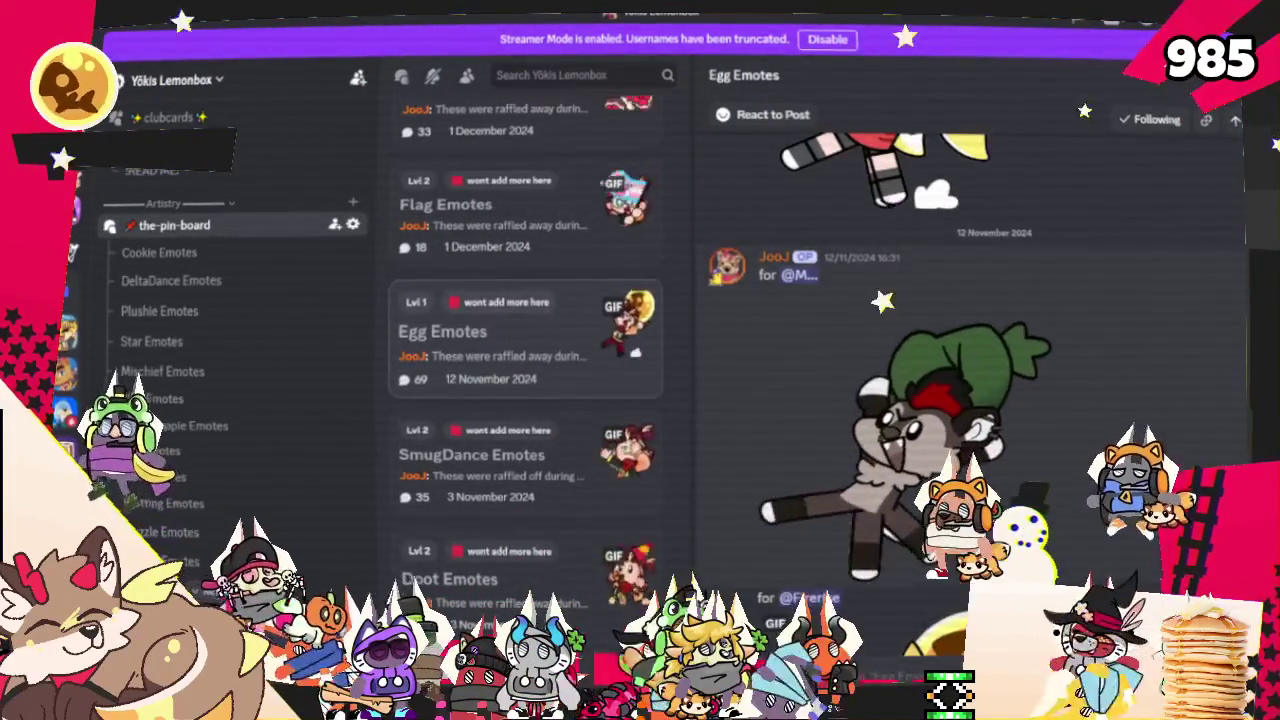
scroll(1060, 380, "up", 2)
scroll(1012, 295, "up", 2)
scroll(1012, 295, "down", 3)
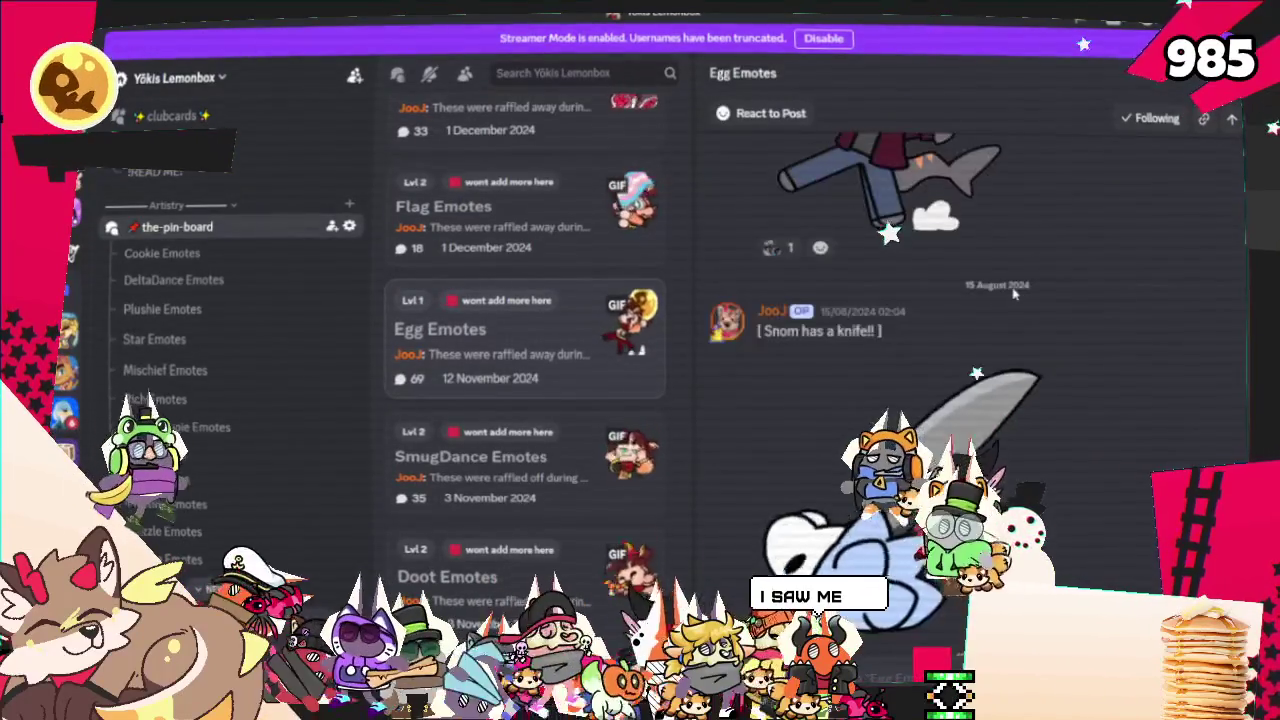
scroll(1012, 295, "down", 5)
scroll(1012, 295, "up", 3)
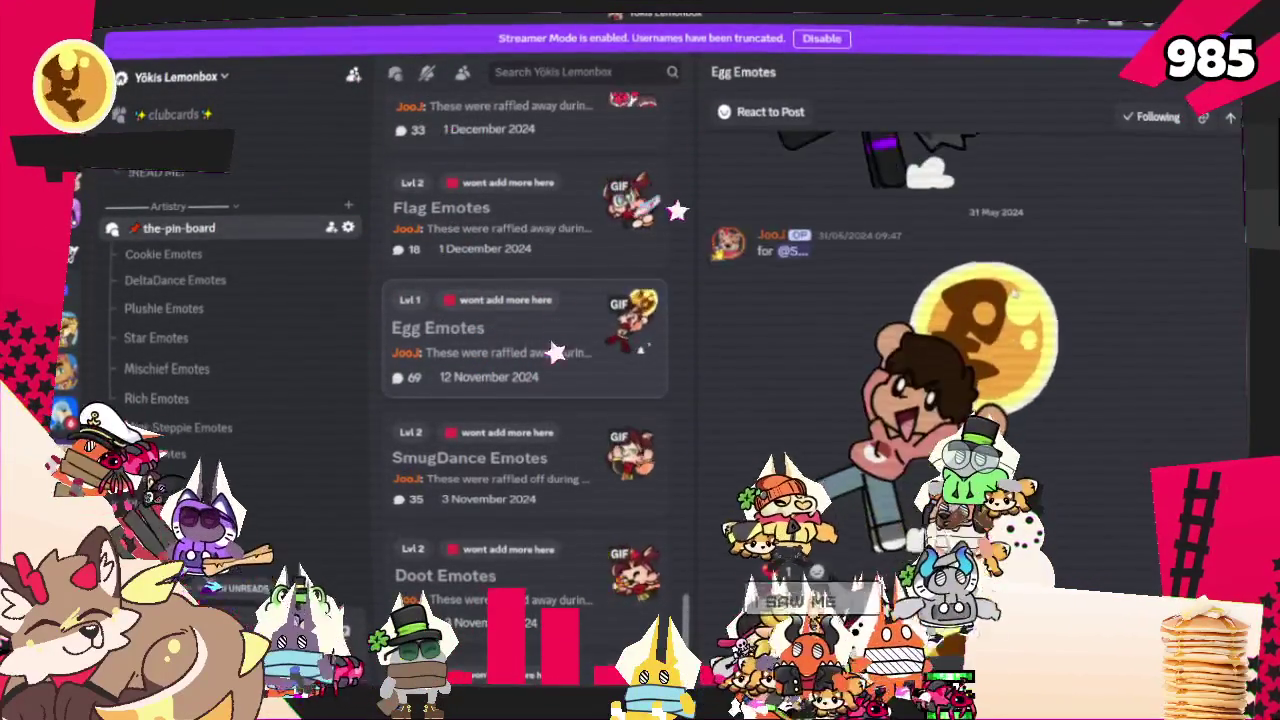
scroll(1012, 293, "up", 3)
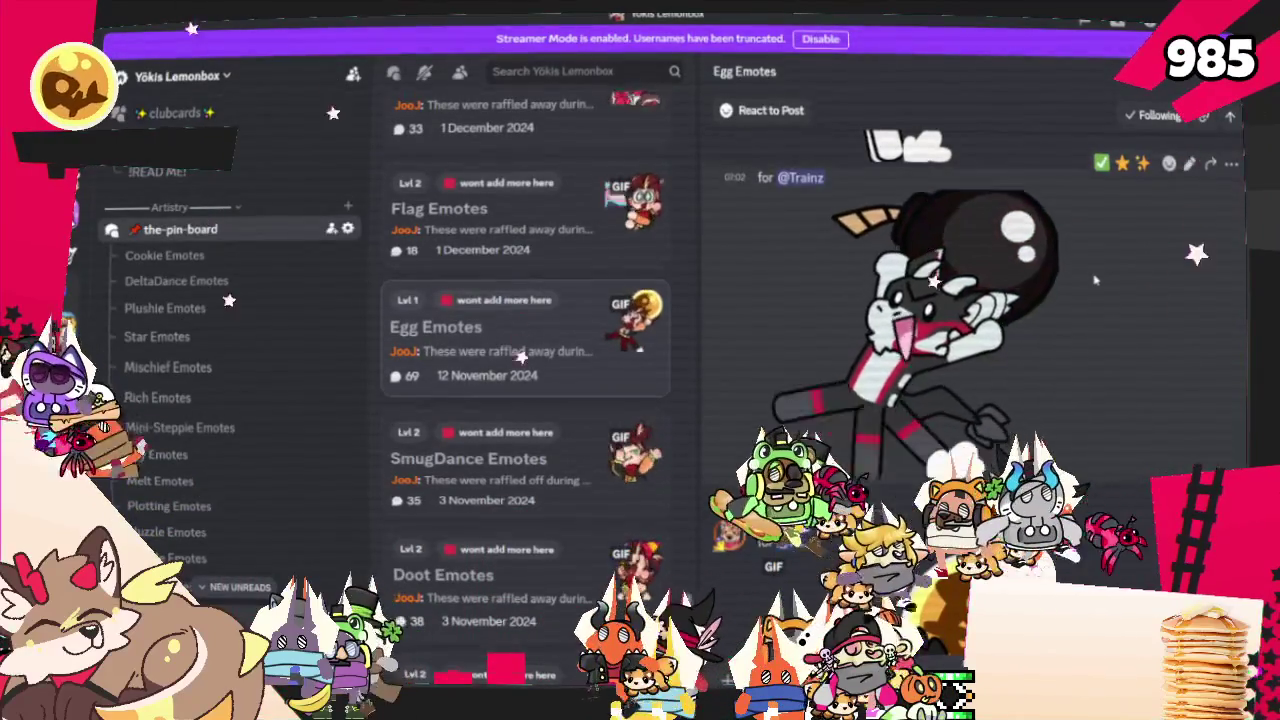
scroll(1094, 281, "up", 3)
scroll(1095, 283, "down", 1)
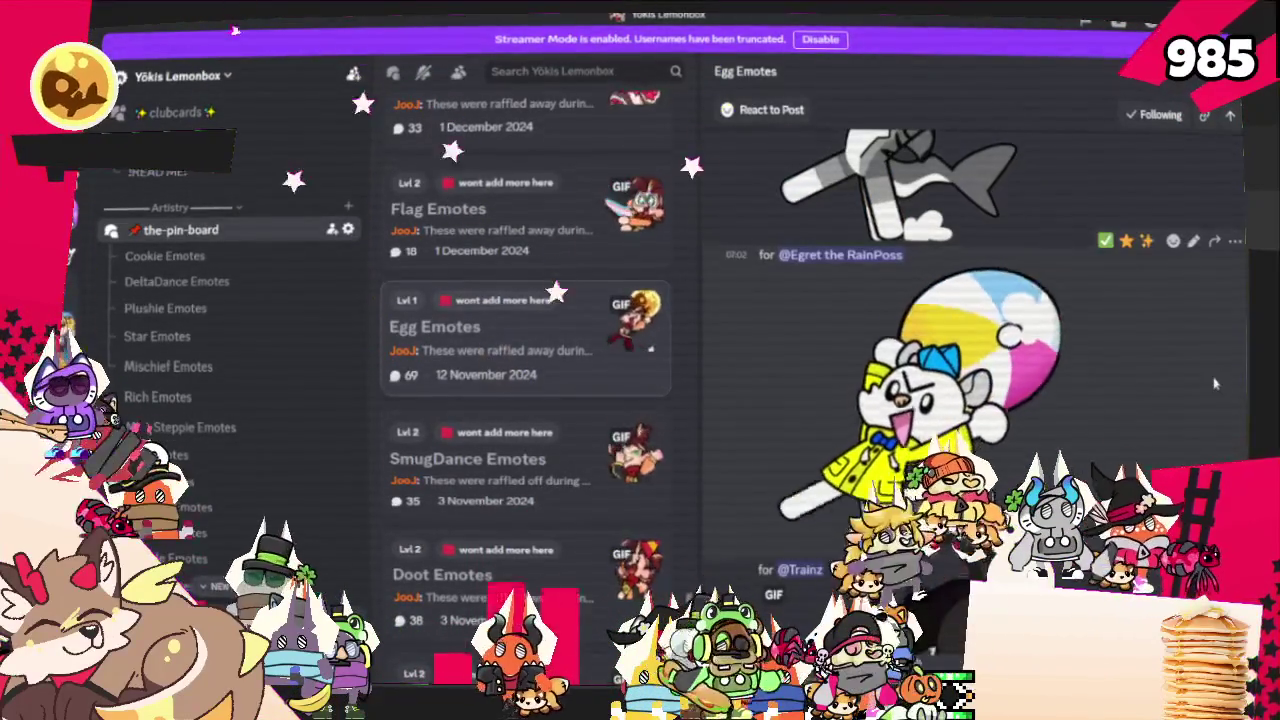
scroll(1130, 392, "up", 3)
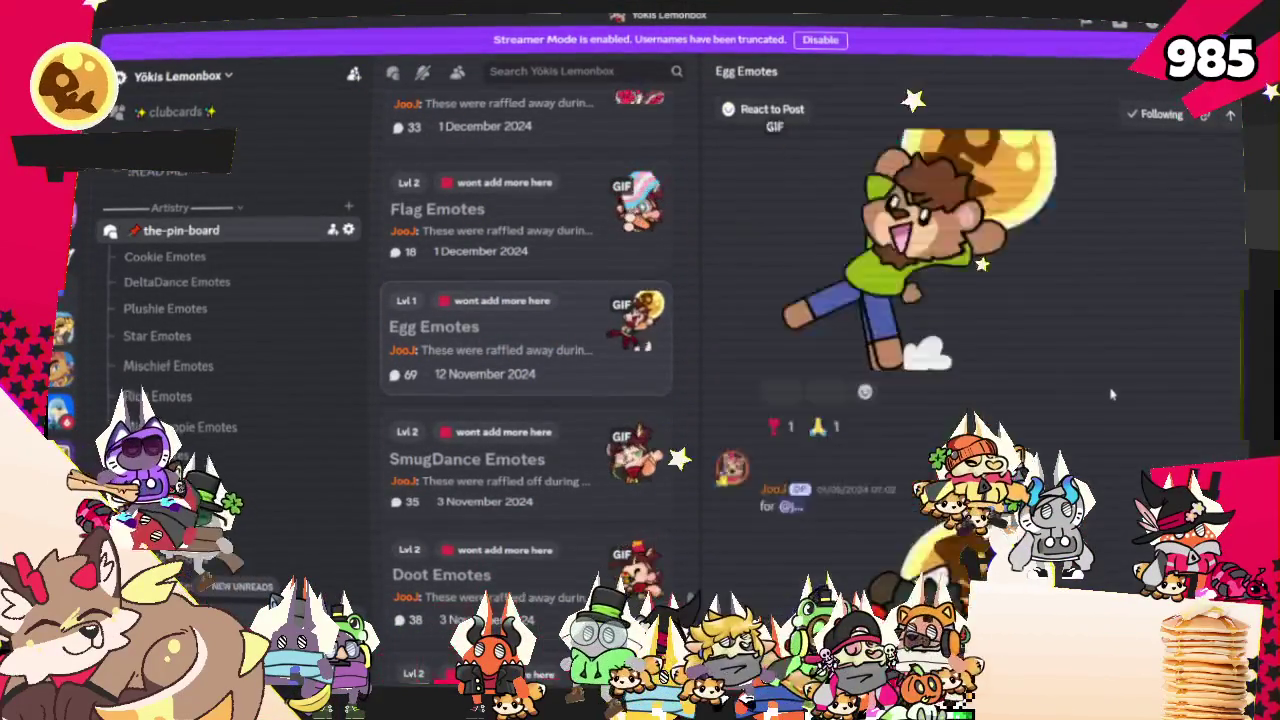
scroll(1110, 394, "up", 2)
scroll(1110, 394, "up", 2)
scroll(1110, 394, "up", 2)
scroll(1112, 394, "up", 2)
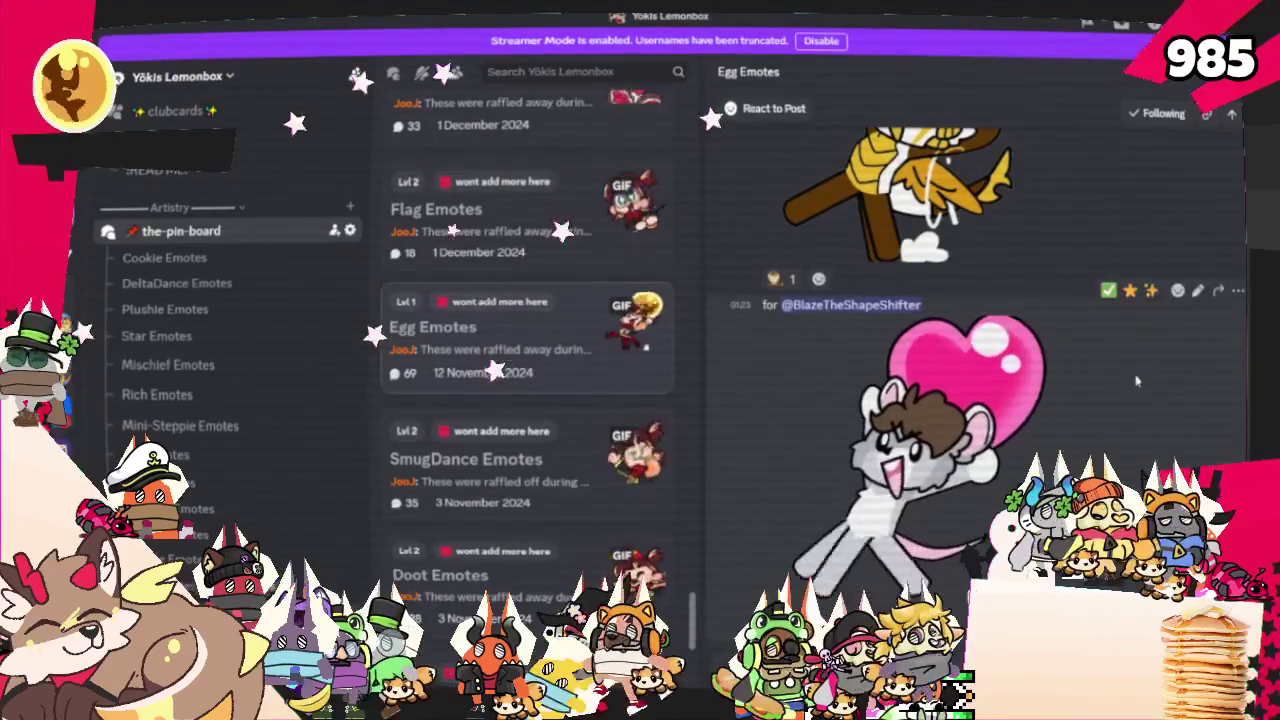
scroll(1136, 380, "down", 3)
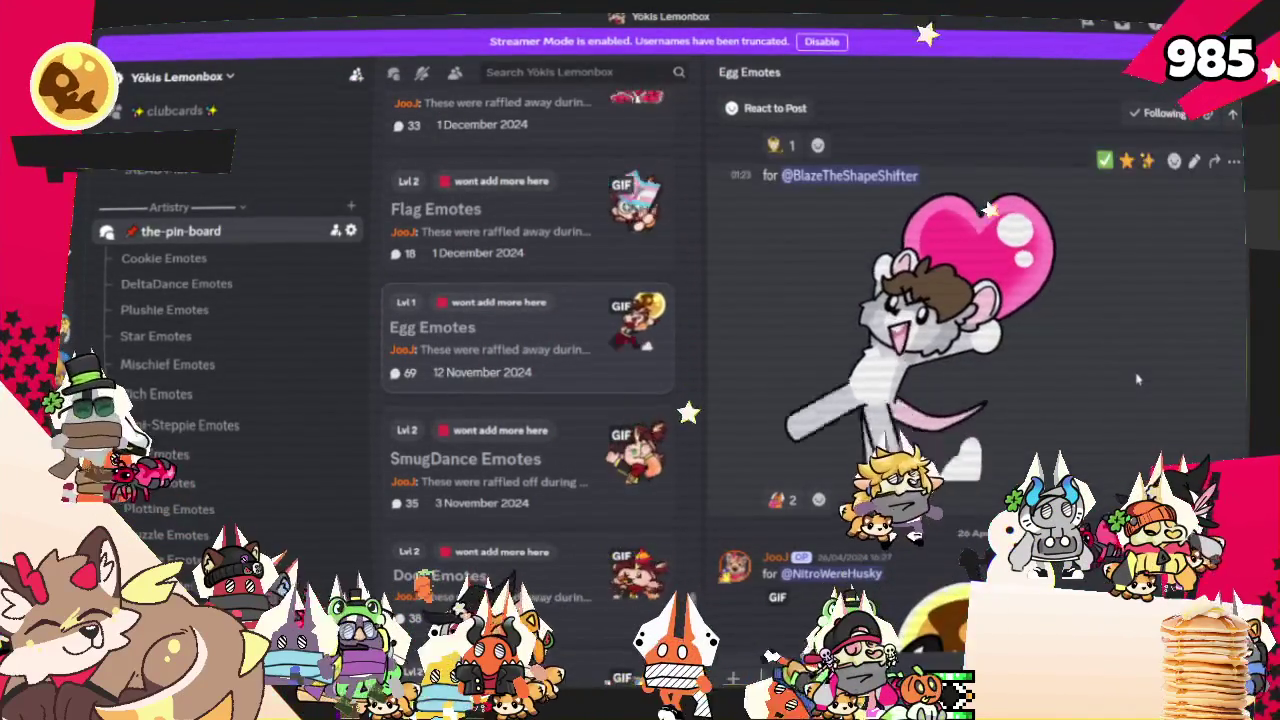
scroll(1136, 379, "up", 2)
scroll(1136, 379, "up", 2)
scroll(1136, 379, "up", 3)
scroll(1136, 379, "up", 1)
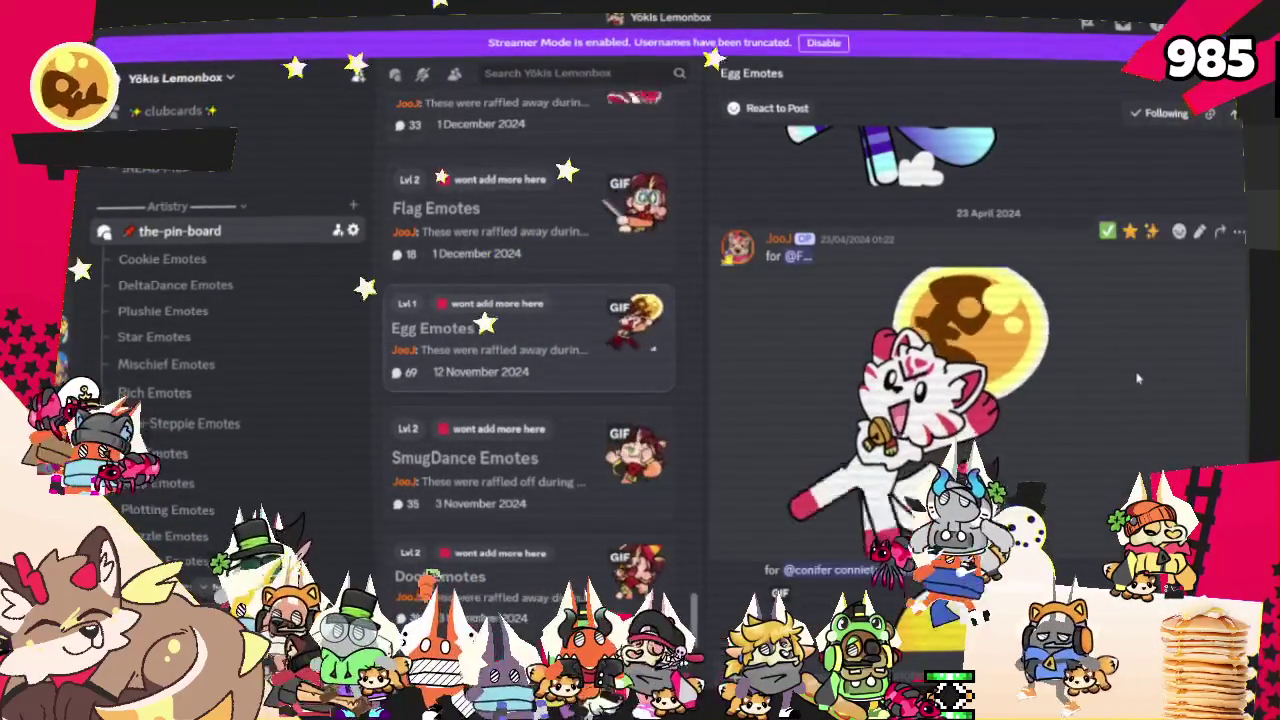
scroll(1136, 379, "down", 1)
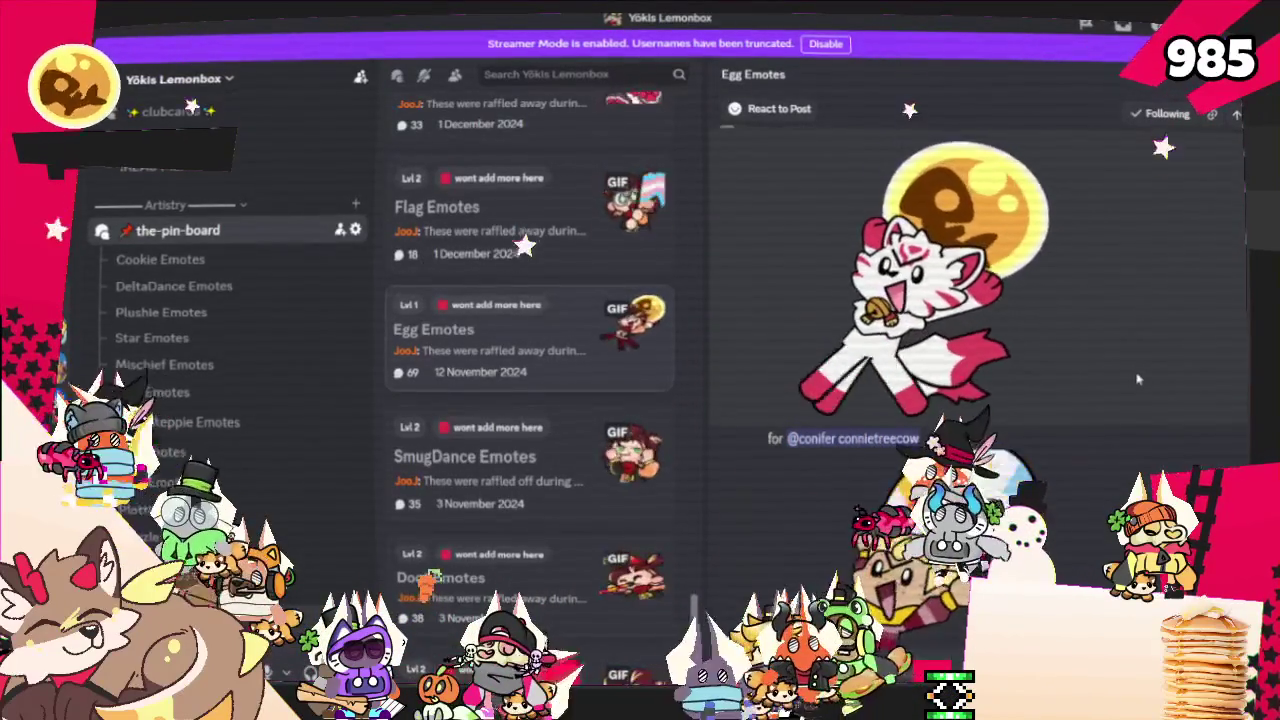
scroll(1136, 379, "up", 2)
scroll(1136, 379, "up", 2)
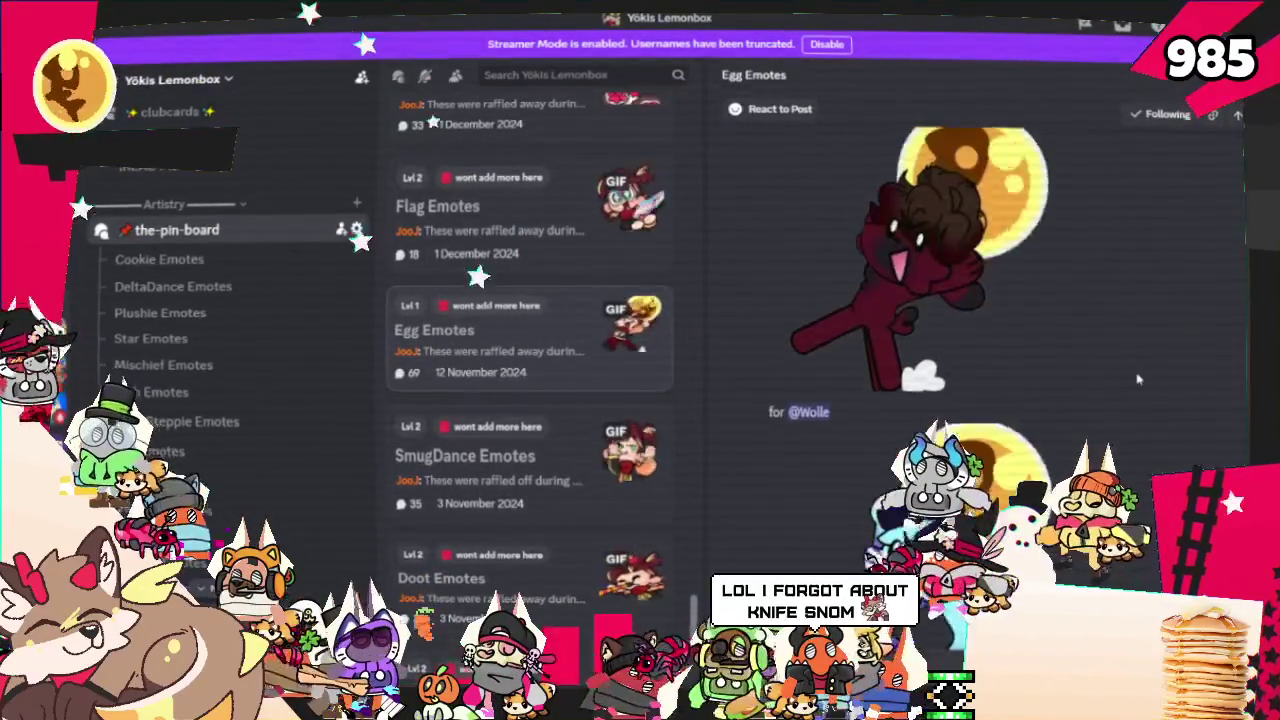
scroll(1136, 379, "up", 2)
mouse_move(1140, 378)
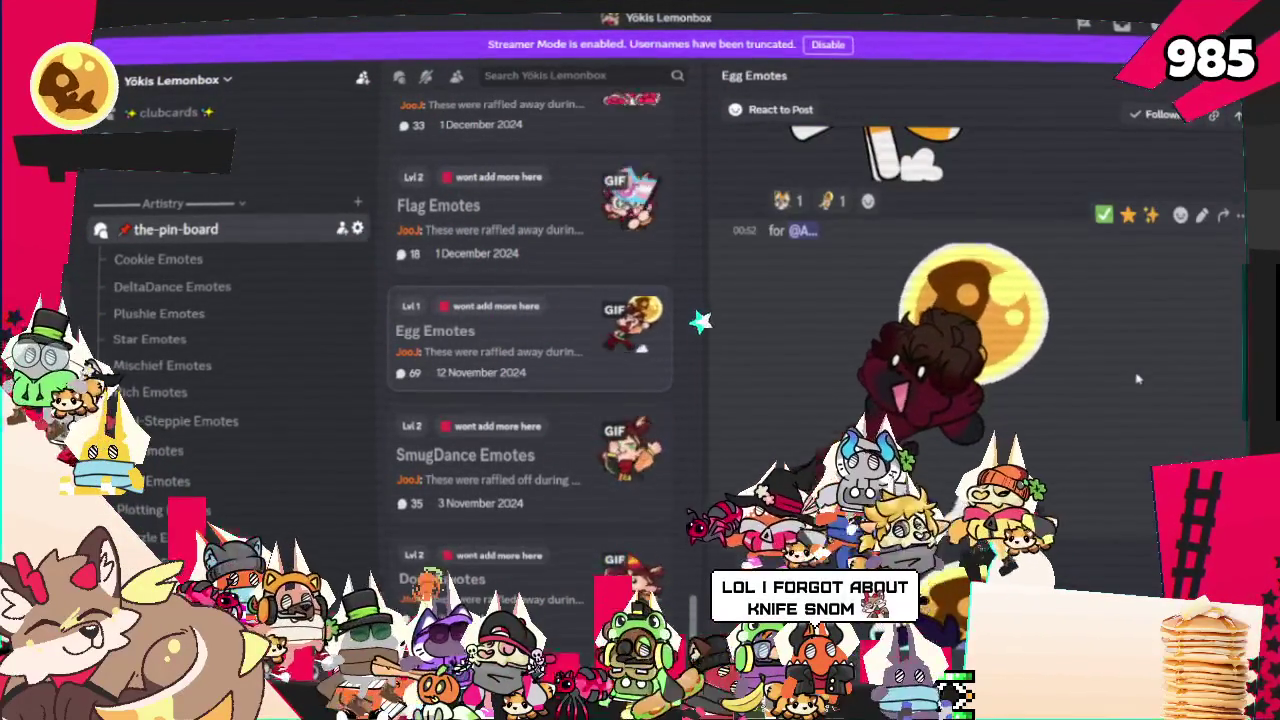
scroll(1137, 378, "down", 3)
scroll(1137, 378, "down", 3)
scroll(1137, 378, "down", 2)
scroll(1126, 342, "down", 2)
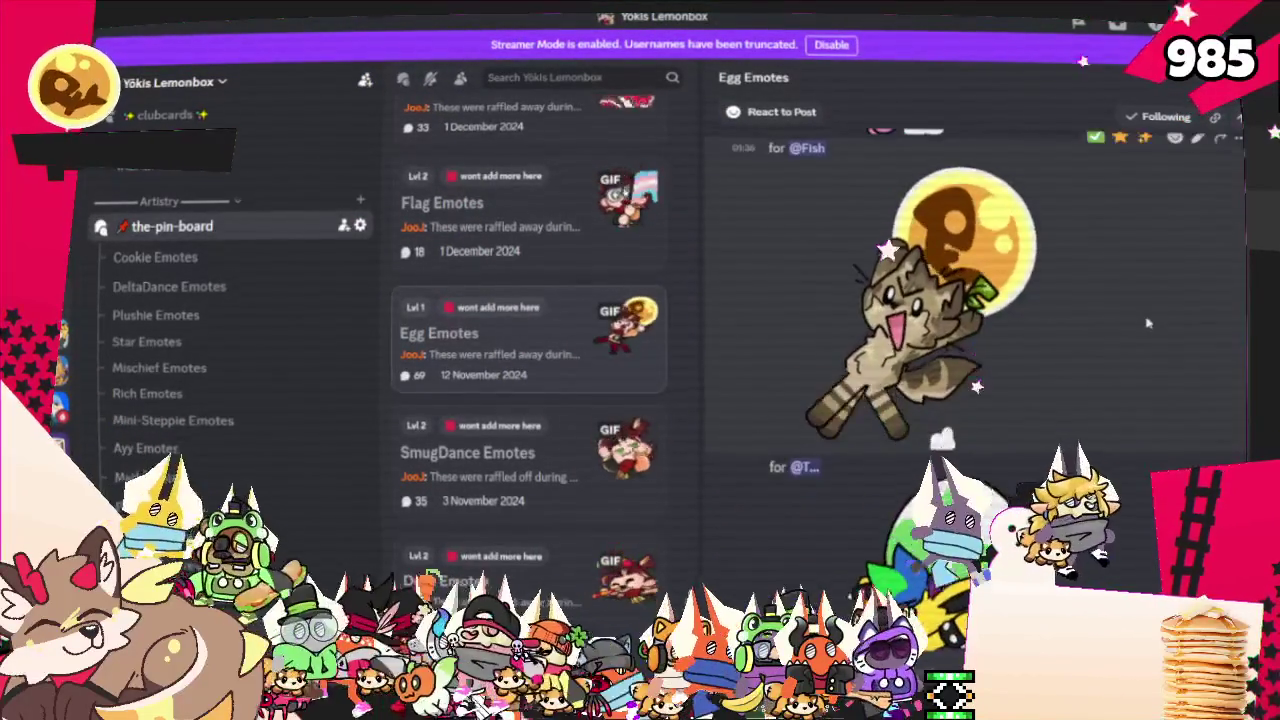
scroll(1178, 307, "down", 3)
scroll(1175, 280, "down", 2)
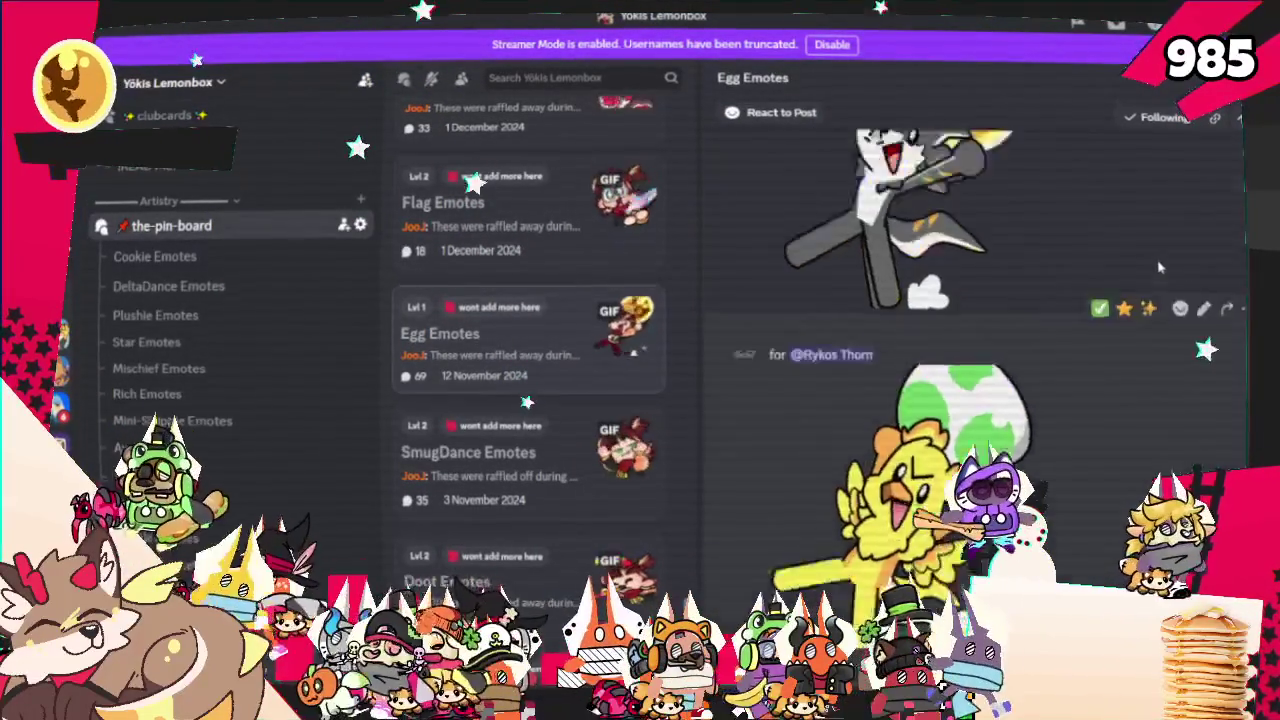
scroll(1160, 278, "down", 2)
scroll(1145, 276, "down", 2)
scroll(1125, 272, "down", 2)
scroll(1020, 355, "up", 2)
scroll(1020, 355, "down", 3)
scroll(1020, 355, "down", 2)
scroll(1020, 355, "down", 2)
scroll(1020, 357, "down", 2)
scroll(1020, 360, "down", 2)
scroll(1020, 360, "down", 2)
scroll(1020, 360, "down", 2)
scroll(1022, 358, "down", 2)
scroll(1030, 345, "down", 2)
scroll(1050, 320, "down", 2)
scroll(1071, 298, "down", 2)
scroll(1071, 298, "down", 2)
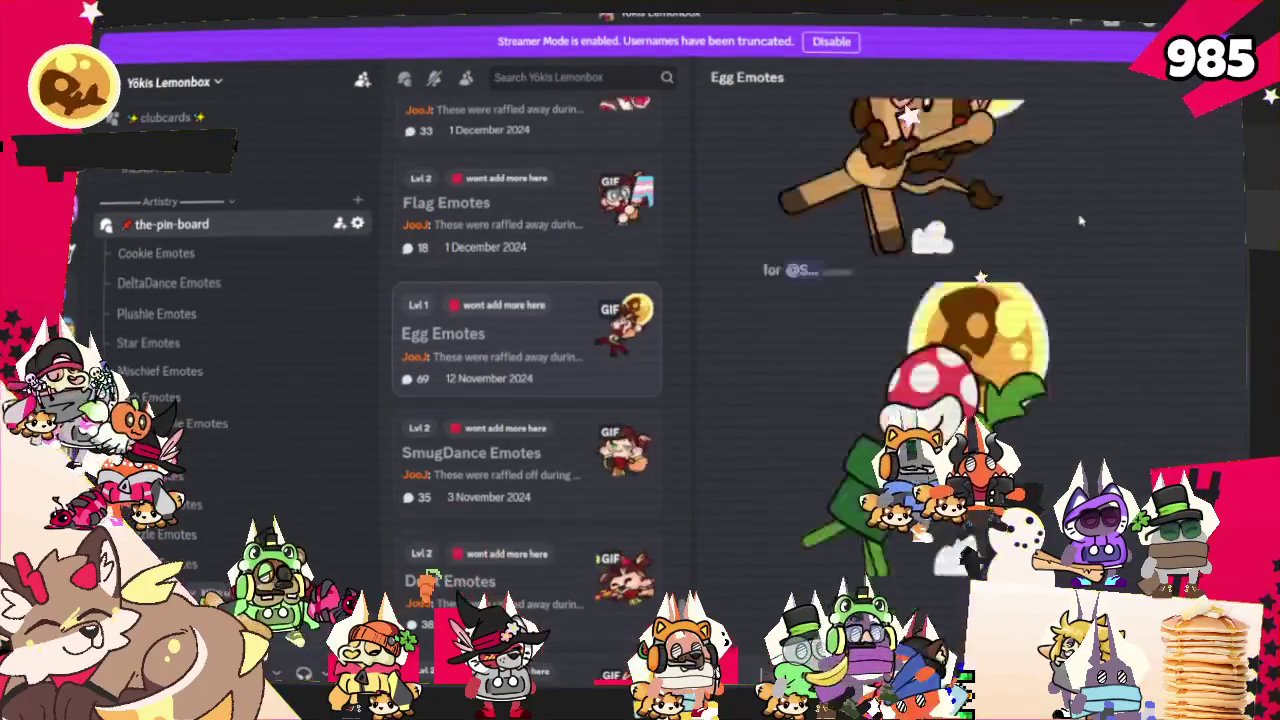
scroll(1066, 255, "down", 2)
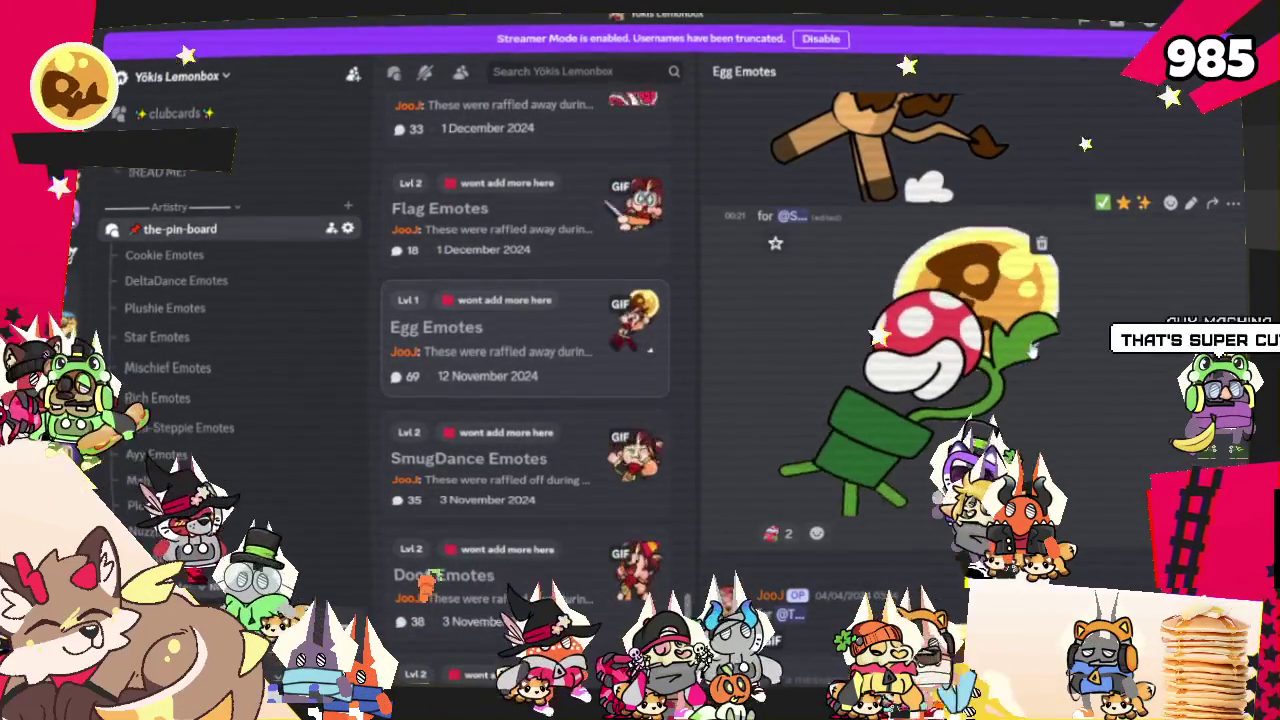
mouse_move(960, 360)
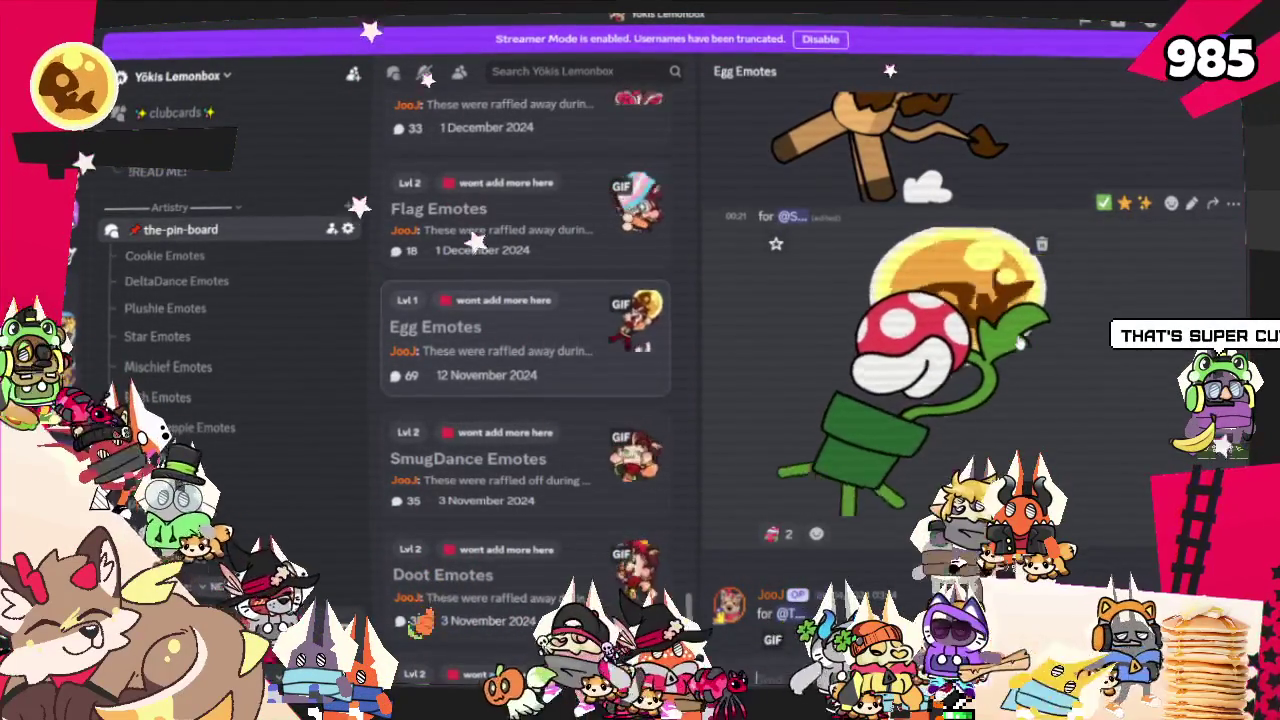
scroll(1020, 341, "up", 2)
scroll(1020, 341, "up", 3)
scroll(1024, 345, "up", 3)
scroll(1027, 349, "up", 3)
scroll(1030, 353, "up", 3)
scroll(1040, 362, "up", 3)
scroll(1050, 370, "up", 3)
scroll(1060, 378, "up", 2)
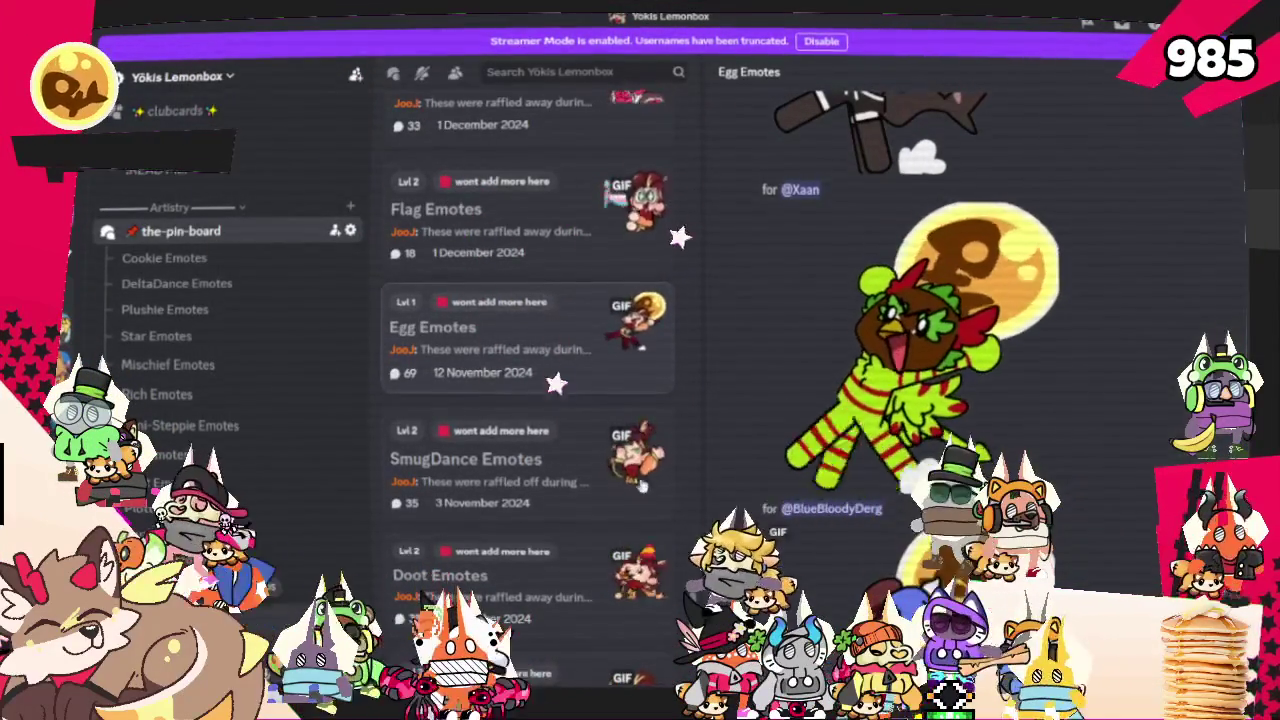
left_click(573, 486)
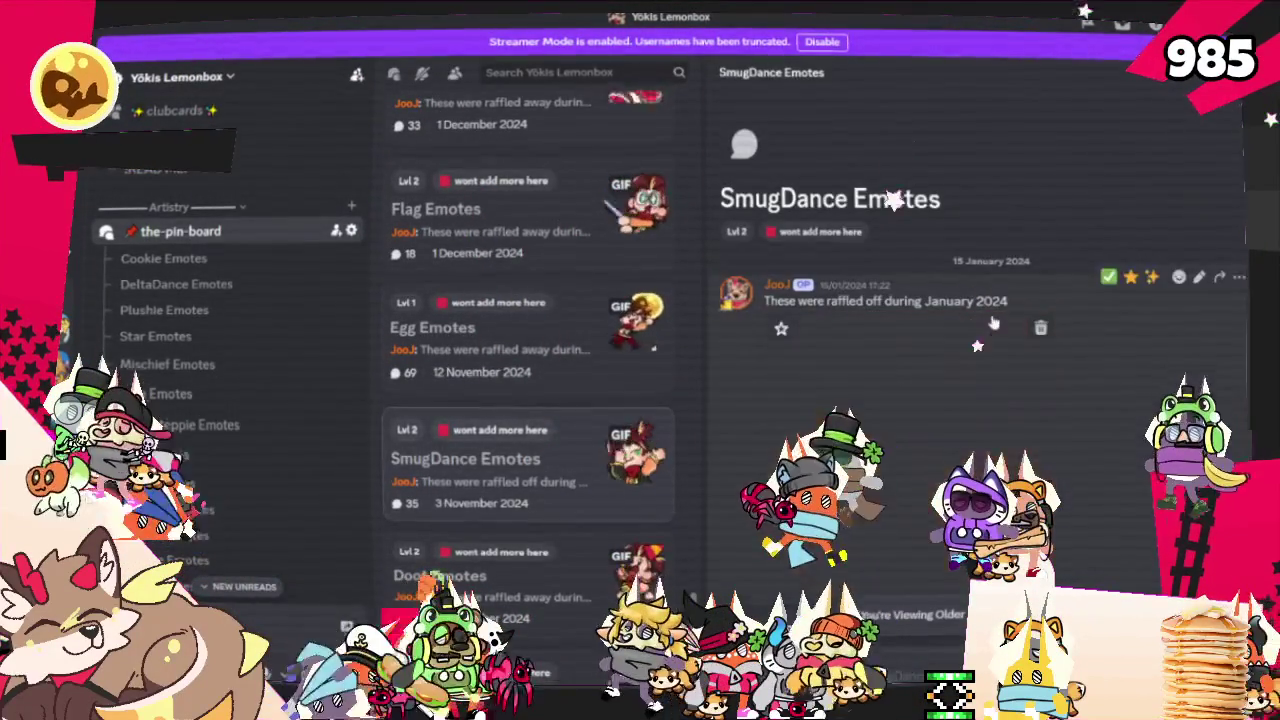
Scroll the SmugDance Emotes thread back to its January 2024 entries, including the green-and-red feathered emote
scroll(998, 328, "down", 2)
scroll(998, 328, "down", 2)
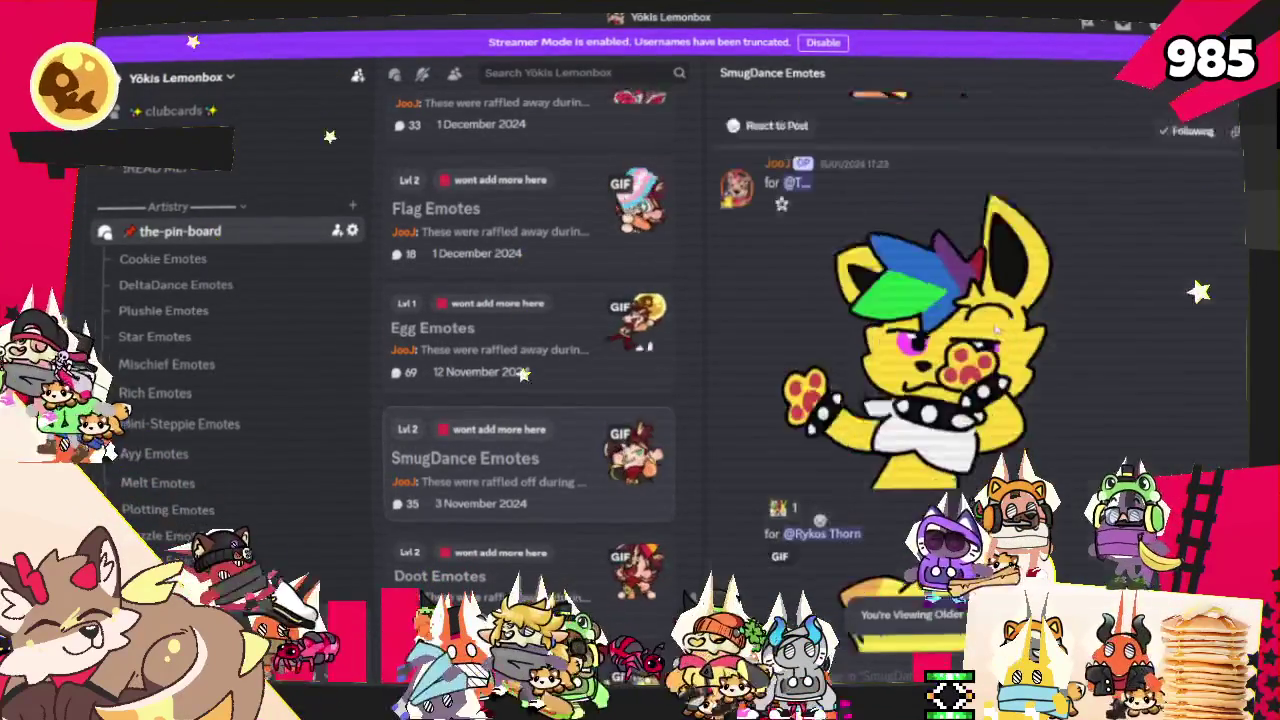
scroll(998, 328, "down", 2)
scroll(998, 350, "down", 3)
scroll(998, 350, "down", 2)
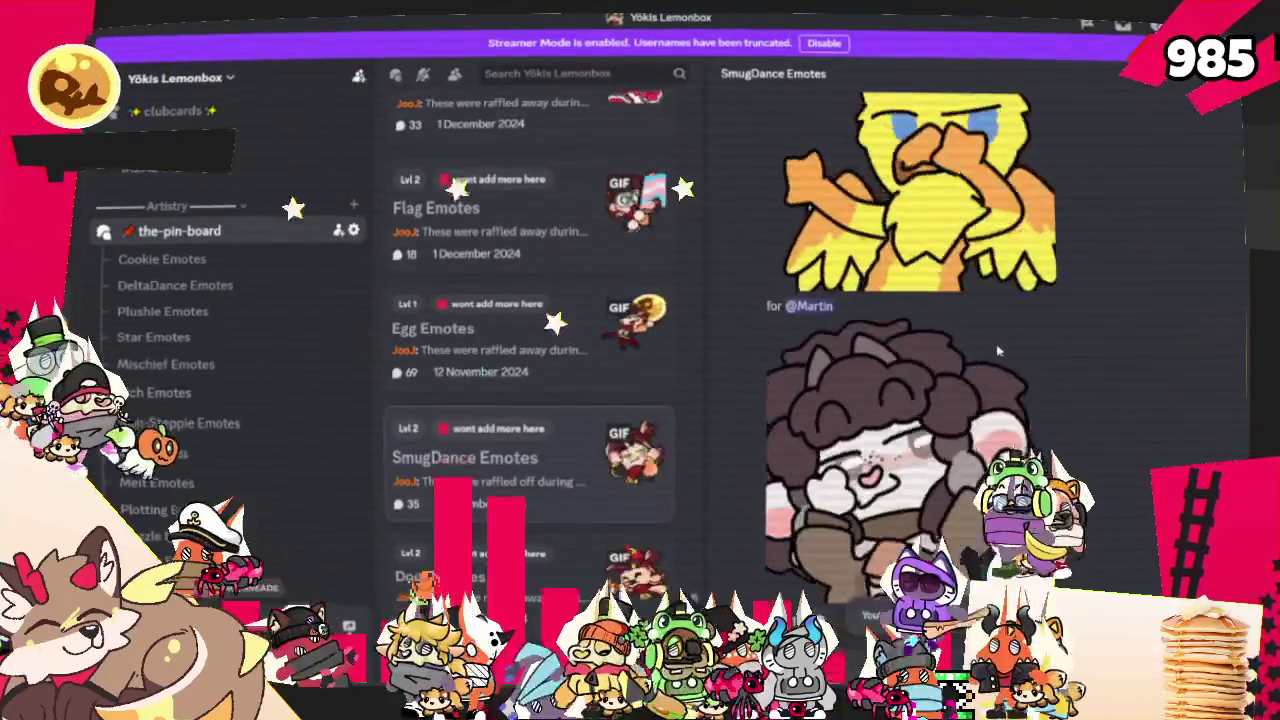
scroll(998, 350, "down", 1)
scroll(998, 349, "down", 3)
scroll(998, 349, "down", 1)
mouse_move(910, 320)
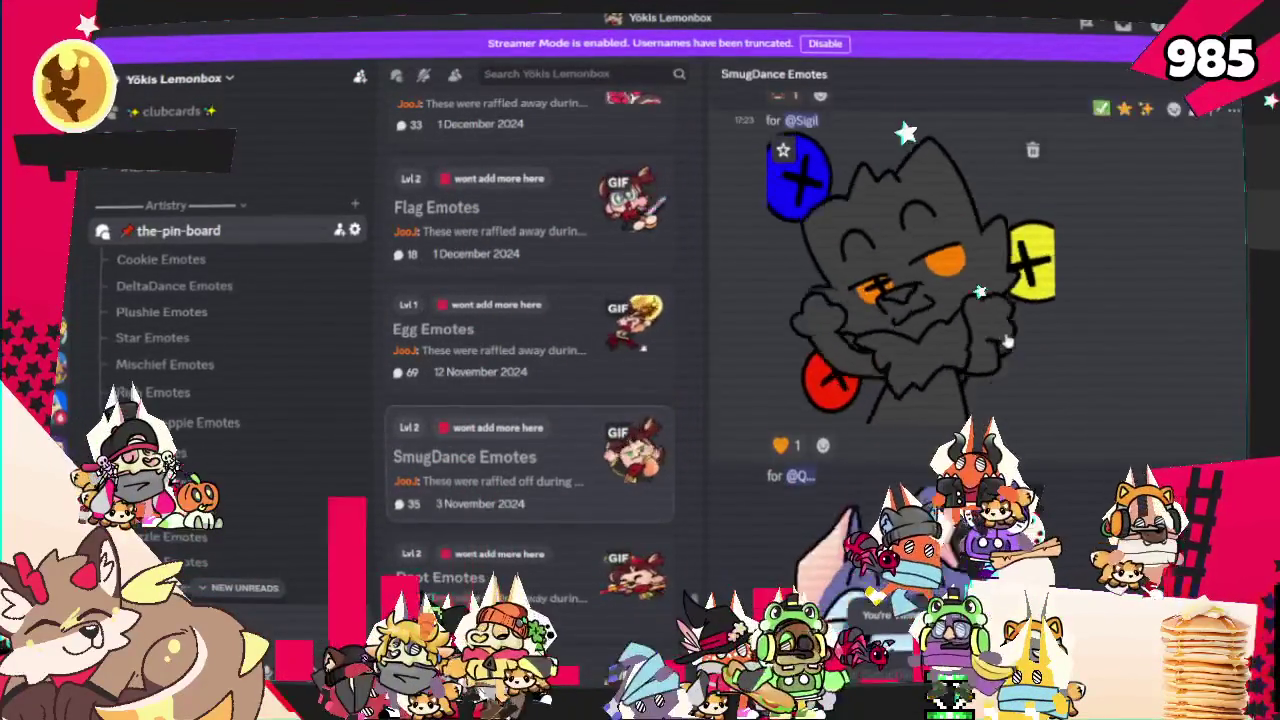
scroll(1005, 357, "down", 2)
scroll(1006, 357, "down", 1)
scroll(1006, 357, "down", 3)
scroll(1050, 370, "down", 1)
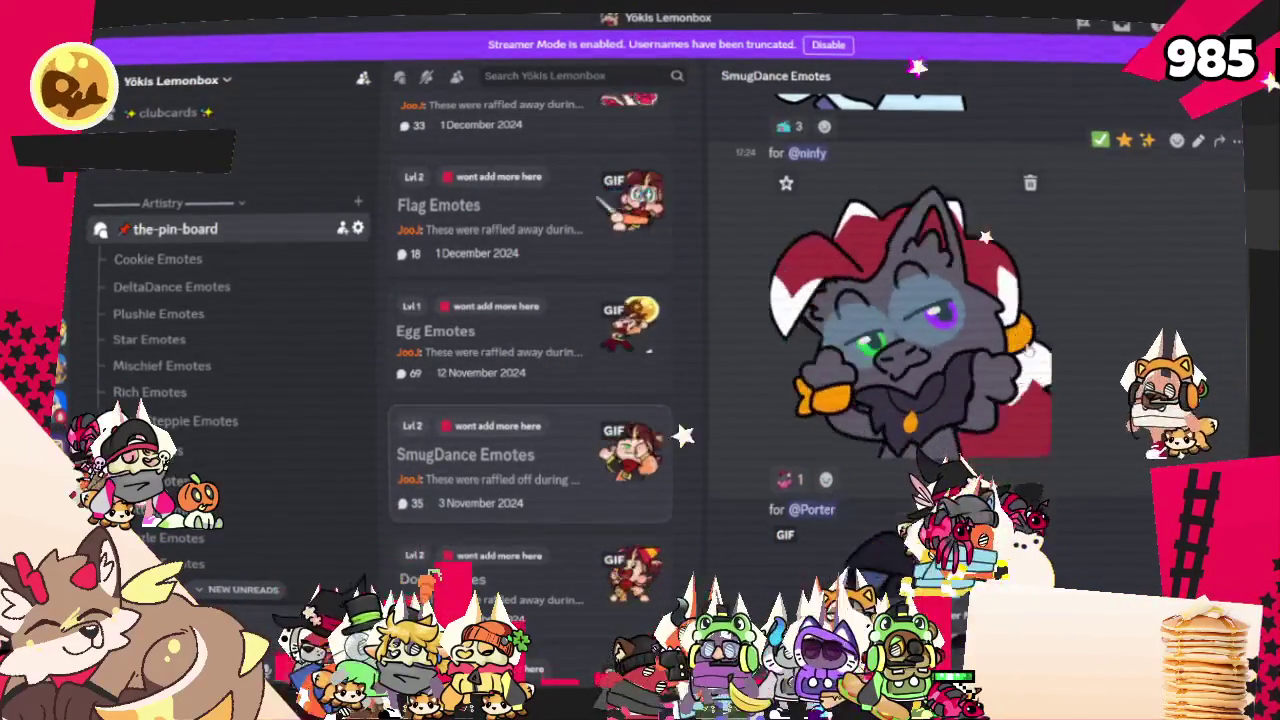
scroll(1028, 351, "down", 3)
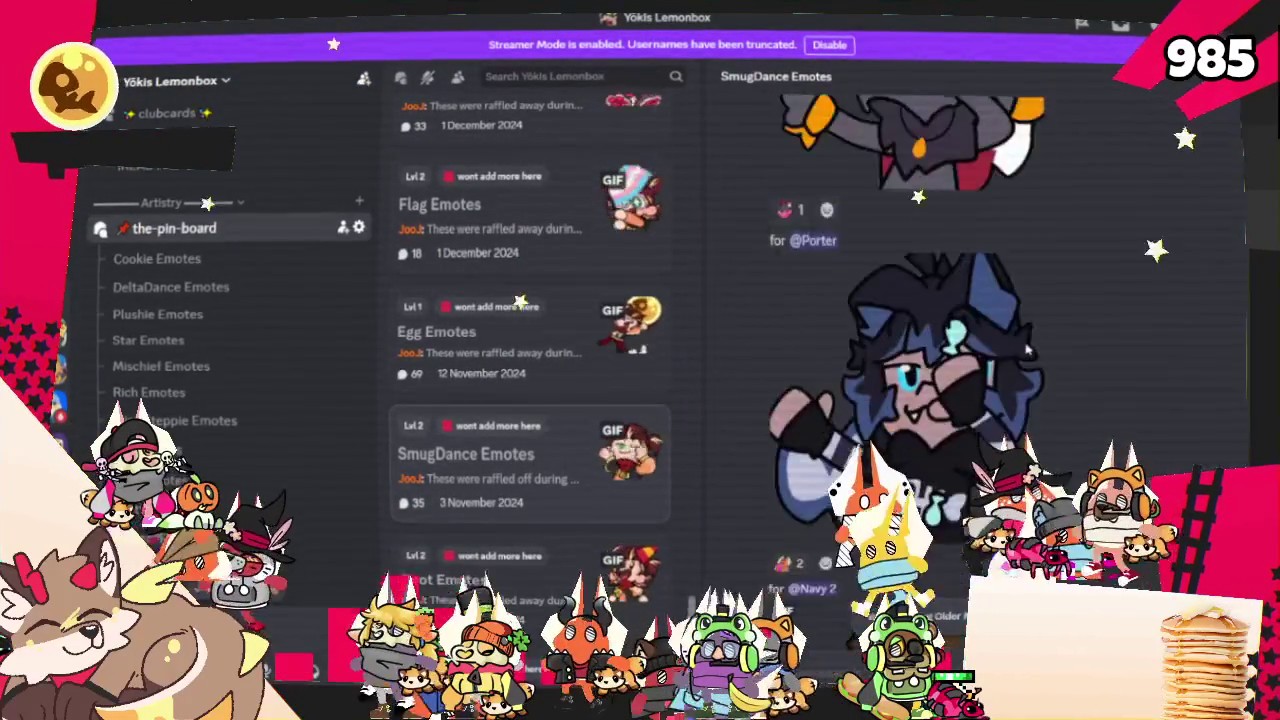
mouse_move(1027, 350)
scroll(1026, 351, "down", 3)
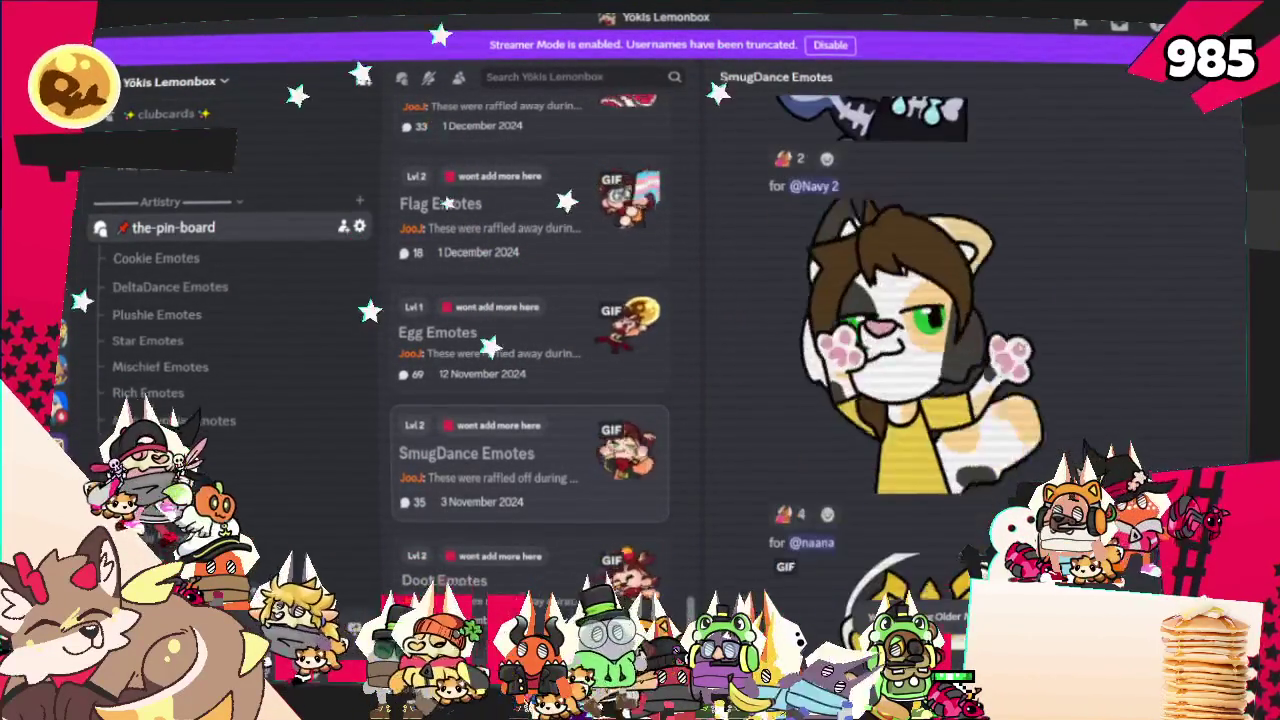
scroll(1026, 351, "down", 1)
scroll(1026, 351, "down", 3)
scroll(1026, 351, "down", 2)
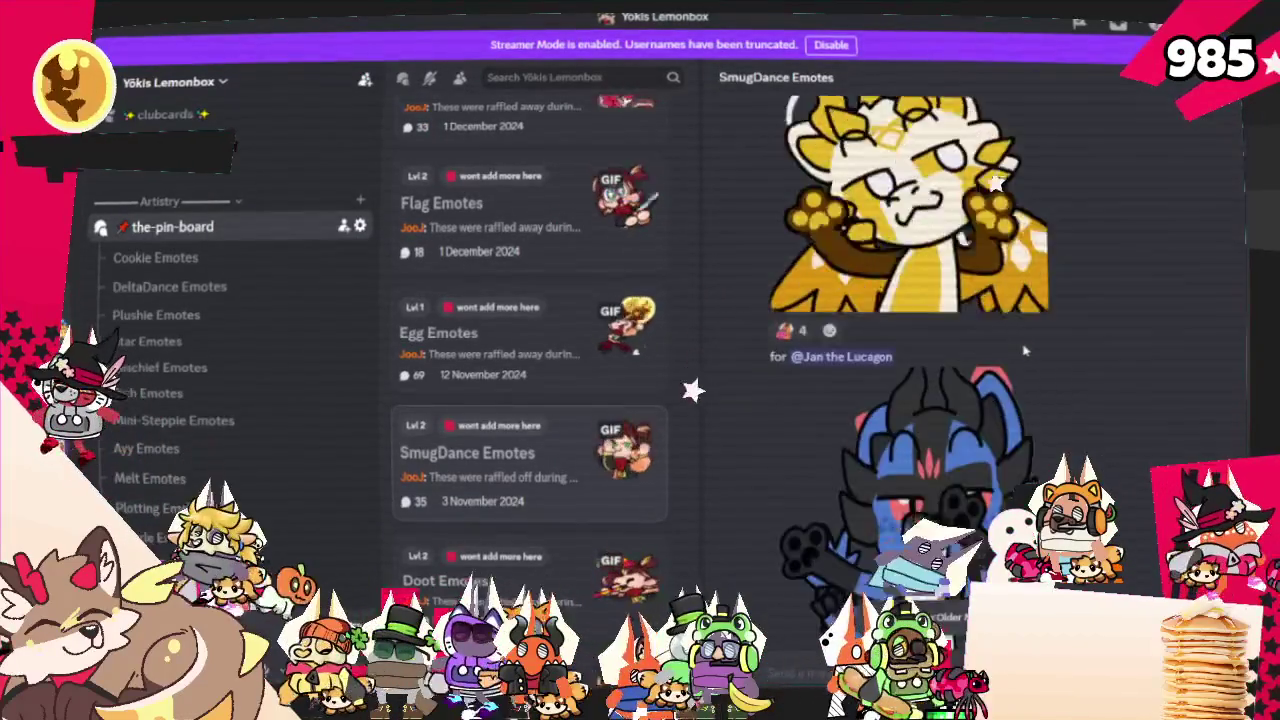
scroll(1024, 352, "up", 2)
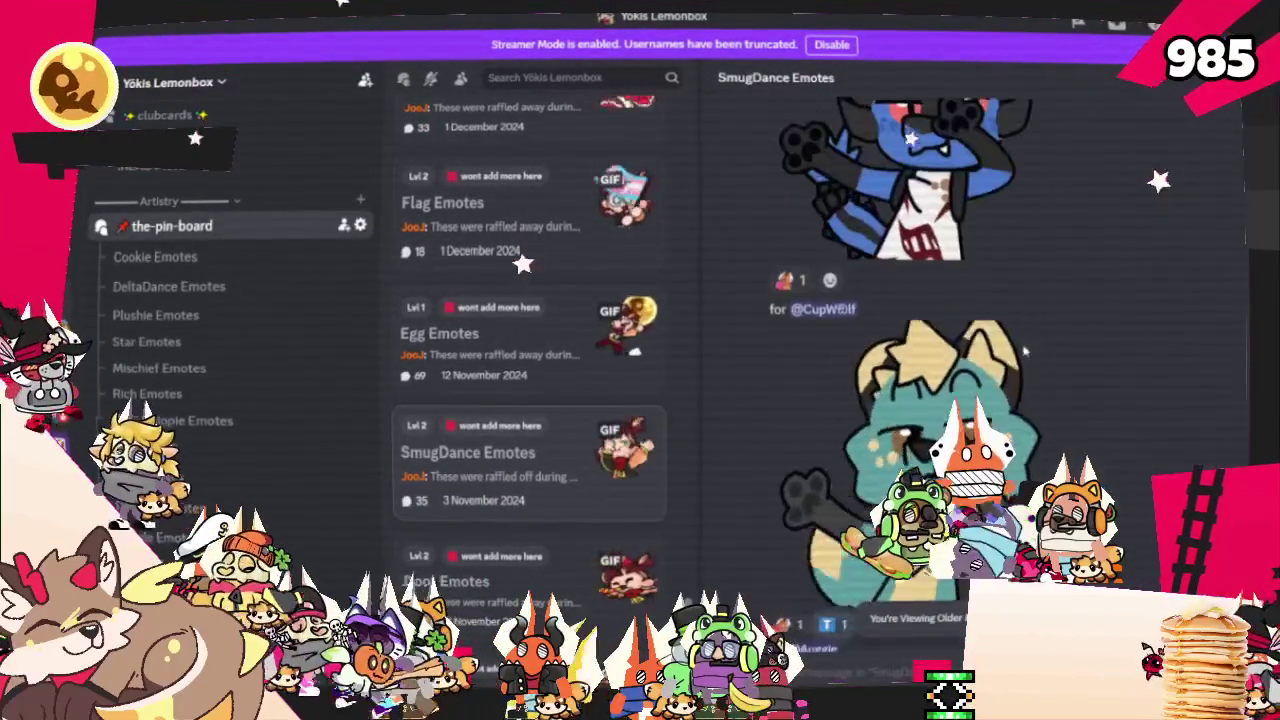
scroll(1024, 351, "down", 3)
scroll(1024, 351, "down", 3)
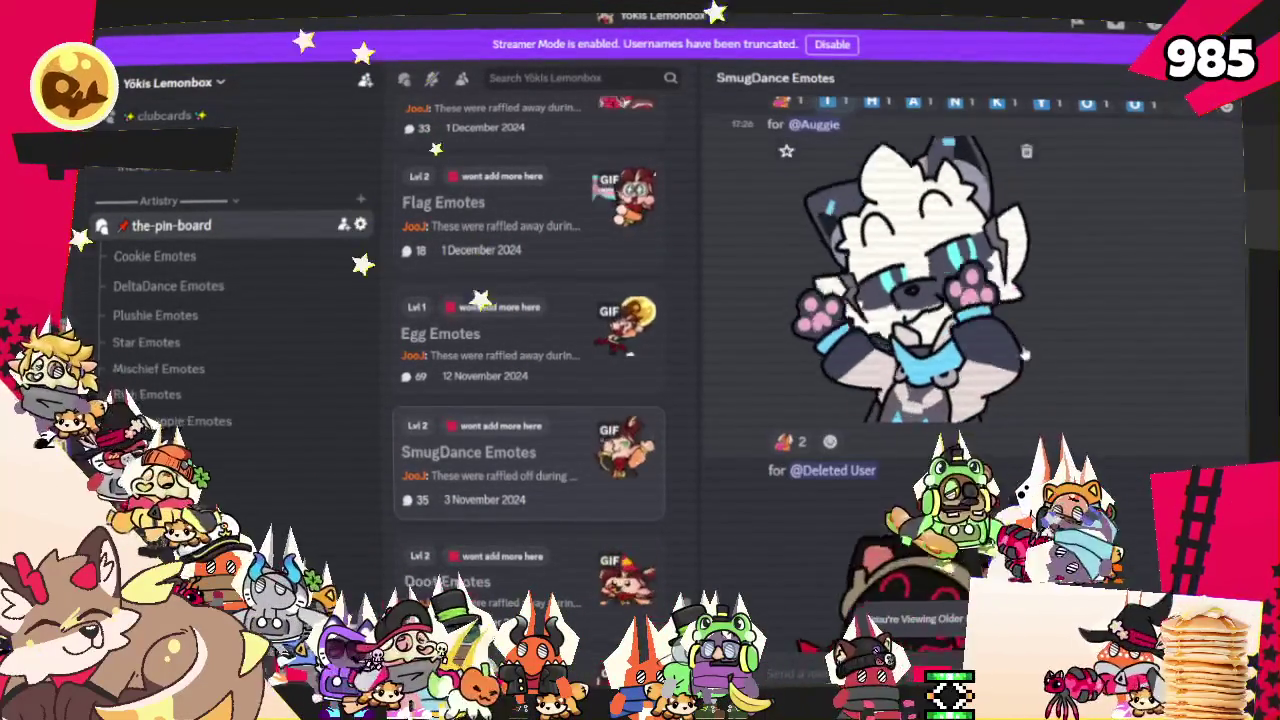
scroll(1024, 352, "down", 2)
scroll(1024, 352, "down", 2)
scroll(1024, 355, "down", 2)
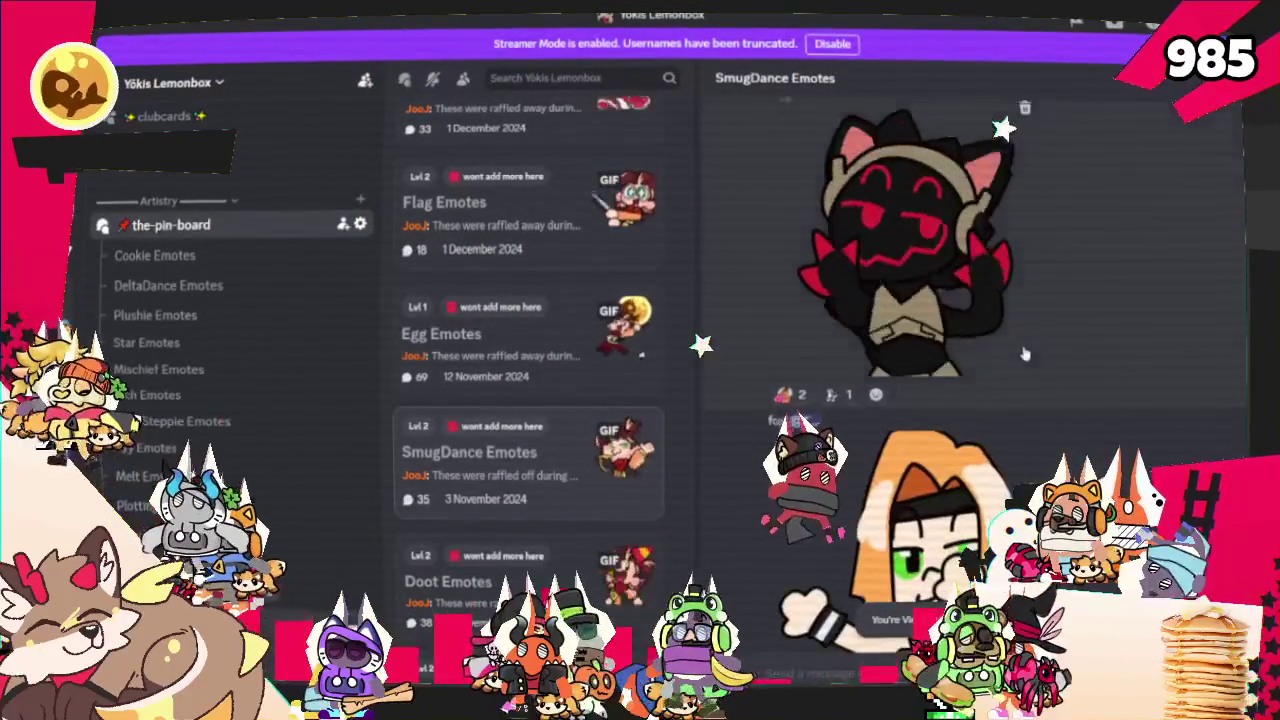
scroll(1021, 362, "down", 3)
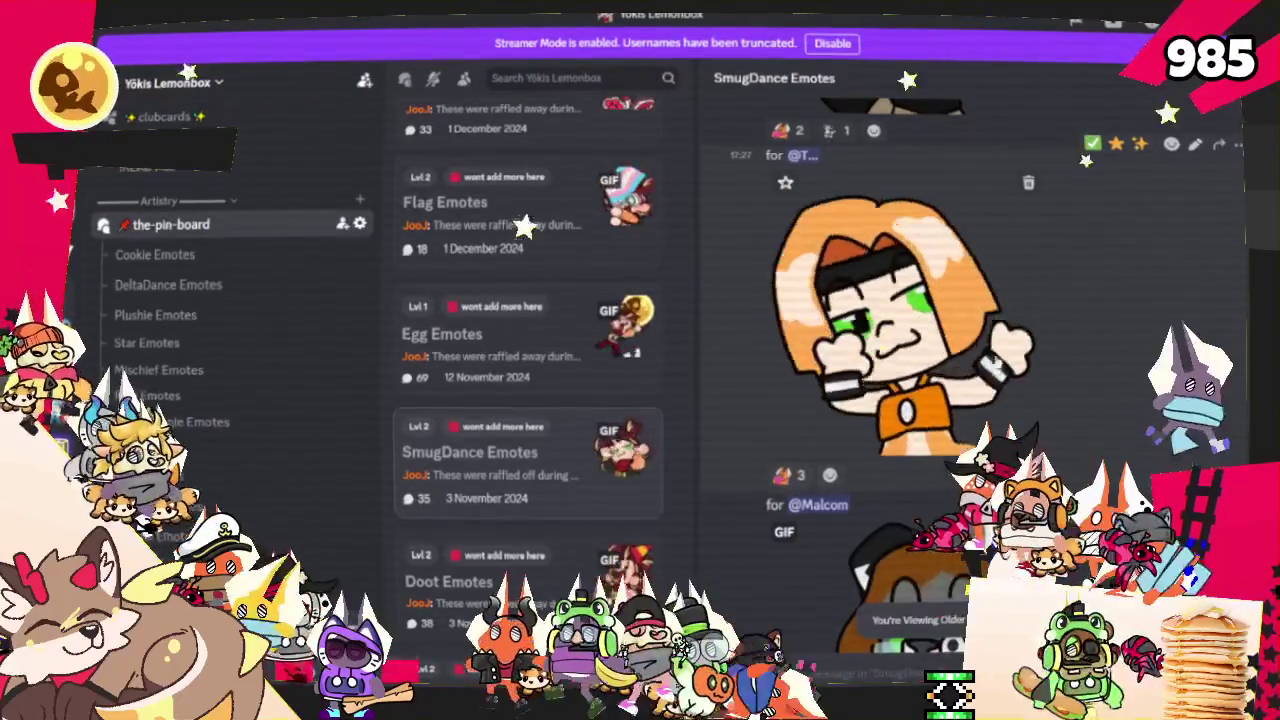
scroll(997, 360, "down", 2)
scroll(997, 360, "down", 2)
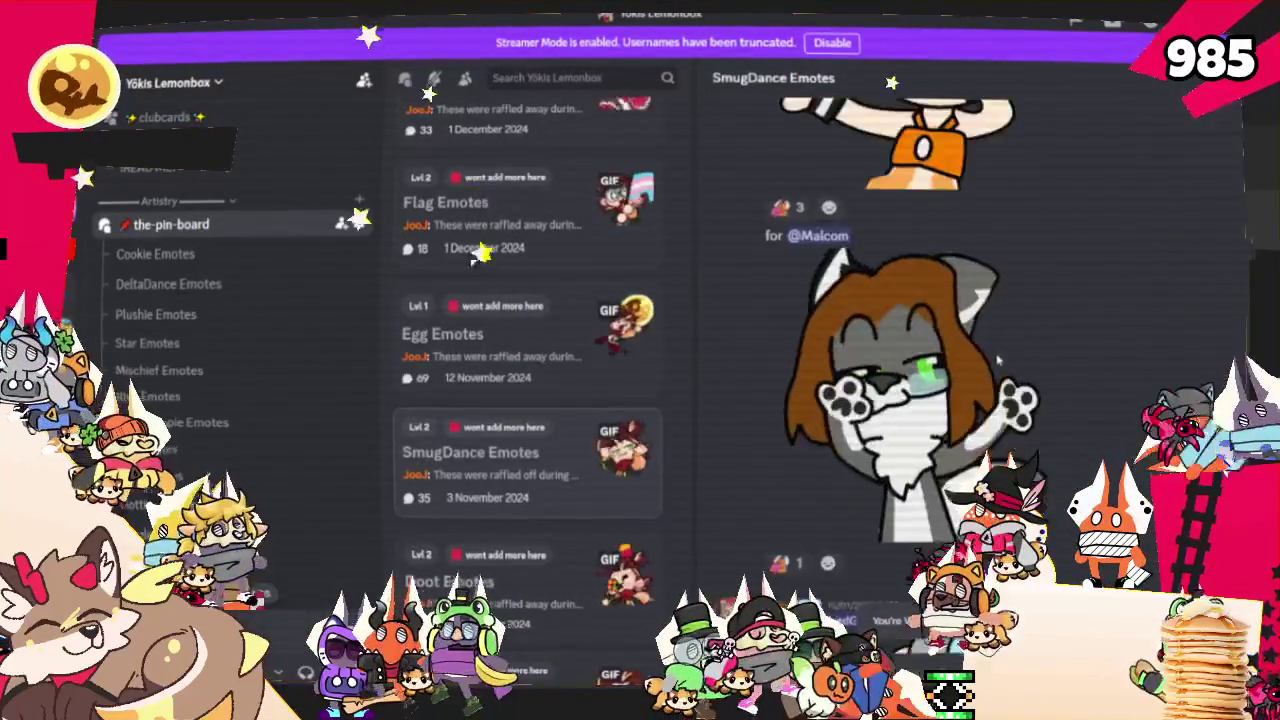
scroll(997, 360, "down", 2)
scroll(997, 360, "down", 1)
scroll(997, 360, "down", 2)
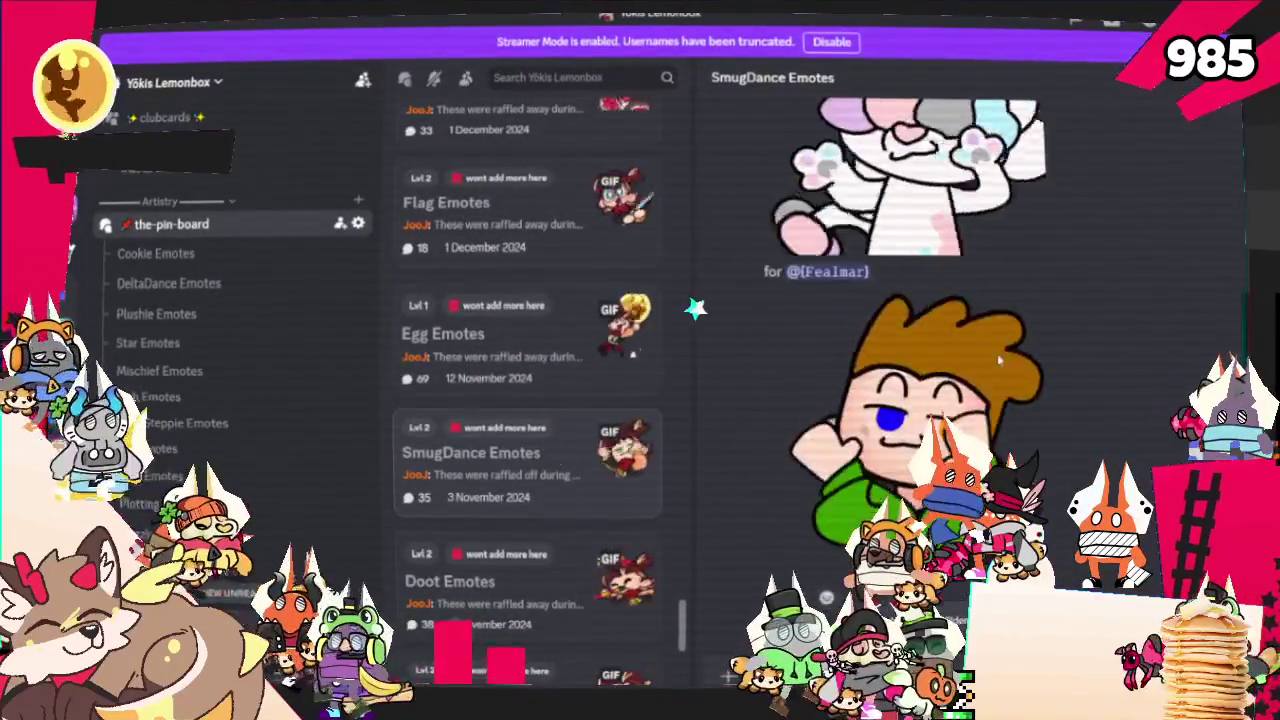
scroll(998, 360, "down", 2)
scroll(998, 360, "down", 1)
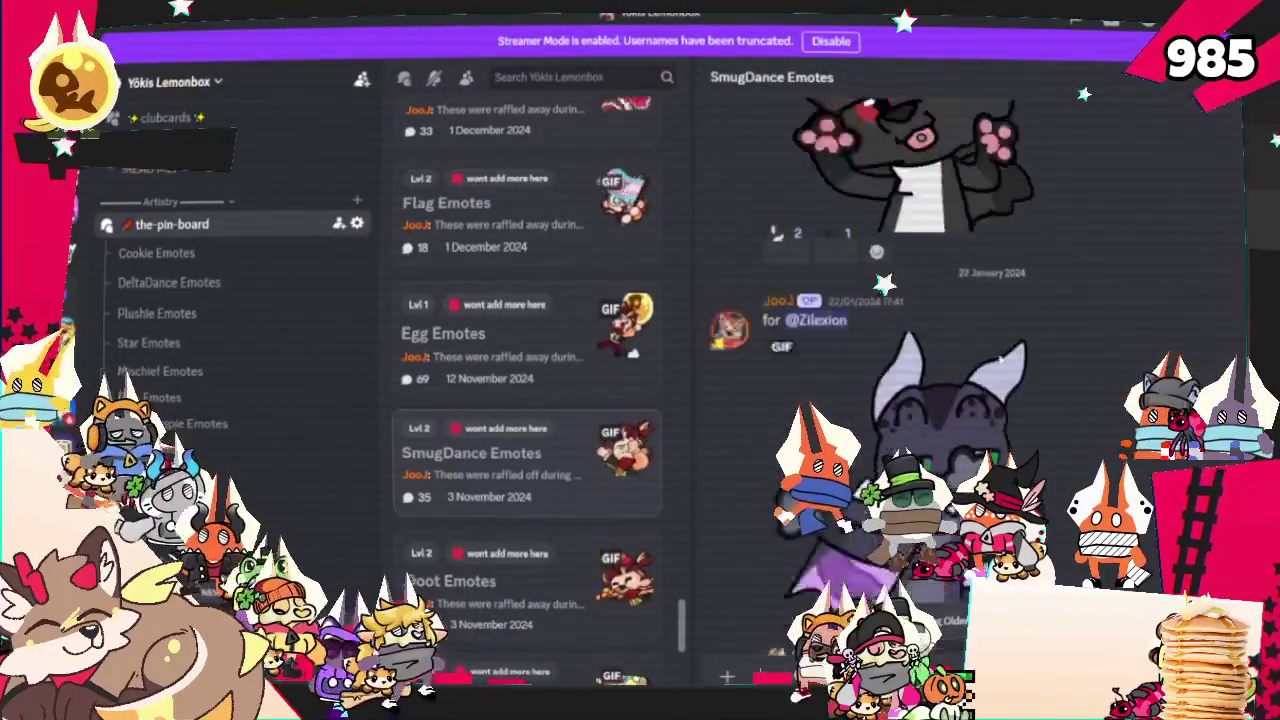
scroll(1000, 360, "down", 1)
scroll(931, 280, "down", 2)
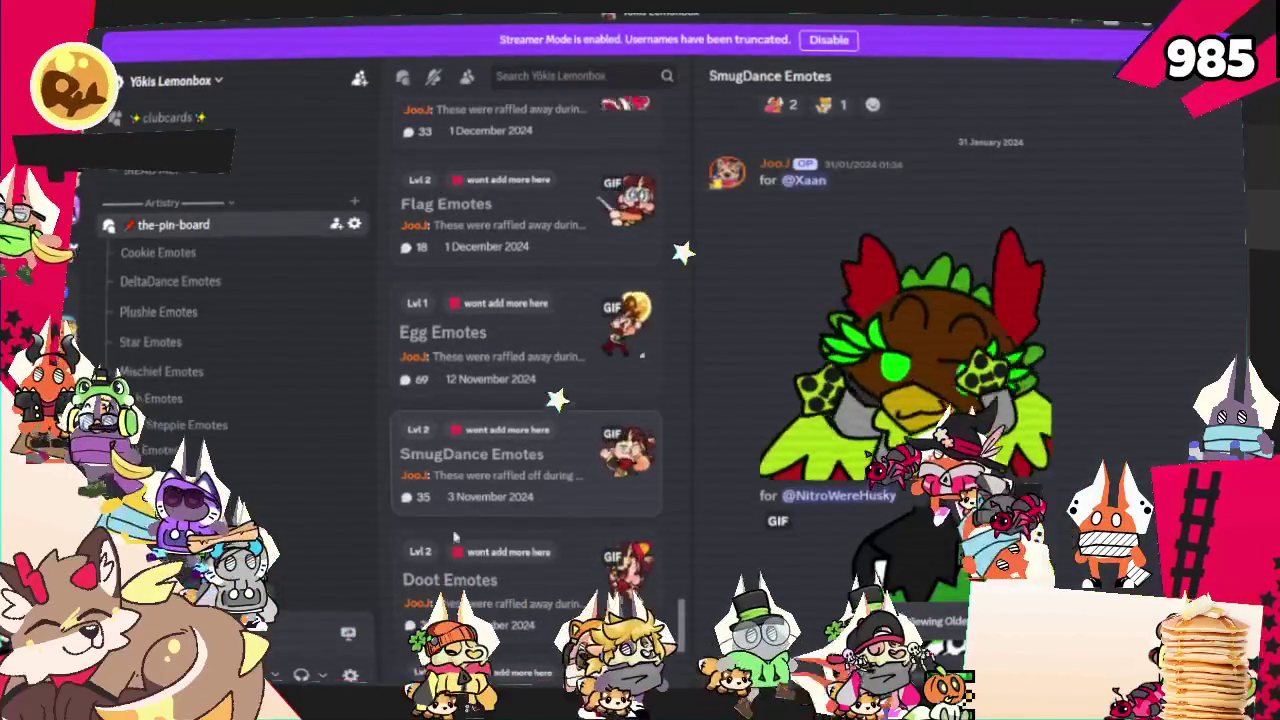
scroll(567, 498, "down", 1)
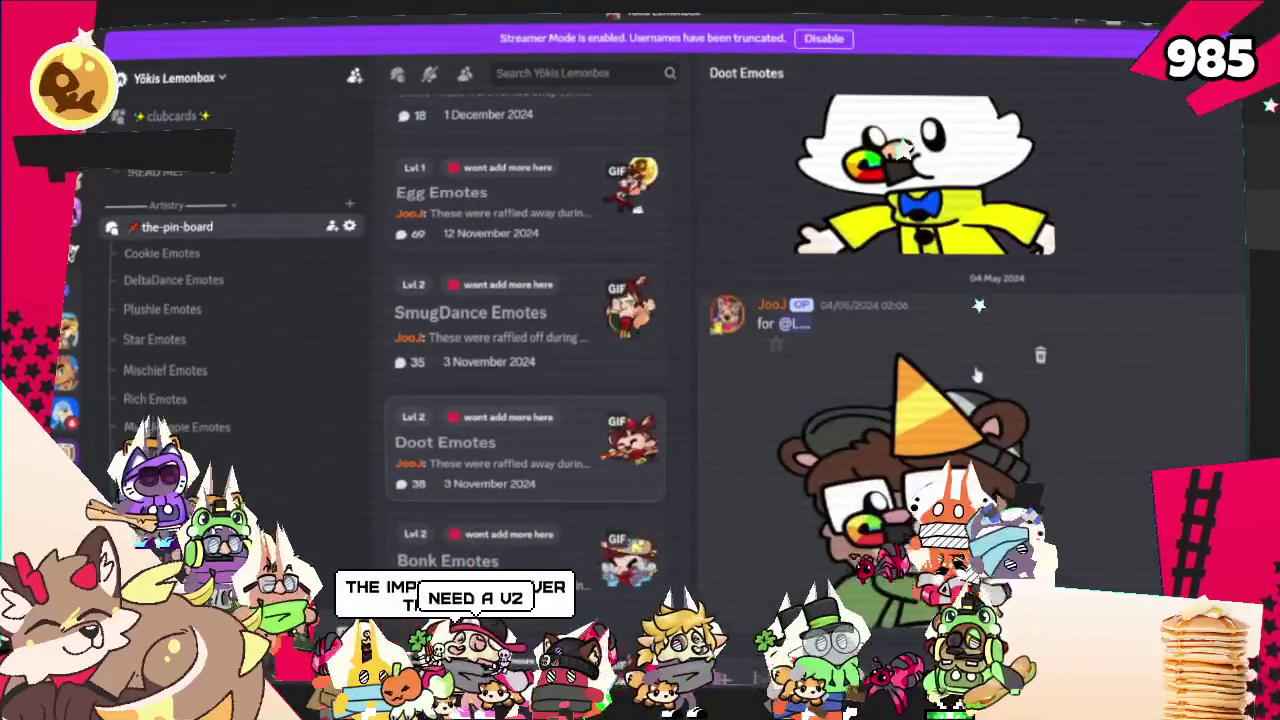
Scroll the forum post list to find the newer Smugdance Emotes post marked 'may do more someday'
scroll(1104, 366, "up", 3)
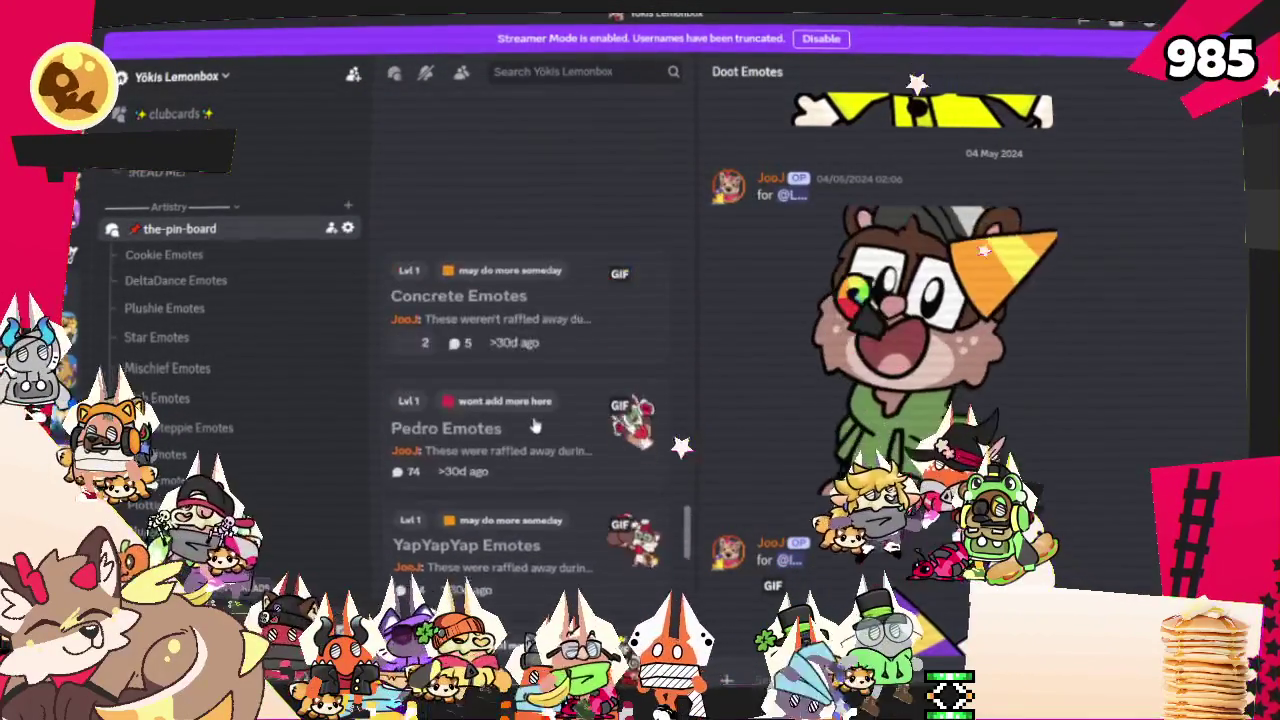
scroll(535, 425, "up", 4)
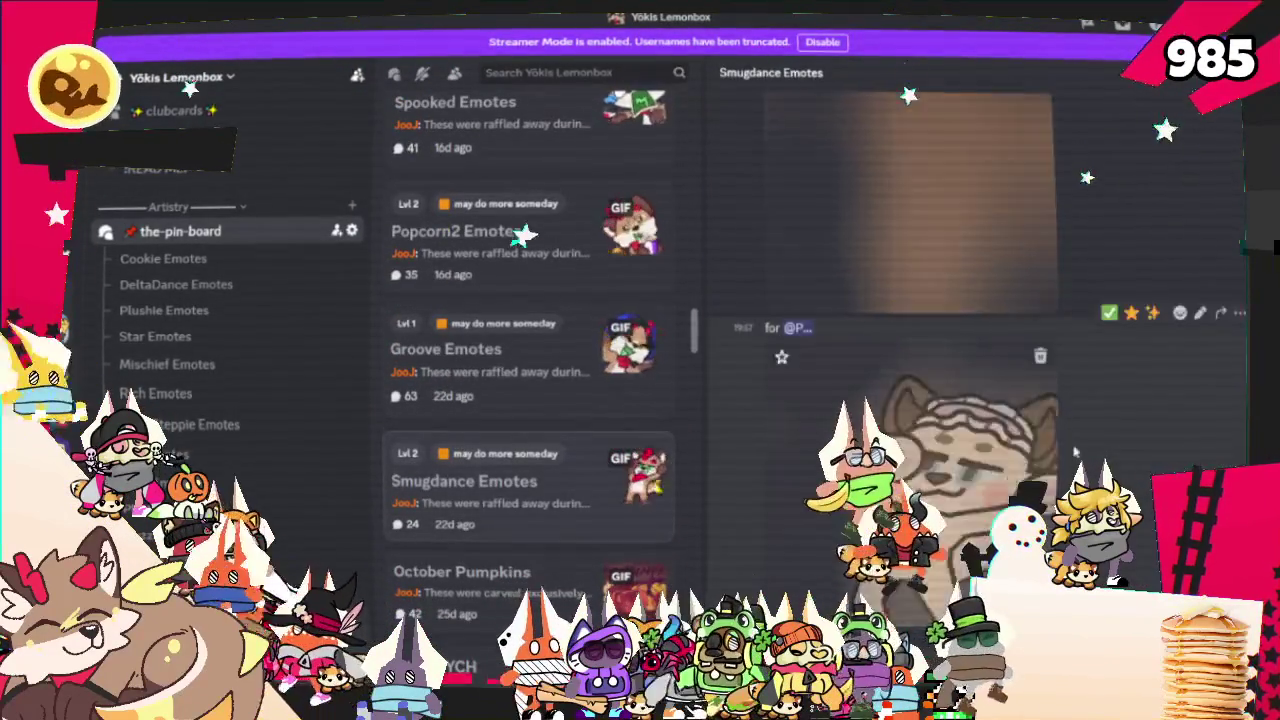
scroll(1057, 467, "down", 5)
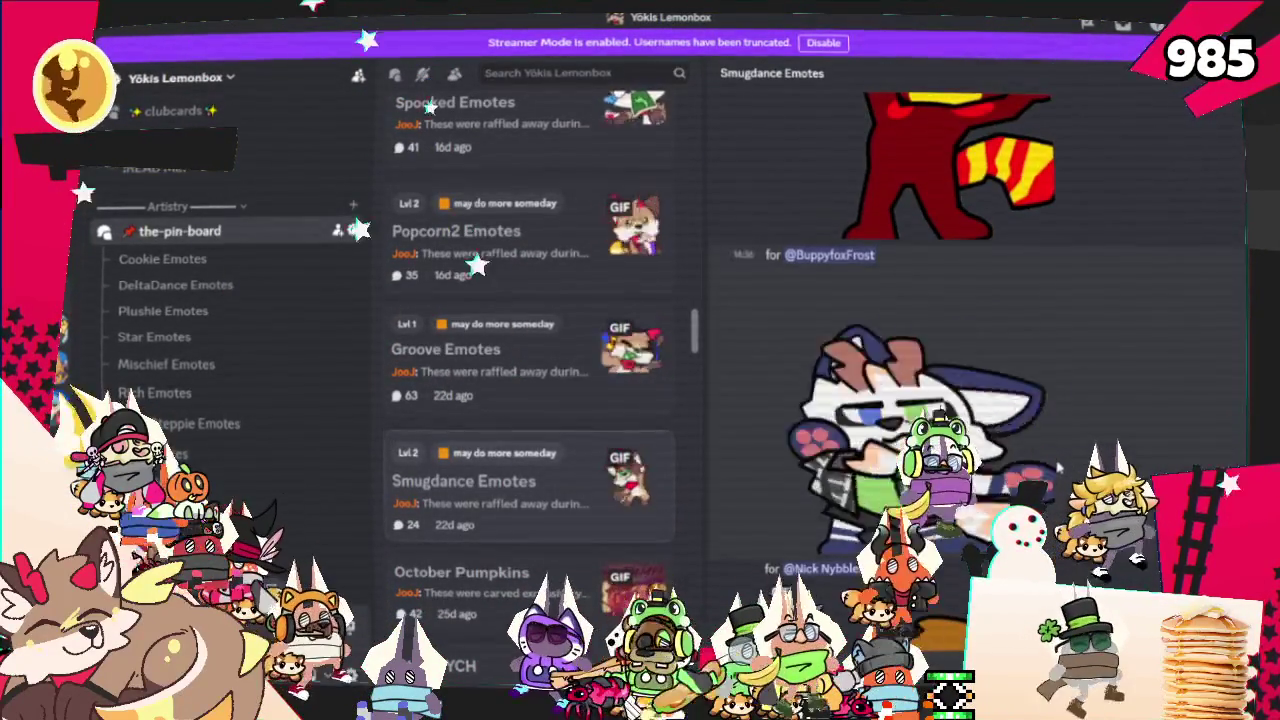
scroll(1035, 472, "up", 2)
scroll(1035, 472, "up", 2)
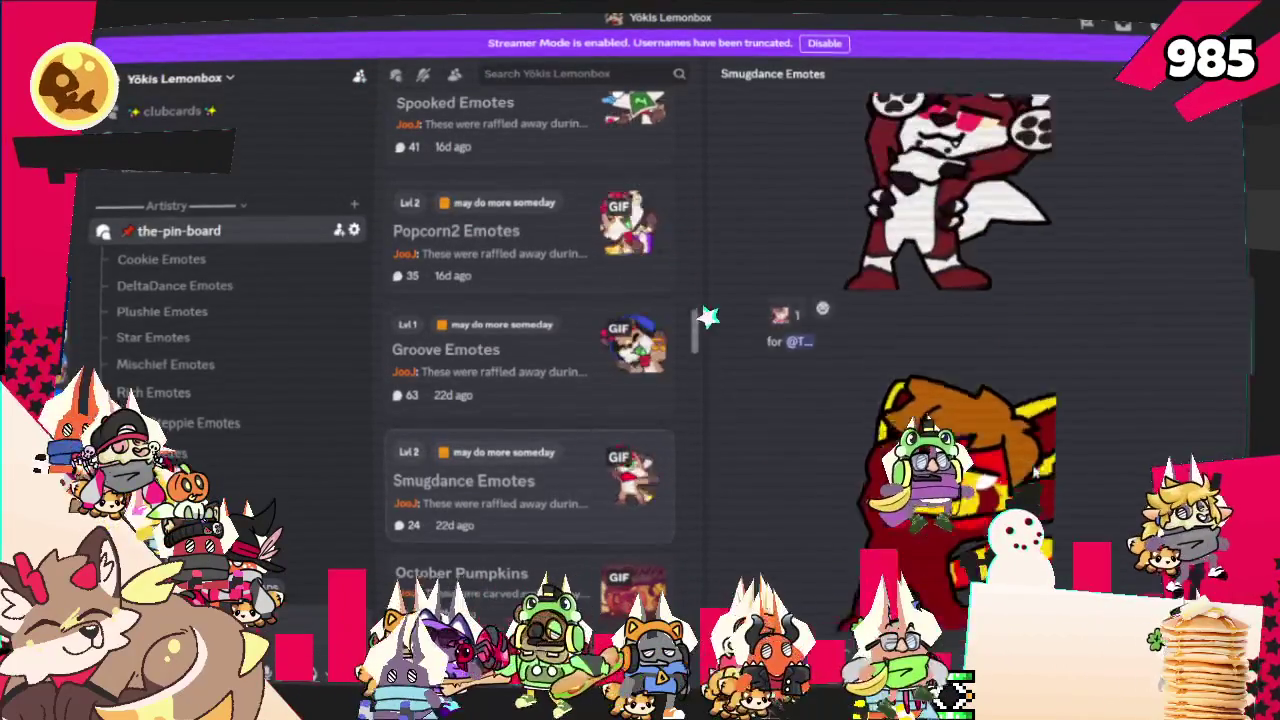
scroll(1018, 468, "up", 2)
scroll(1080, 450, "up", 2)
scroll(1142, 433, "up", 1)
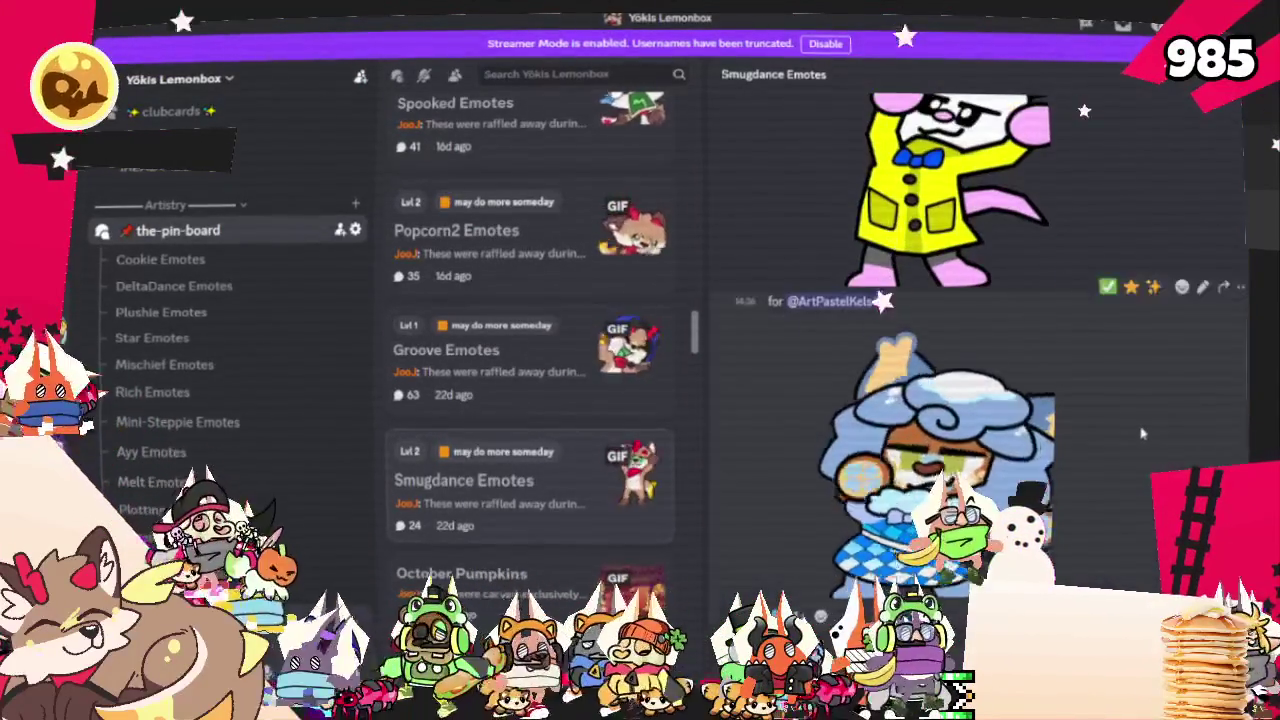
scroll(1125, 440, "up", 2)
scroll(1115, 443, "up", 2)
scroll(1105, 447, "up", 2)
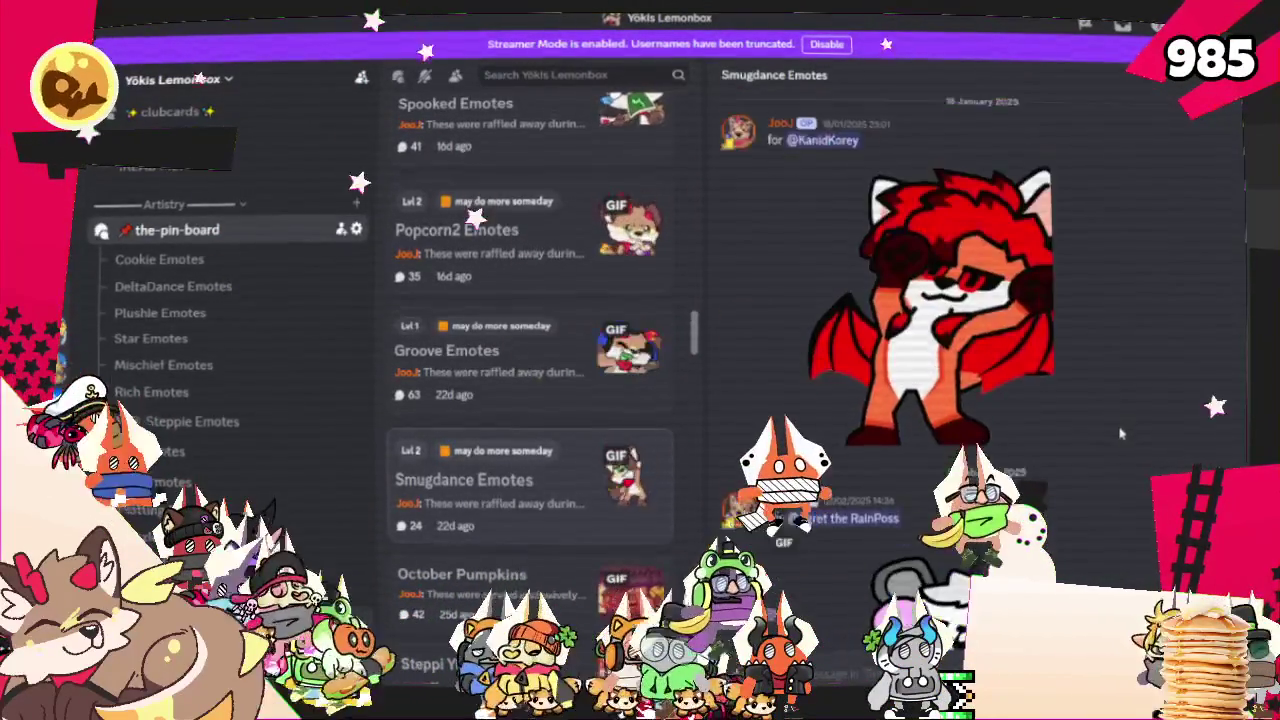
scroll(1090, 452, "up", 2)
scroll(1060, 467, "up", 3)
scroll(1020, 485, "up", 2)
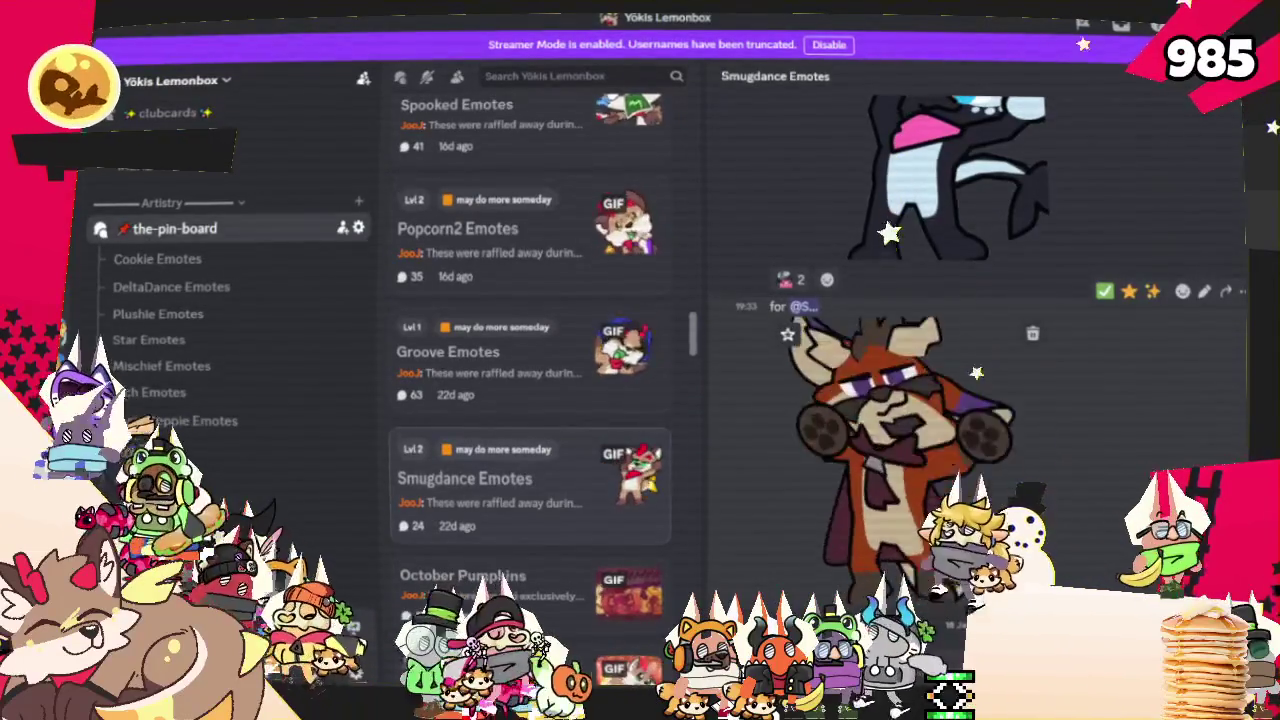
scroll(975, 400, "up", 2)
scroll(975, 400, "down", 1)
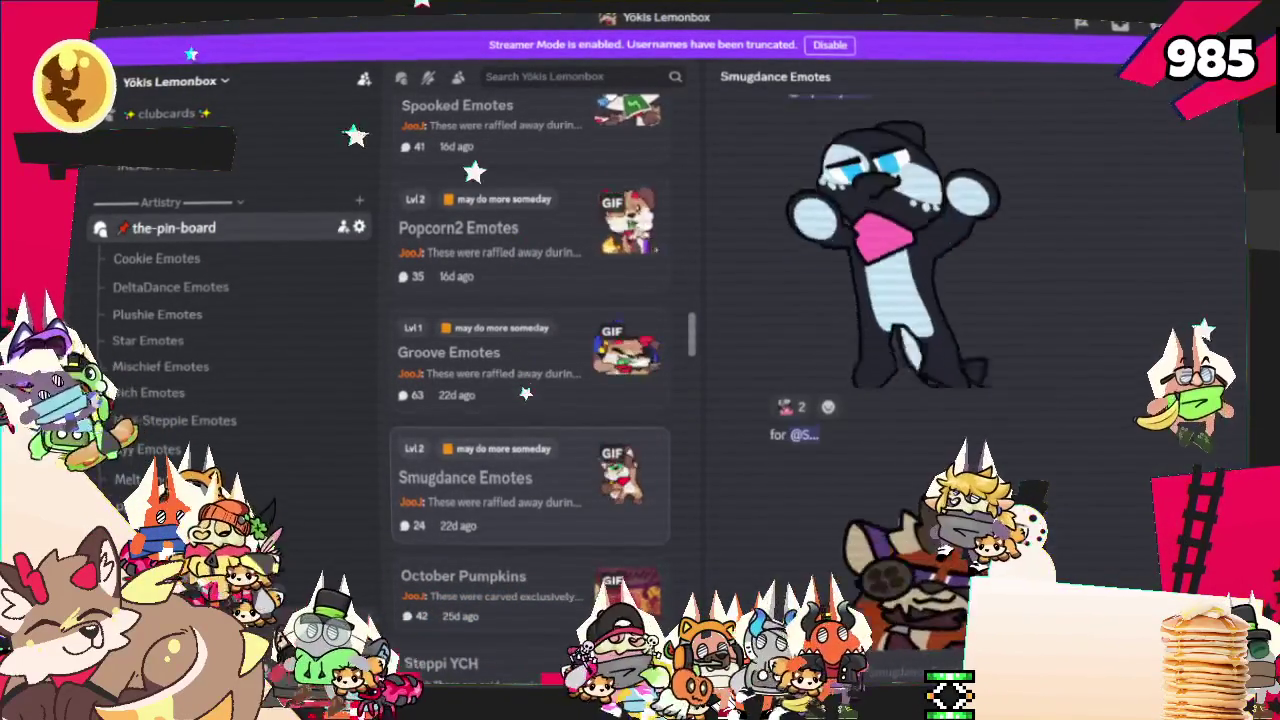
scroll(1162, 394, "up", 2)
scroll(1162, 394, "up", 2)
scroll(1162, 394, "up", 2)
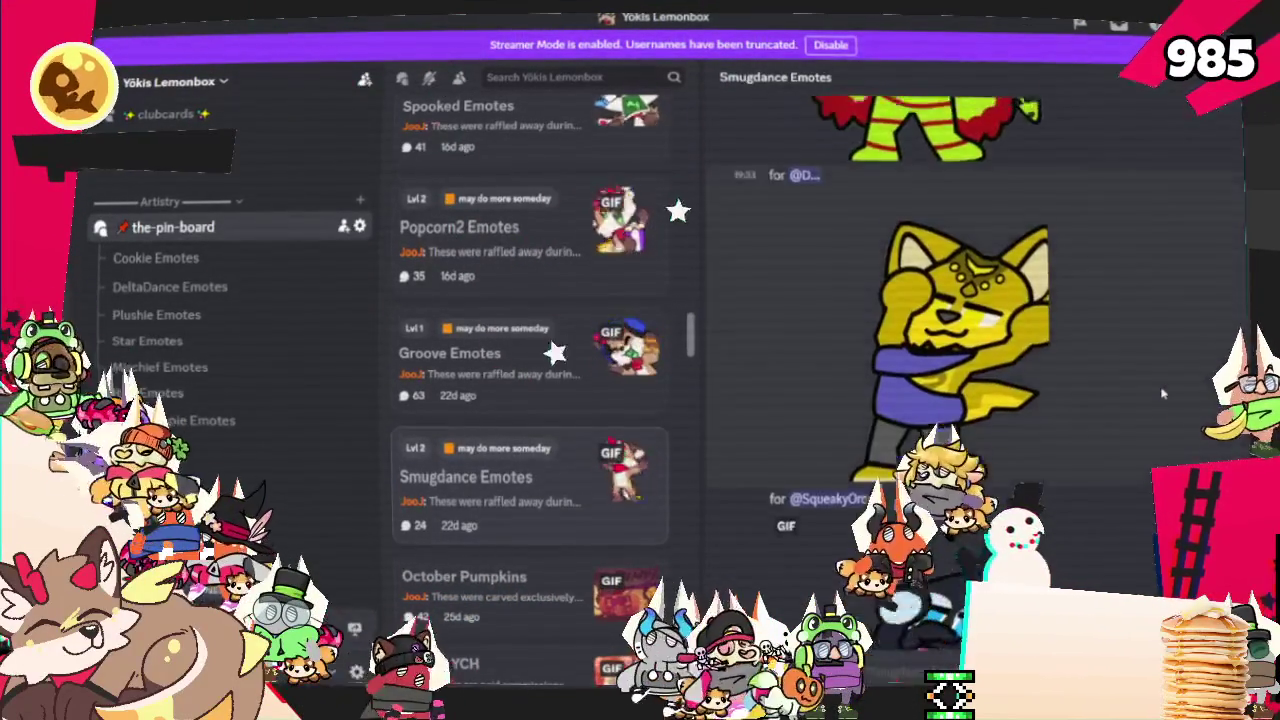
scroll(1162, 394, "up", 2)
scroll(1162, 394, "up", 2)
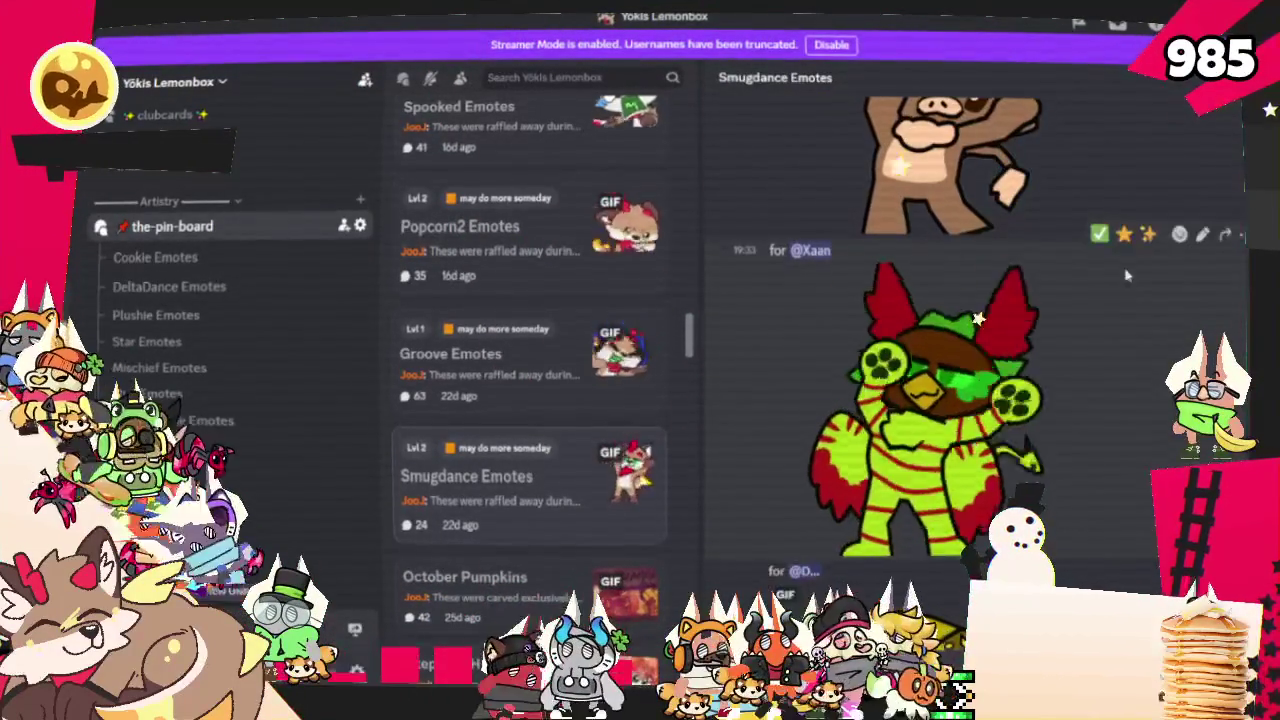
scroll(537, 384, "up", 1)
scroll(537, 380, "down", 3)
scroll(537, 380, "down", 4)
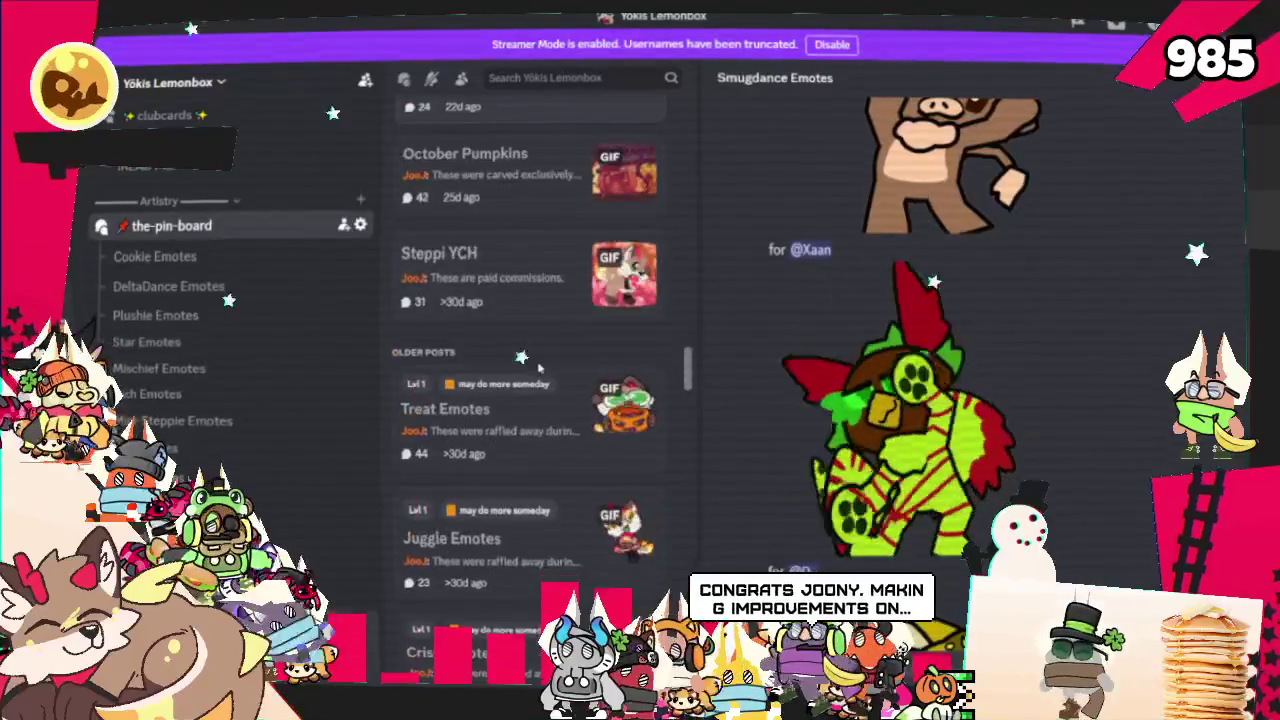
scroll(538, 370, "down", 3)
scroll(537, 370, "down", 3)
scroll(545, 360, "down", 3)
scroll(560, 340, "down", 2)
scroll(585, 318, "down", 2)
scroll(585, 318, "down", 2)
scroll(585, 318, "down", 4)
scroll(585, 318, "down", 2)
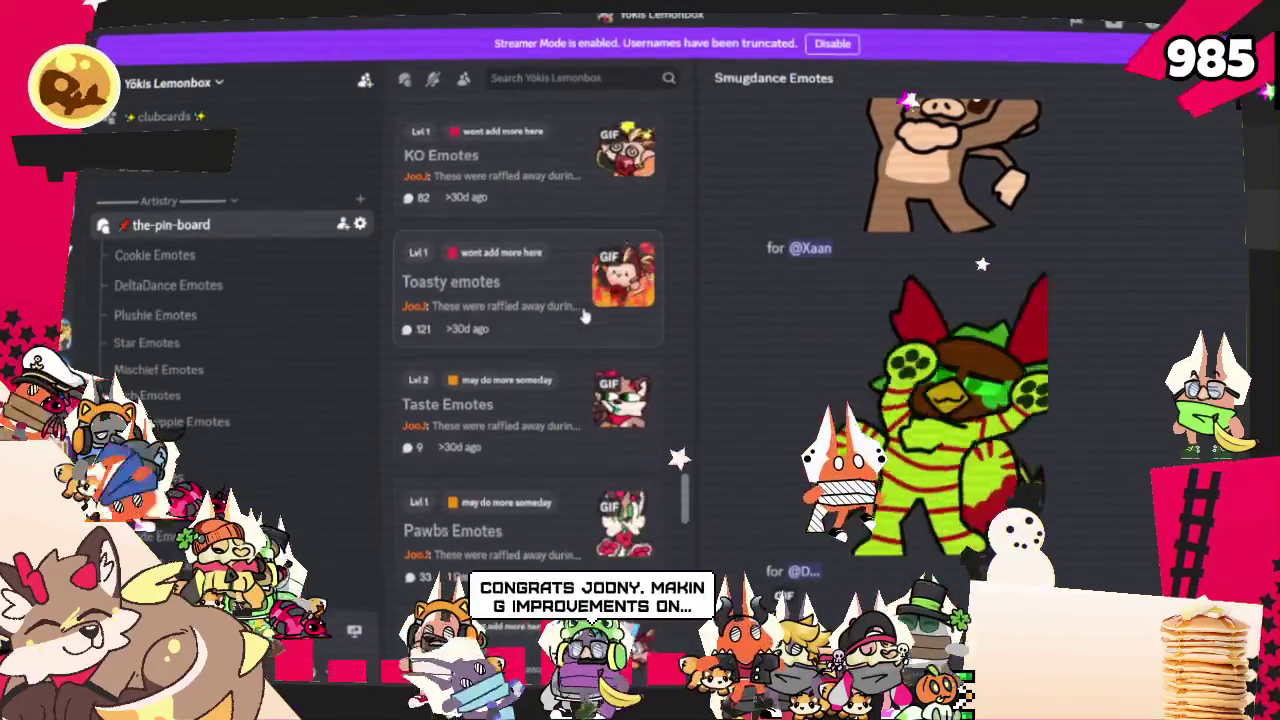
scroll(585, 318, "down", 2)
scroll(585, 318, "down", 3)
scroll(585, 318, "down", 2)
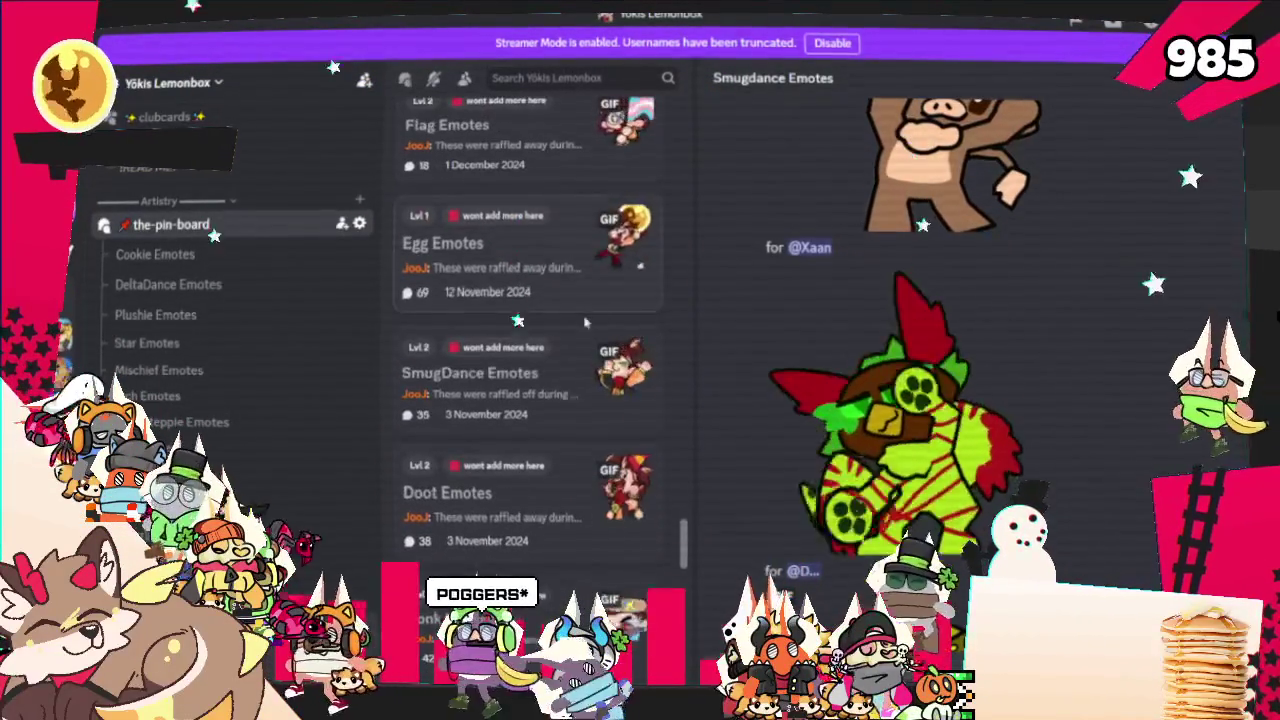
scroll(594, 423, "down", 2)
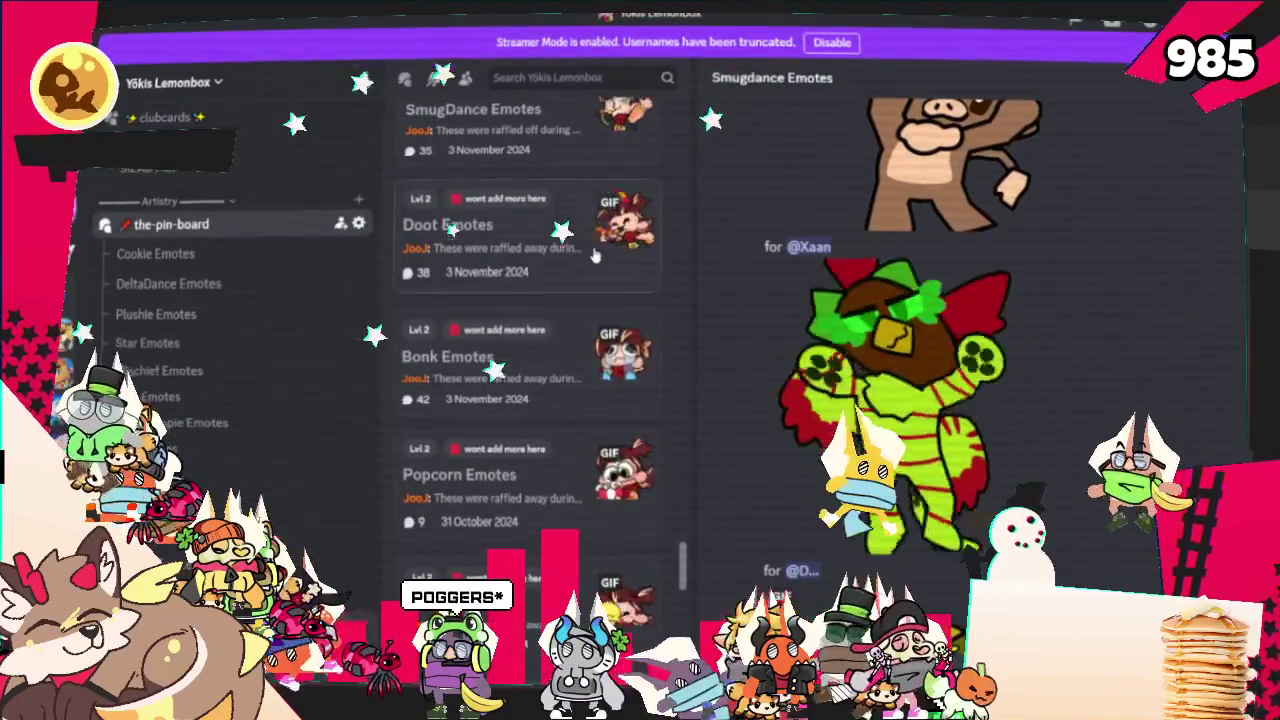
left_click(592, 247)
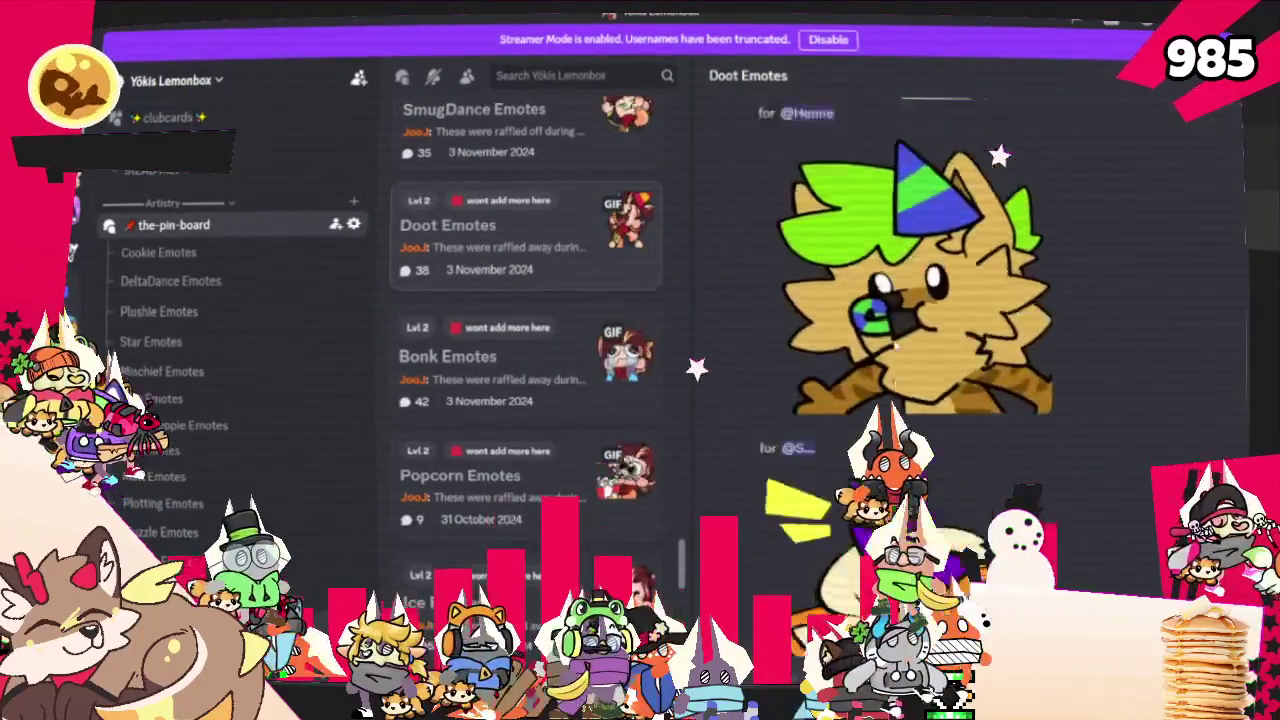
Scroll through the Doot Emotes thread's GIFs and back up to its top
scroll(892, 355, "down", 2)
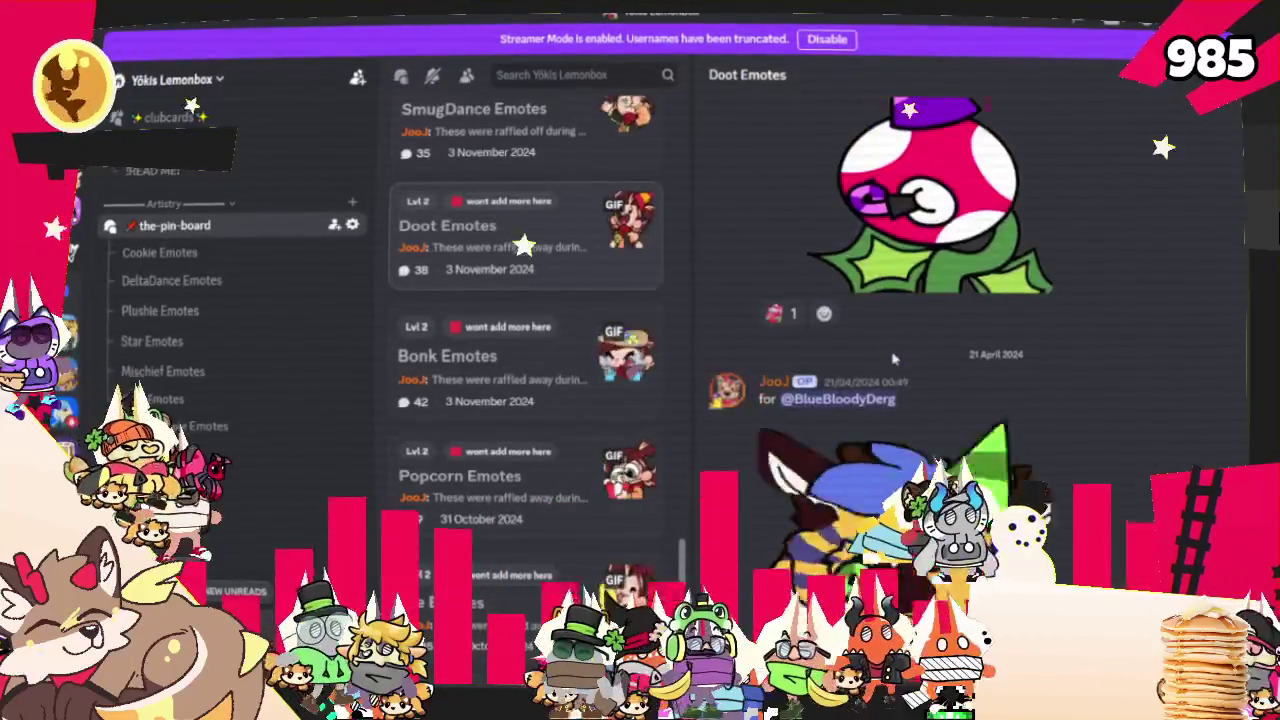
scroll(896, 367, "up", 2)
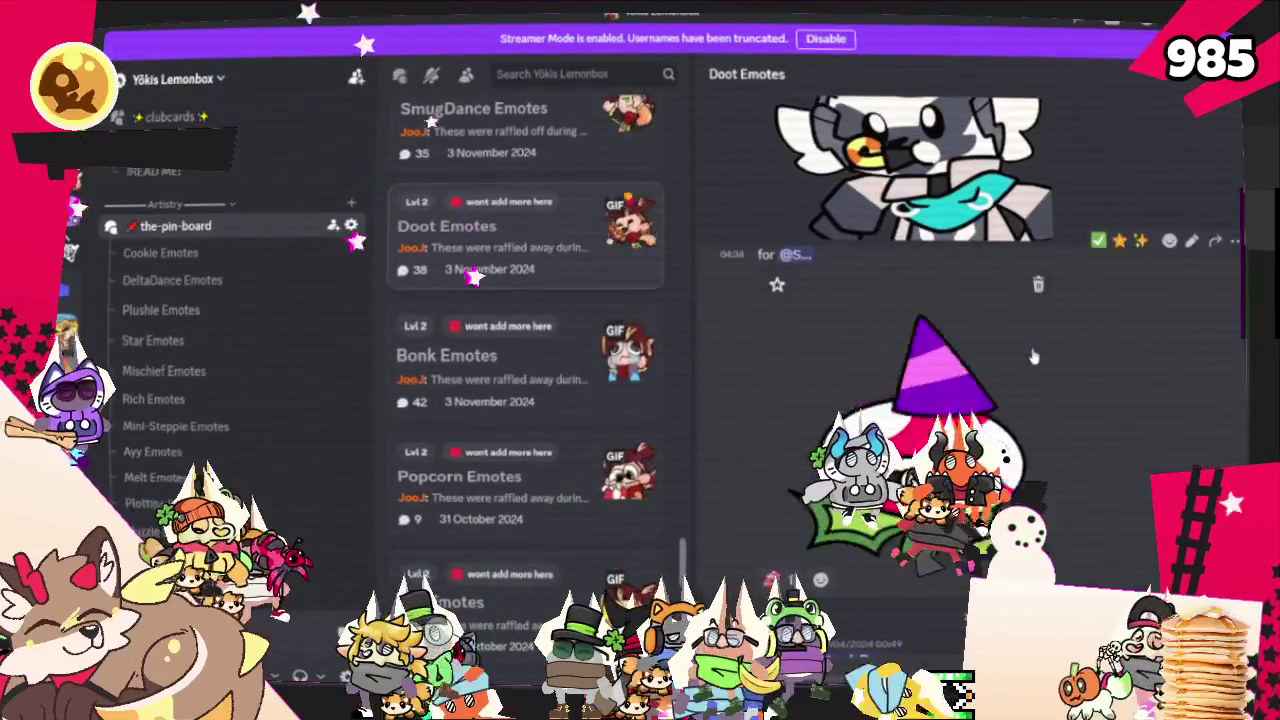
scroll(1130, 384, "down", 1)
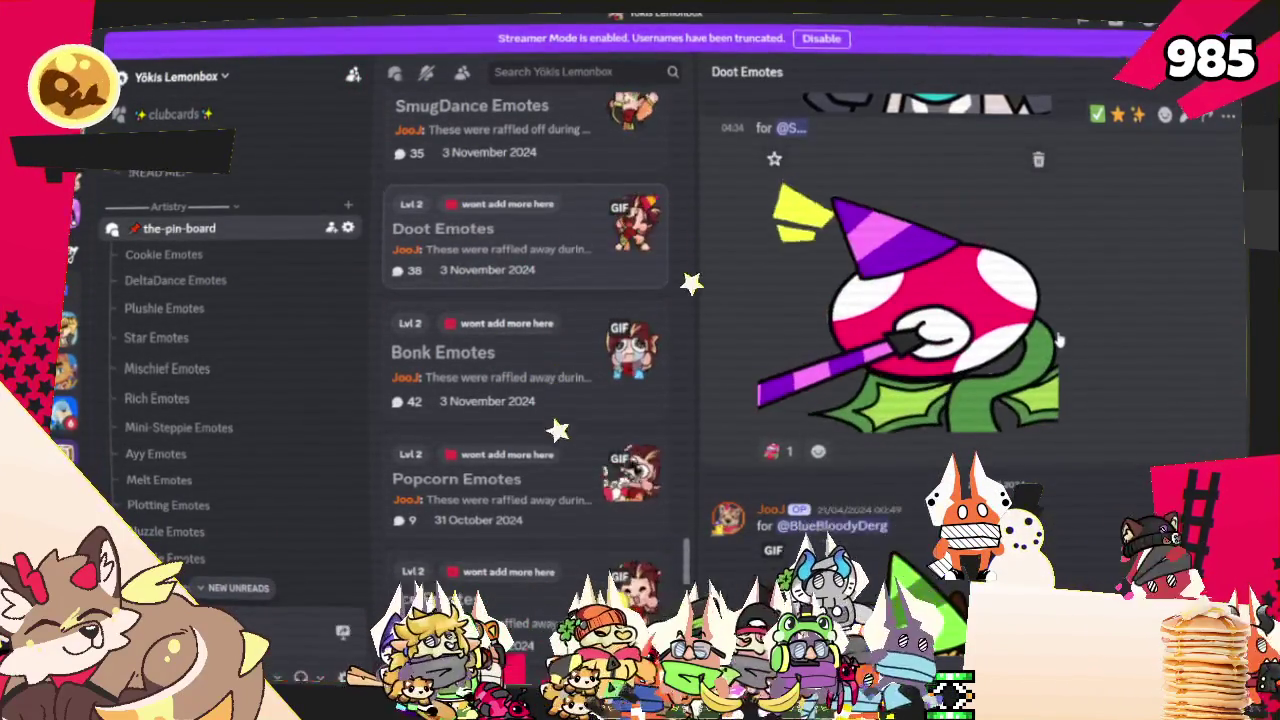
scroll(1060, 340, "up", 1)
scroll(1060, 340, "up", 2)
scroll(1062, 344, "up", 2)
scroll(1062, 346, "up", 2)
scroll(1060, 343, "up", 2)
scroll(1060, 342, "up", 2)
scroll(1058, 340, "up", 2)
scroll(1060, 340, "up", 2)
scroll(1062, 320, "up", 2)
scroll(1065, 283, "up", 2)
scroll(1065, 283, "up", 2)
scroll(1065, 283, "up", 2)
scroll(1065, 283, "up", 2)
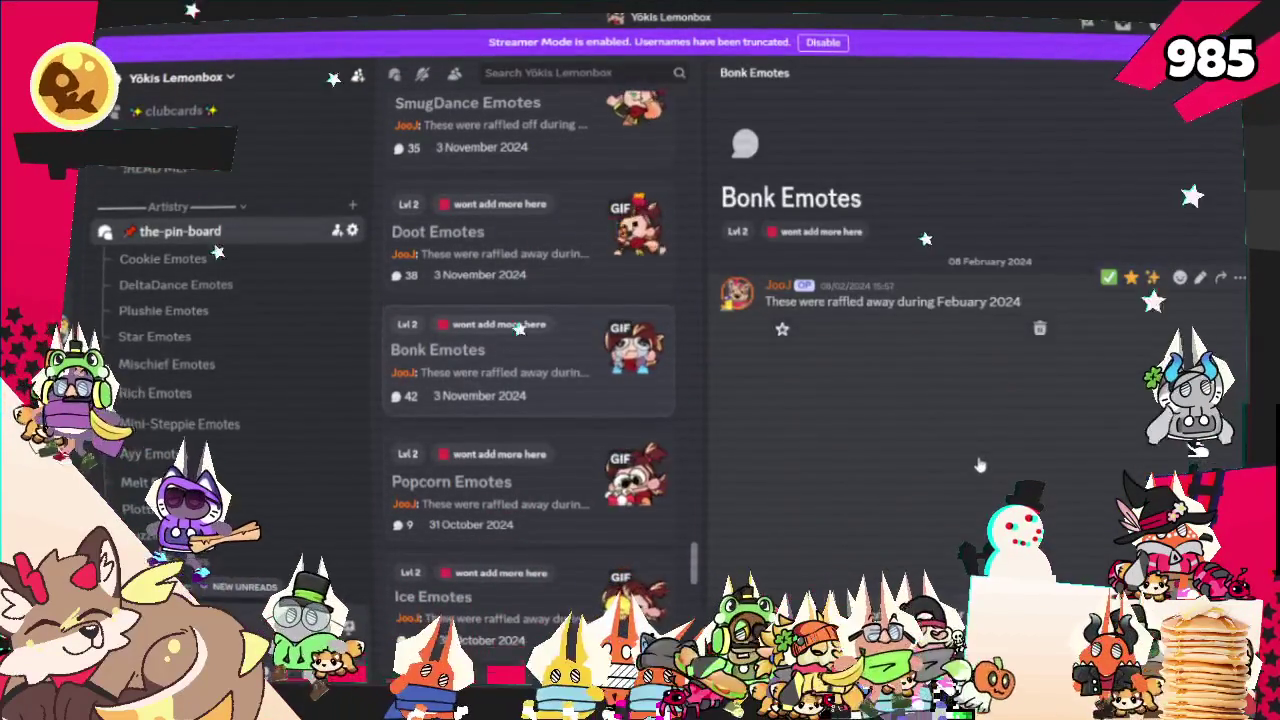
scroll(1040, 440, "down", 5)
scroll(1090, 415, "down", 3)
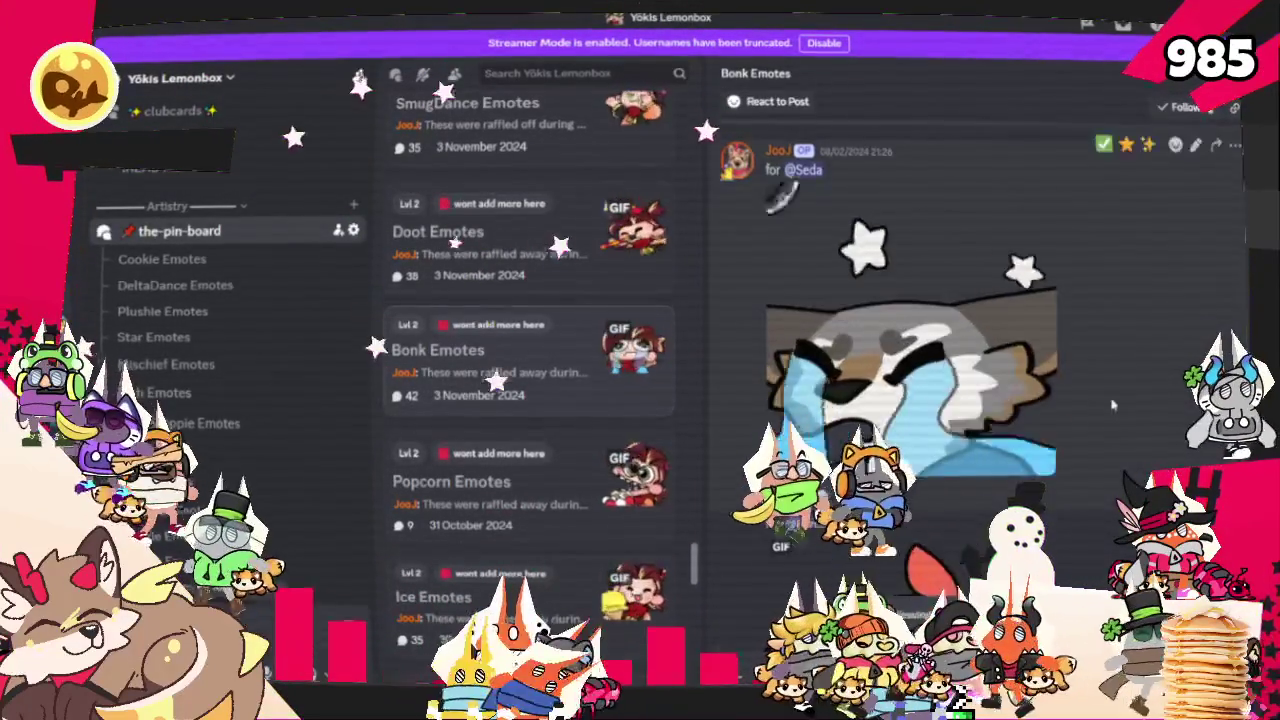
scroll(1105, 413, "down", 3)
scroll(1100, 420, "down", 1)
scroll(1100, 422, "down", 2)
scroll(1096, 428, "down", 2)
scroll(1096, 428, "down", 2)
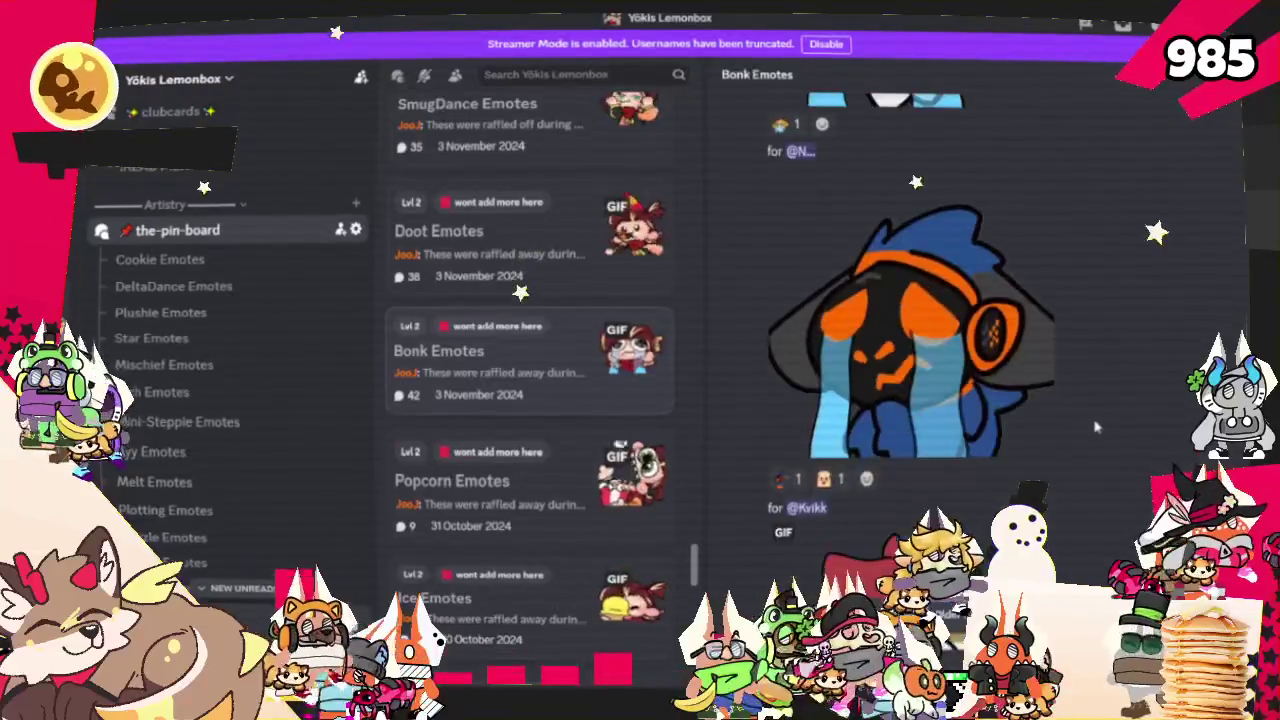
scroll(1096, 428, "down", 1)
scroll(1096, 428, "down", 3)
scroll(1095, 423, "up", 5)
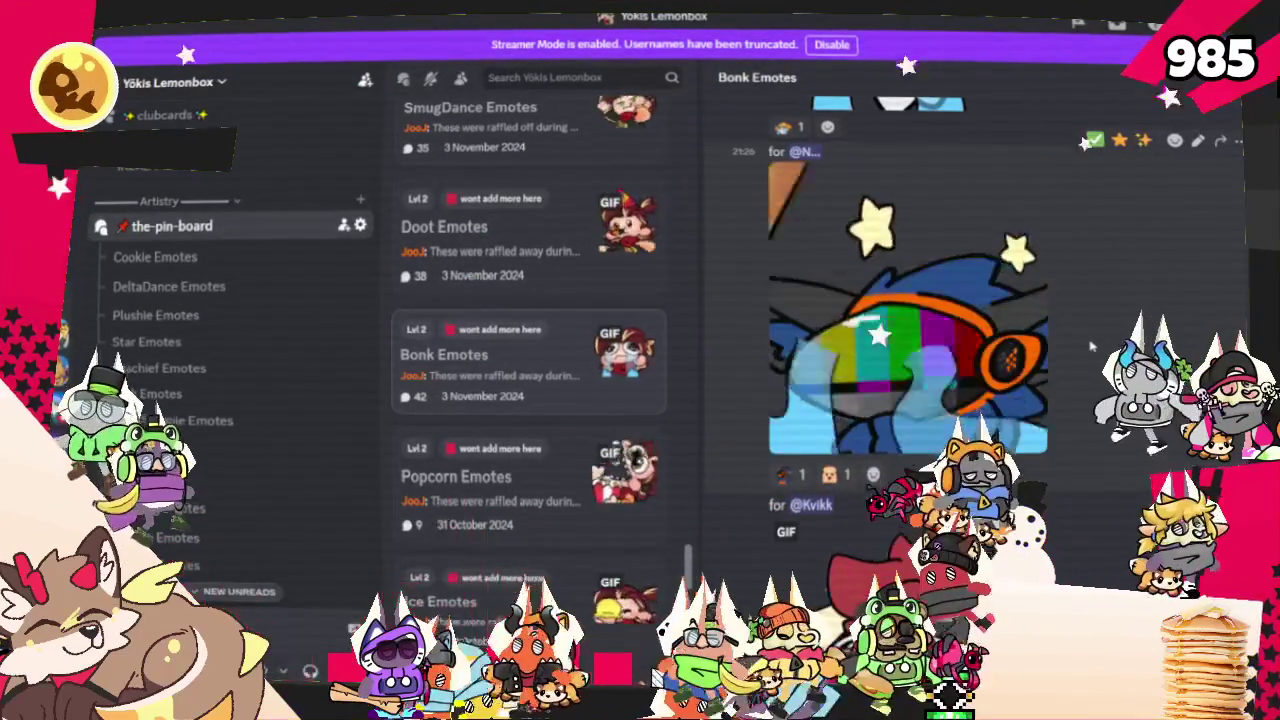
scroll(1091, 346, "down", 3)
scroll(1091, 346, "down", 2)
scroll(1091, 346, "down", 1)
scroll(1090, 347, "down", 3)
scroll(1090, 347, "down", 3)
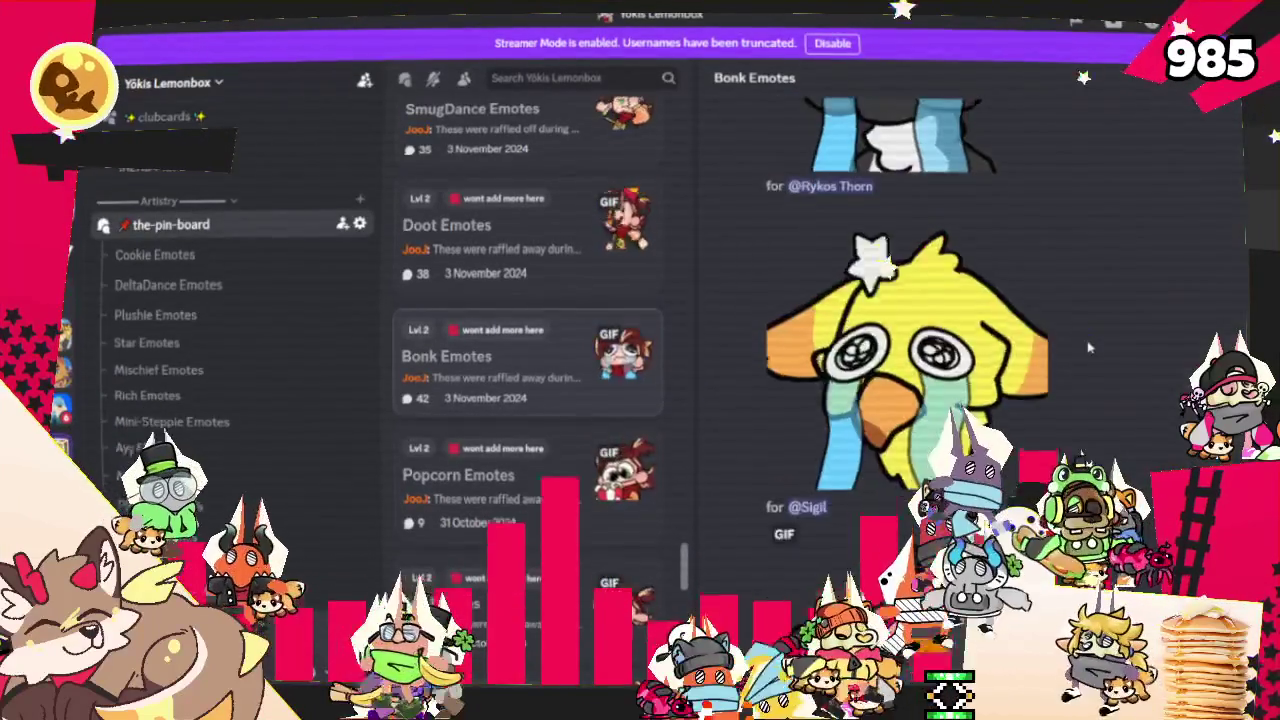
scroll(1090, 347, "down", 2)
scroll(1090, 347, "down", 2)
scroll(1090, 347, "down", 3)
scroll(1090, 347, "down", 3)
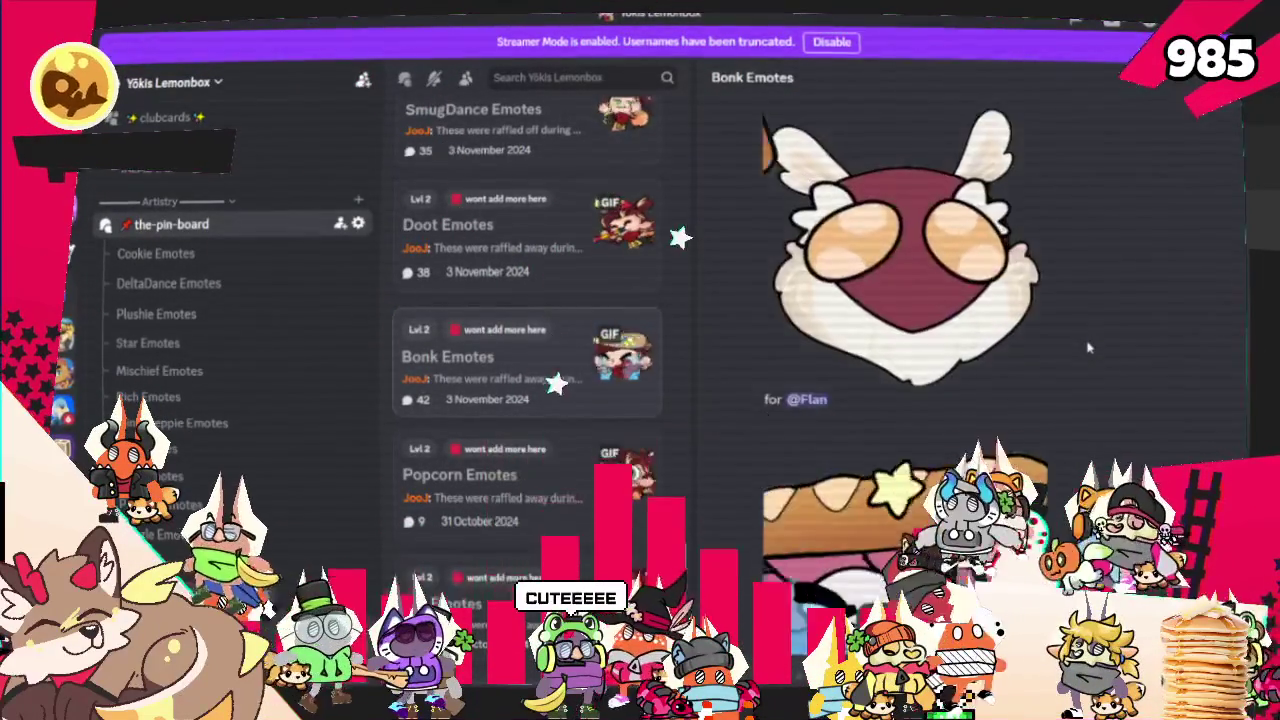
scroll(1090, 347, "down", 5)
scroll(1090, 347, "down", 2)
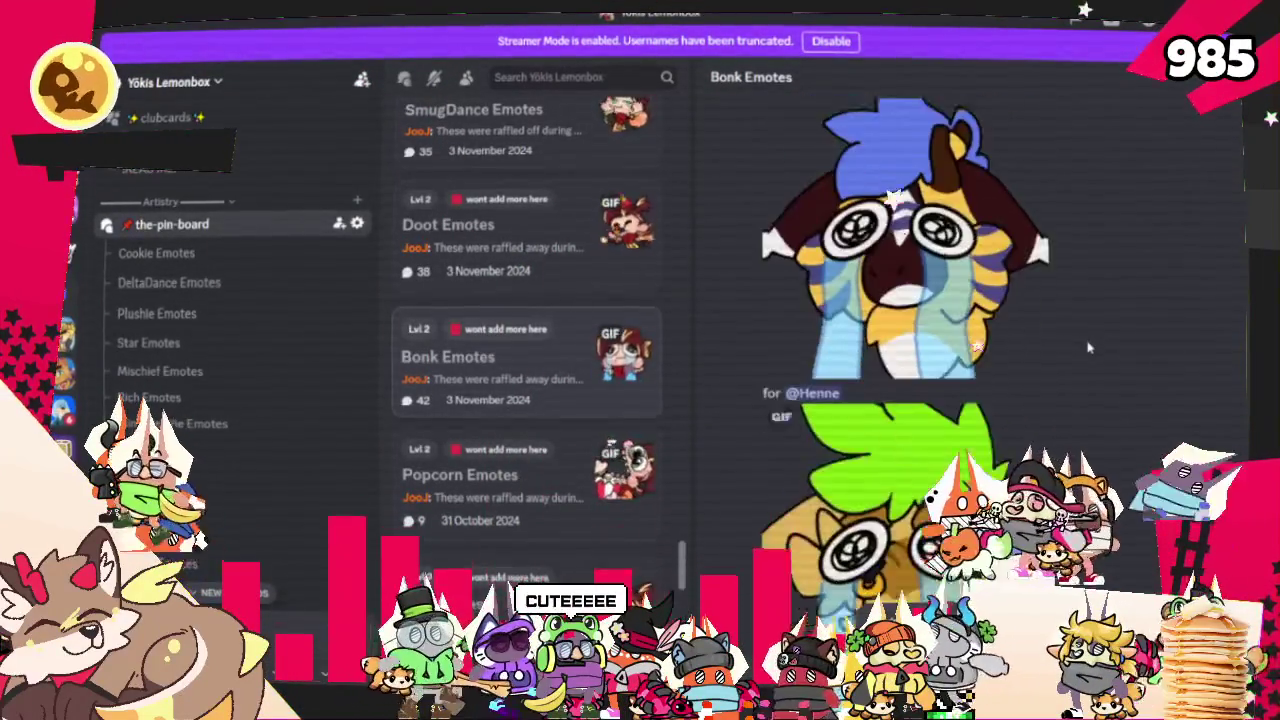
scroll(1090, 347, "down", 1)
scroll(1090, 347, "down", 1)
scroll(1090, 347, "down", 1)
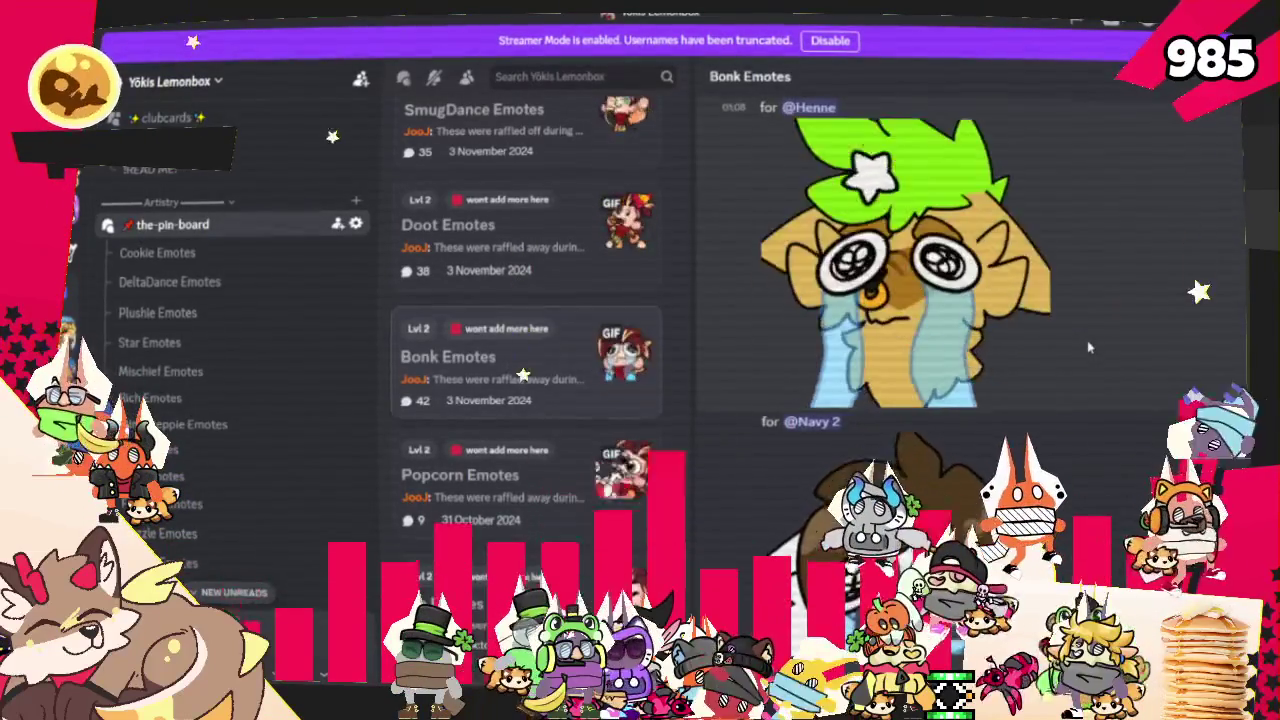
scroll(1090, 347, "down", 1)
scroll(1090, 347, "down", 2)
scroll(1090, 347, "down", 3)
scroll(1090, 347, "down", 3)
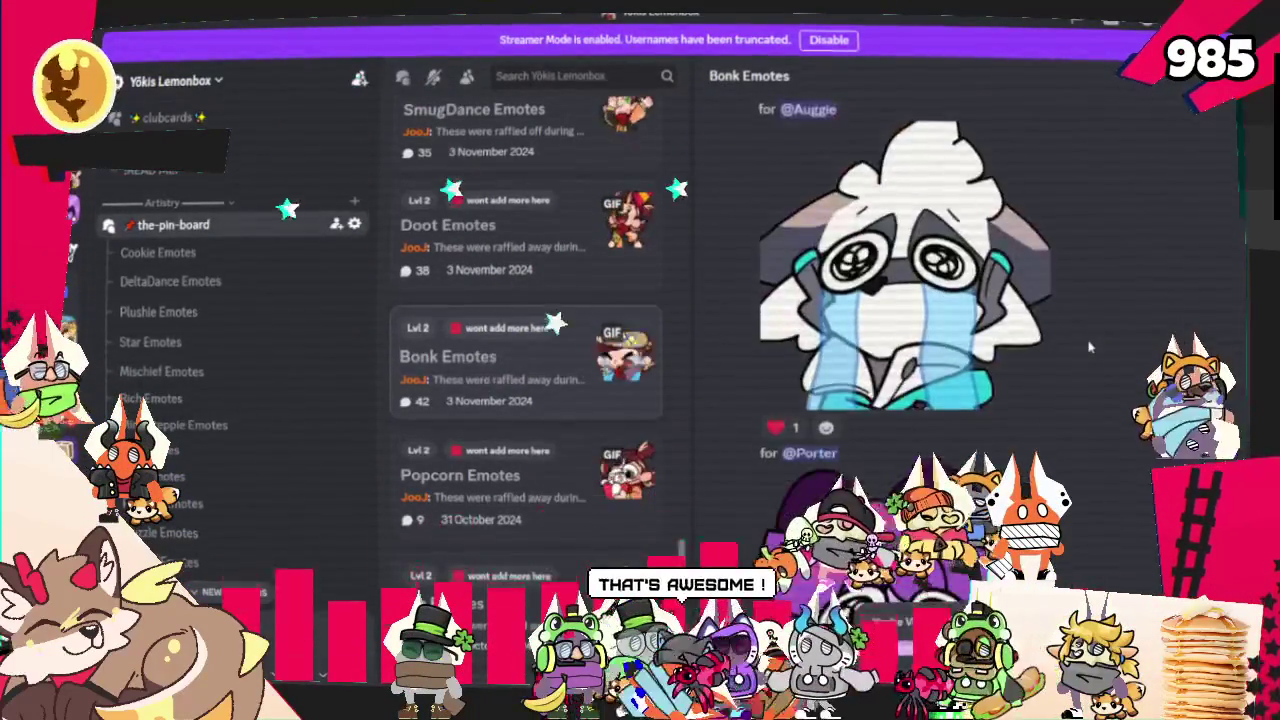
scroll(1090, 347, "down", 3)
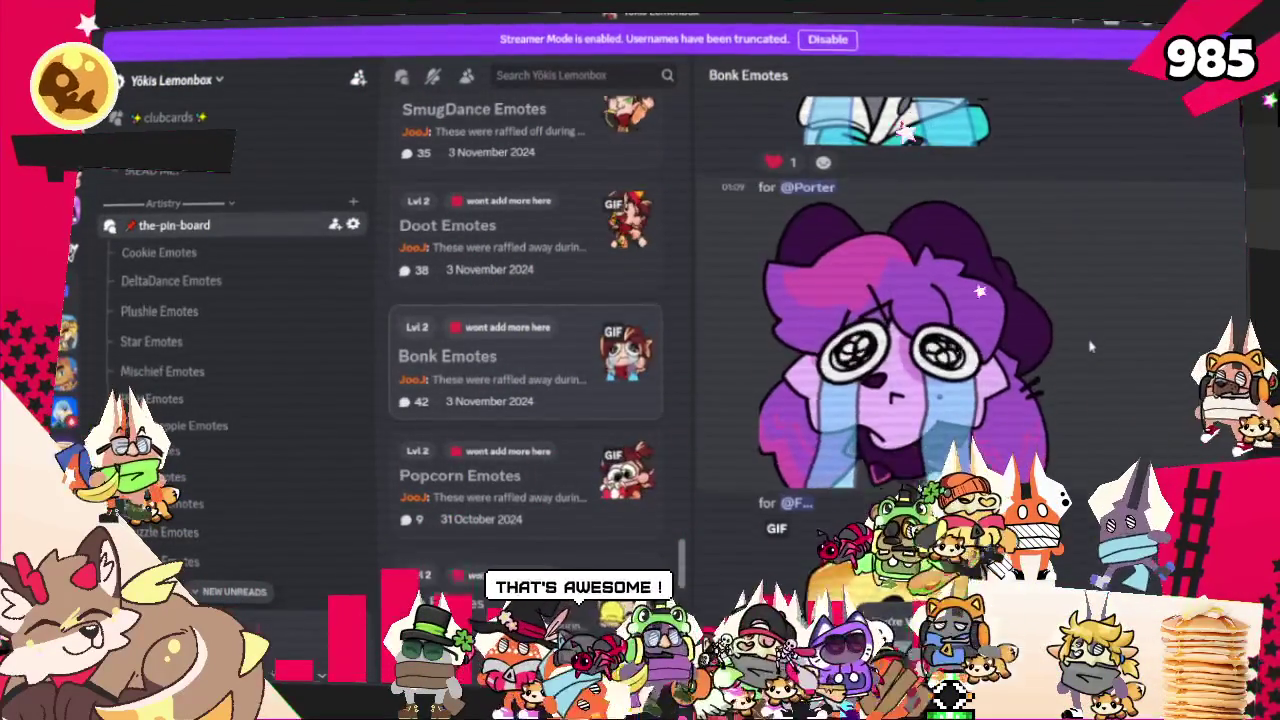
scroll(1090, 347, "down", 3)
scroll(1090, 347, "down", 1)
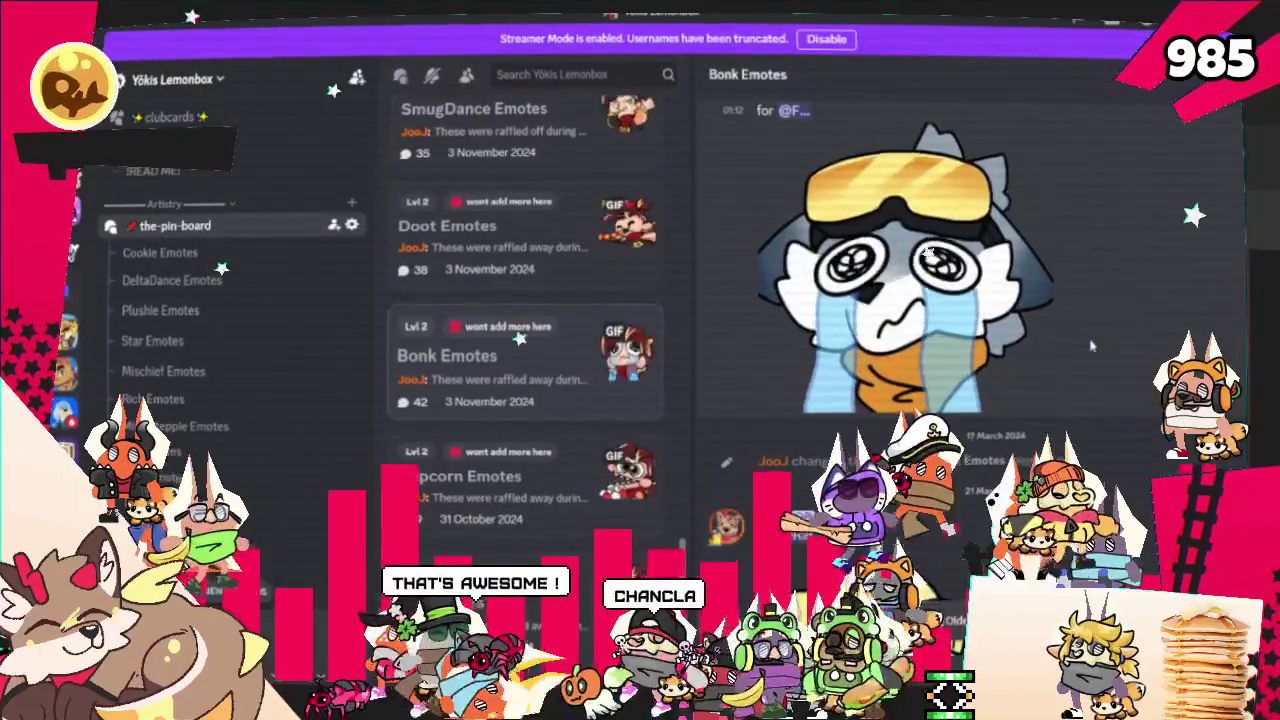
scroll(1090, 347, "down", 2)
scroll(1090, 347, "down", 1)
scroll(1090, 347, "down", 1)
scroll(1090, 347, "down", 1)
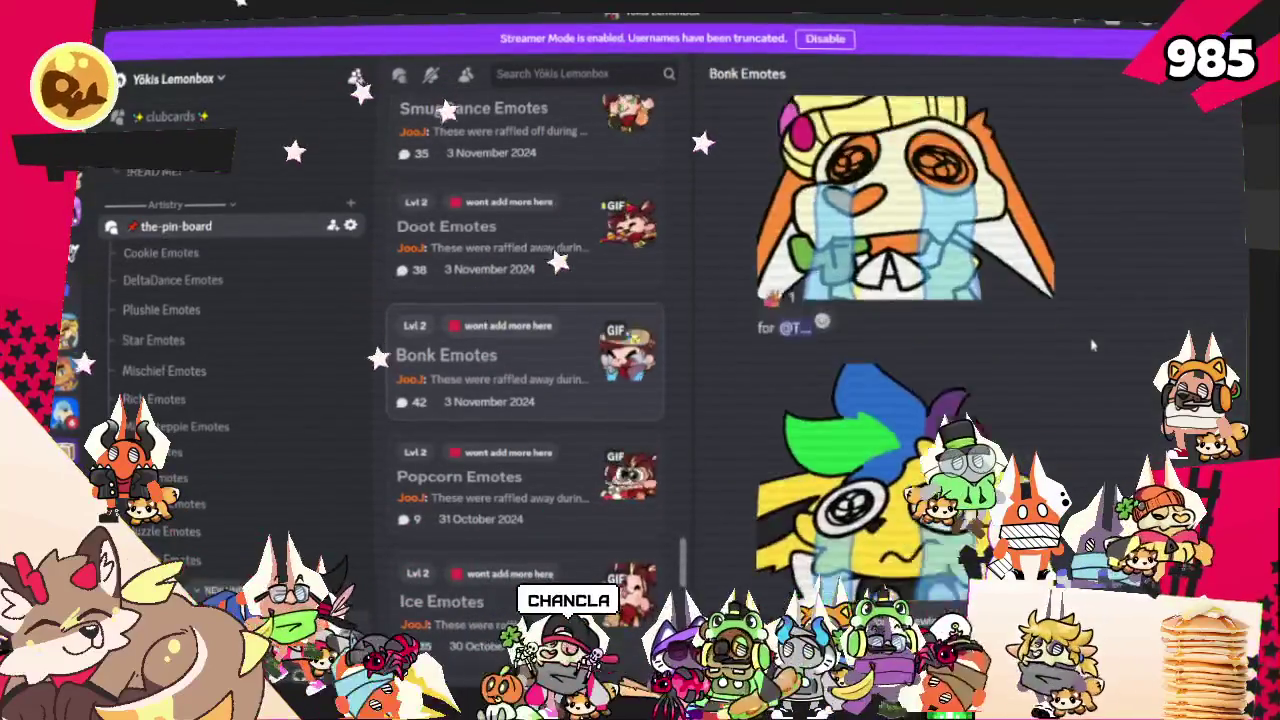
scroll(1092, 345, "down", 2)
scroll(1092, 345, "down", 2)
scroll(1092, 345, "down", 2)
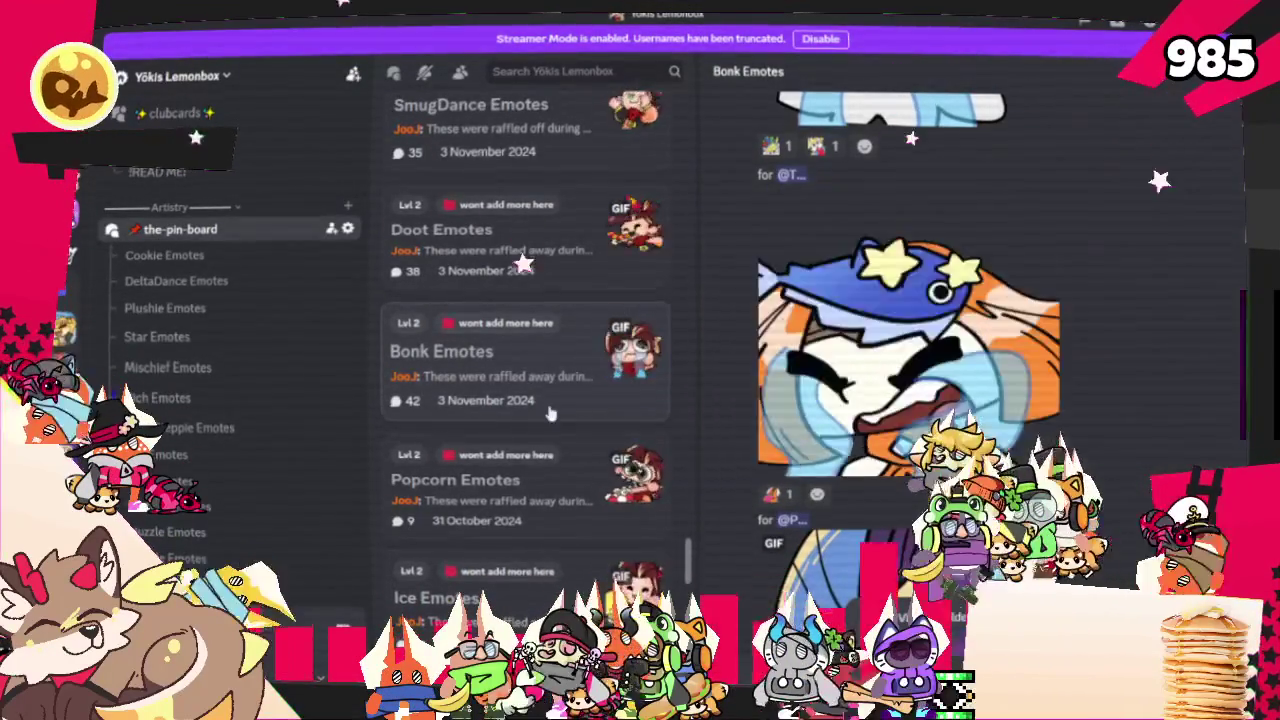
Browse the Popcorn Emotes post's popcorn-eating GIFs, then bring up the Ice Emotes post
left_click(565, 474)
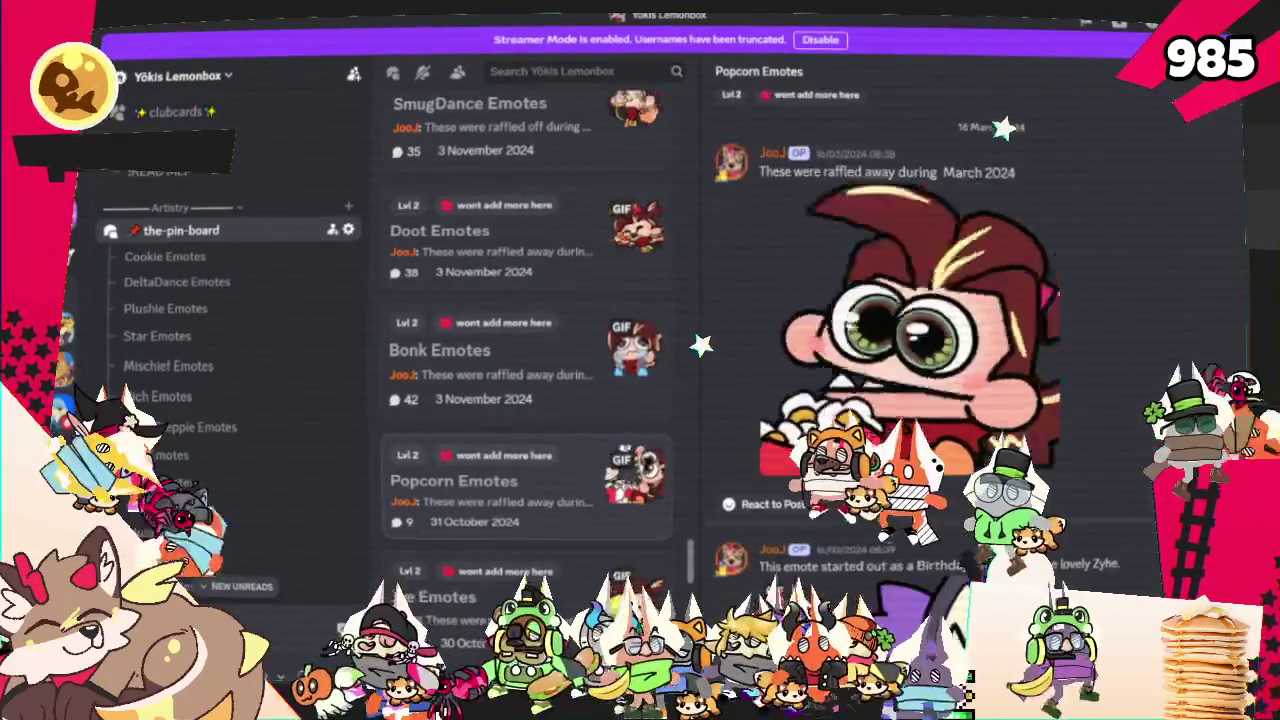
scroll(892, 420, "down", 4)
scroll(892, 420, "down", 3)
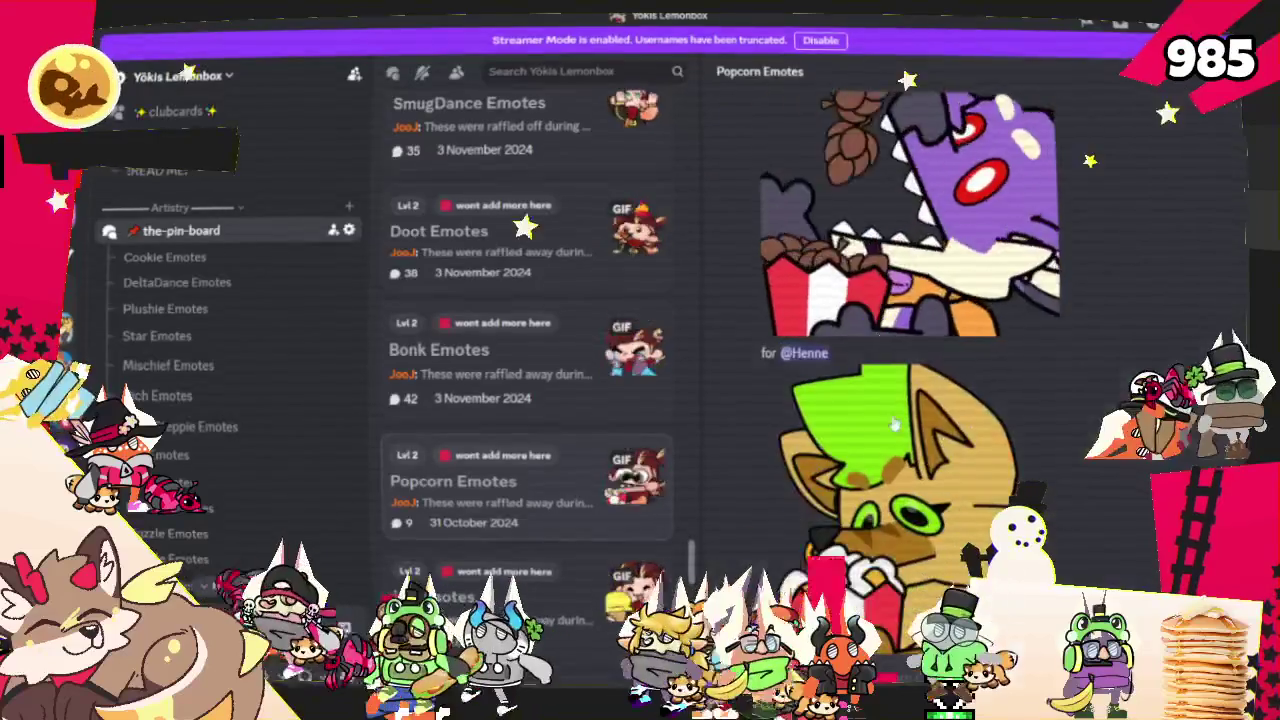
scroll(894, 418, "down", 3)
scroll(894, 418, "down", 2)
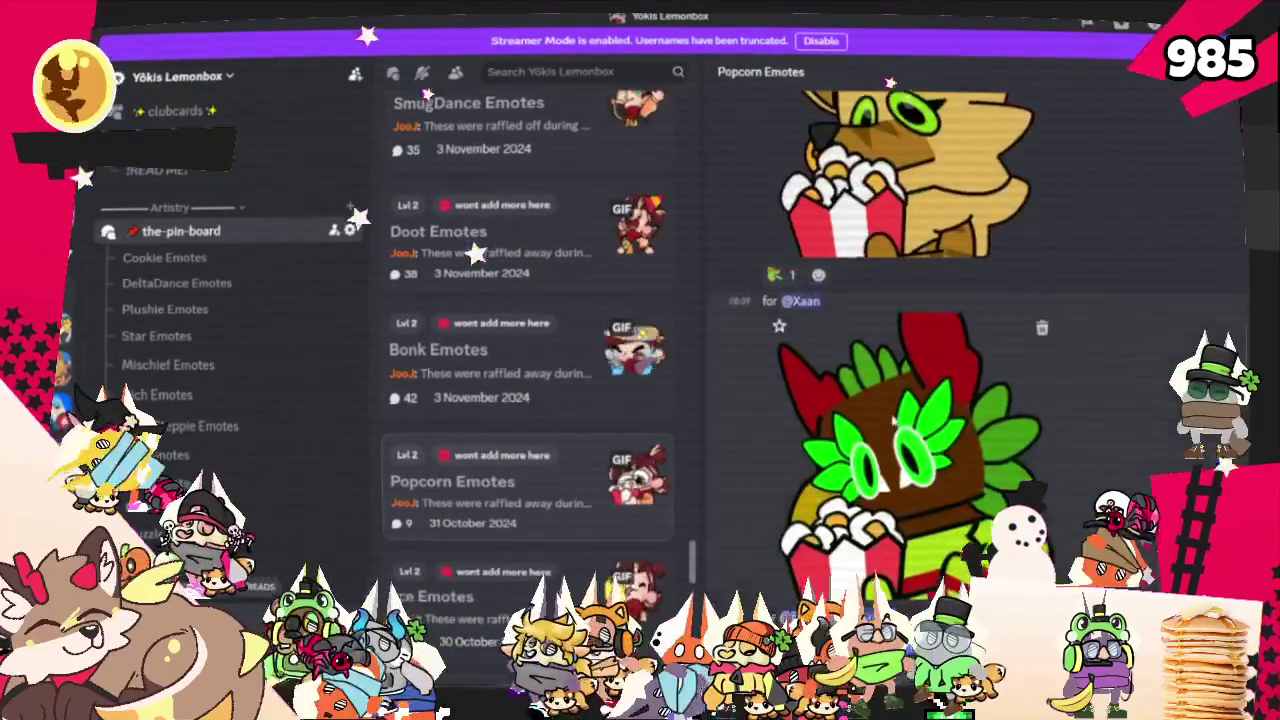
scroll(894, 418, "down", 2)
scroll(894, 418, "up", 1)
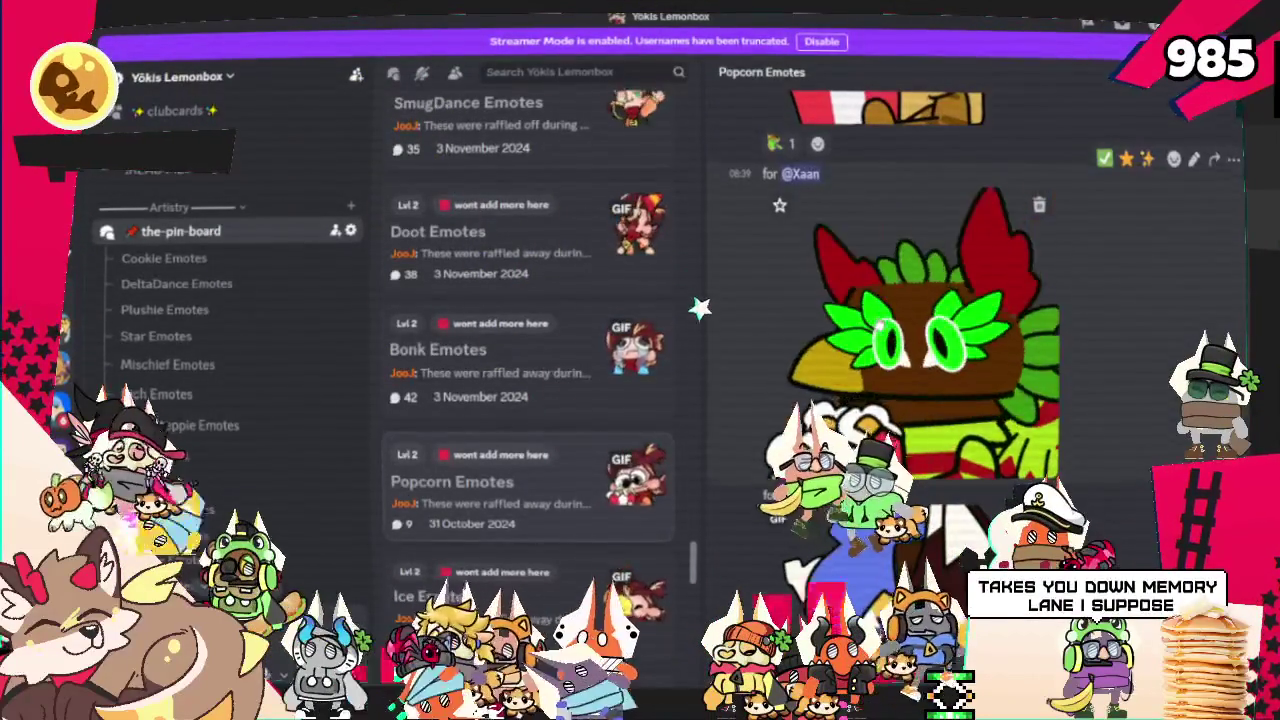
scroll(824, 331, "up", 2)
scroll(848, 288, "up", 2)
scroll(848, 288, "down", 5)
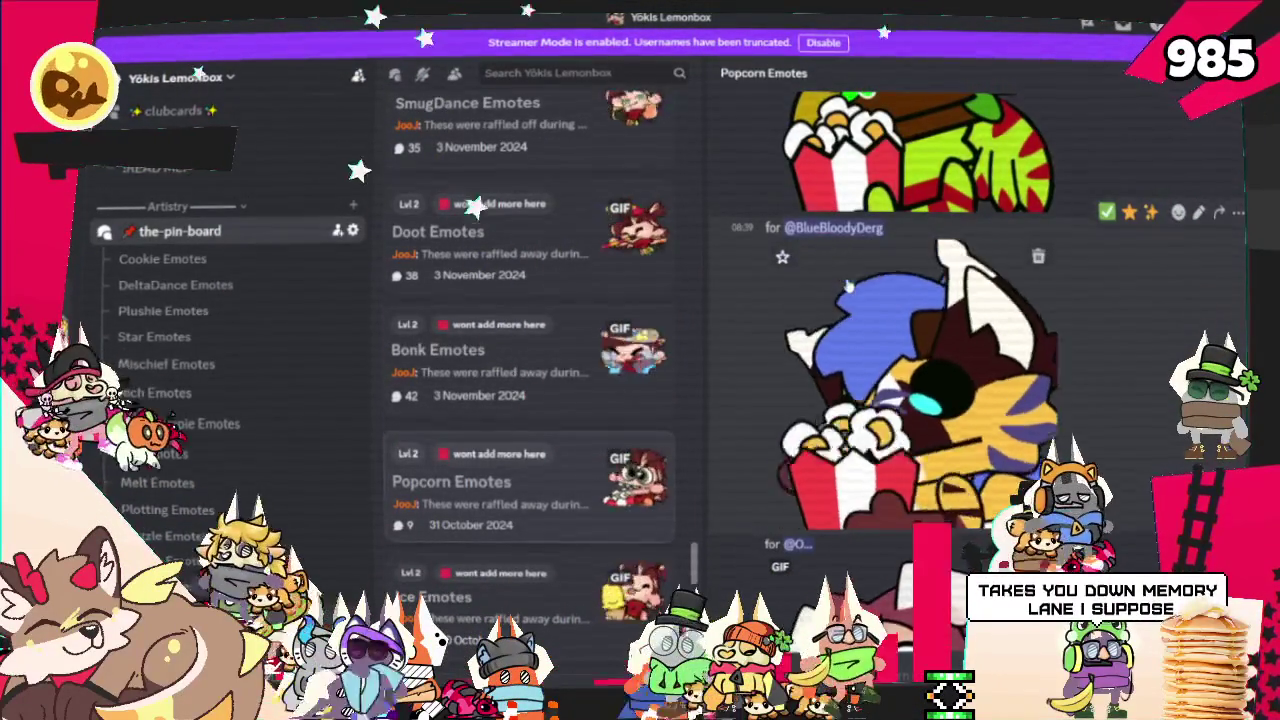
scroll(848, 287, "down", 2)
scroll(848, 287, "down", 3)
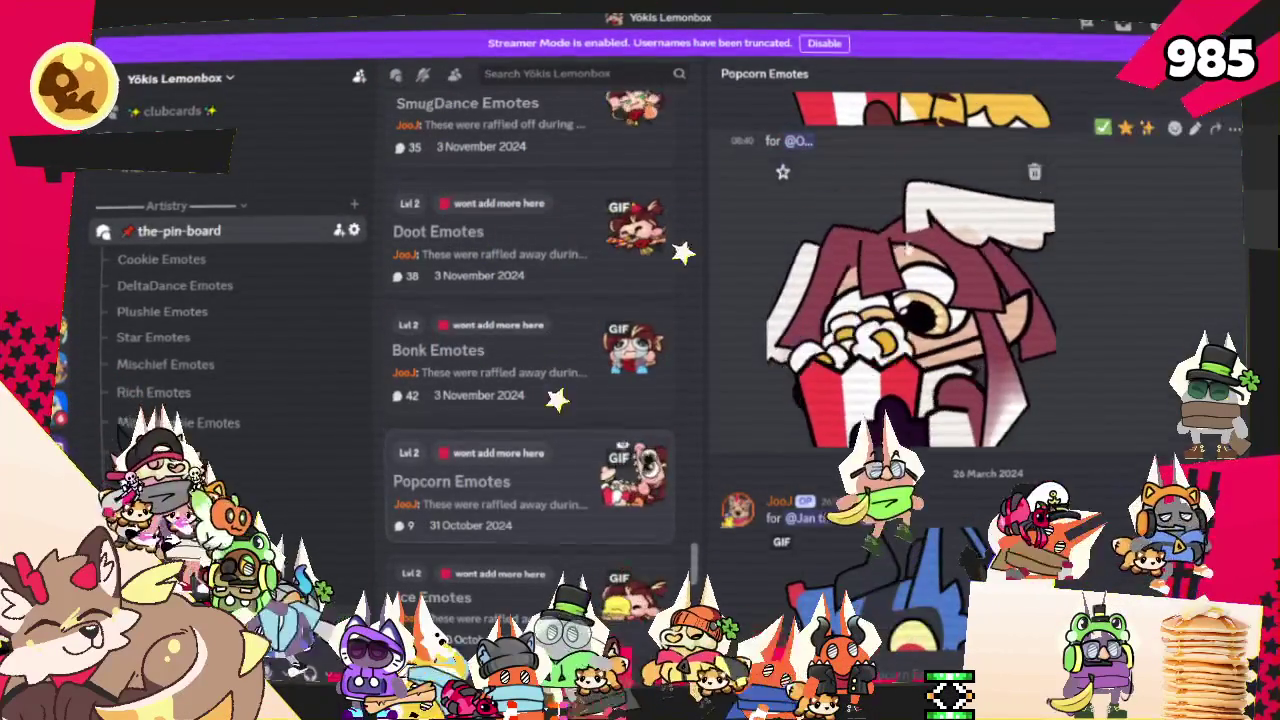
left_click(480, 596)
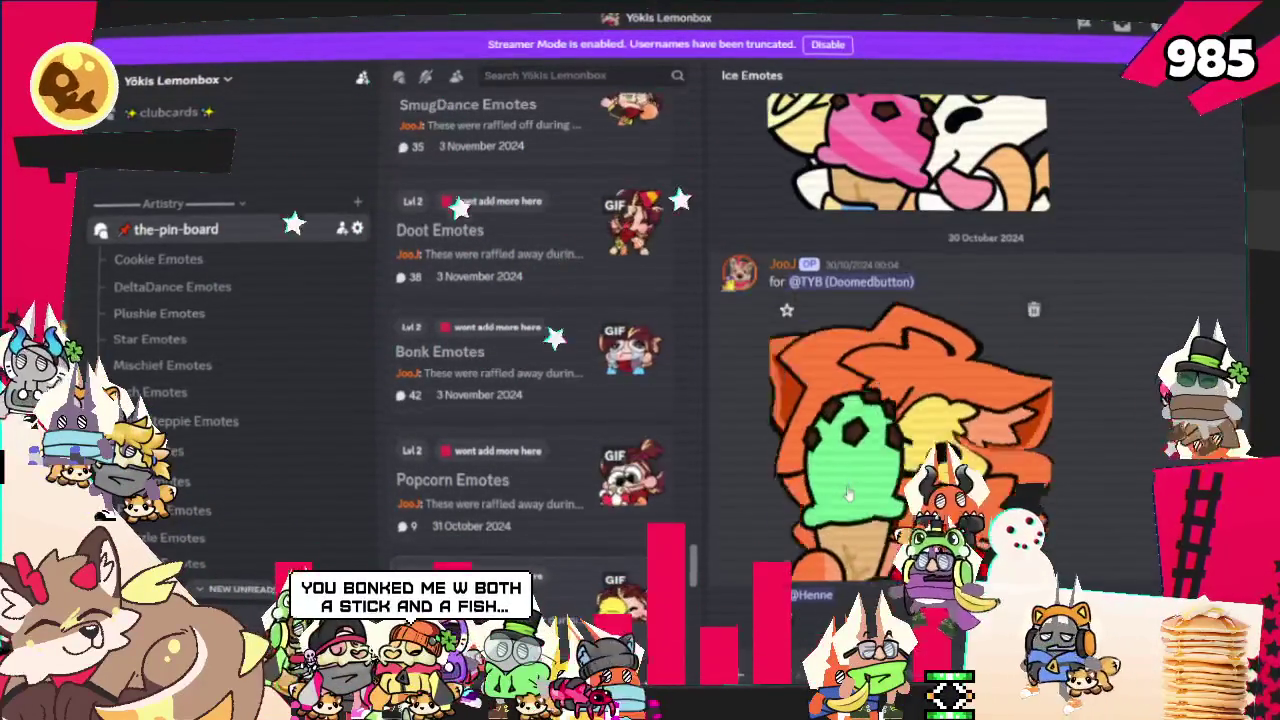
scroll(910, 400, "up", 3)
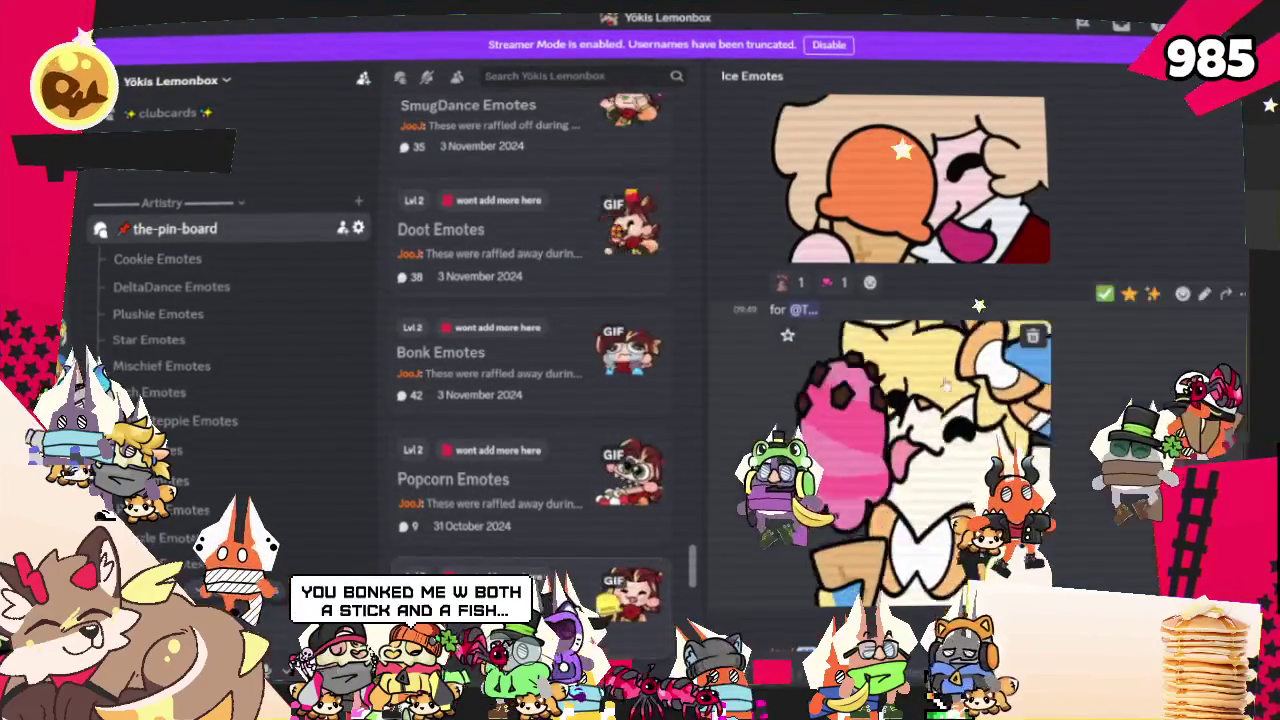
scroll(940, 383, "up", 3)
scroll(930, 382, "up", 3)
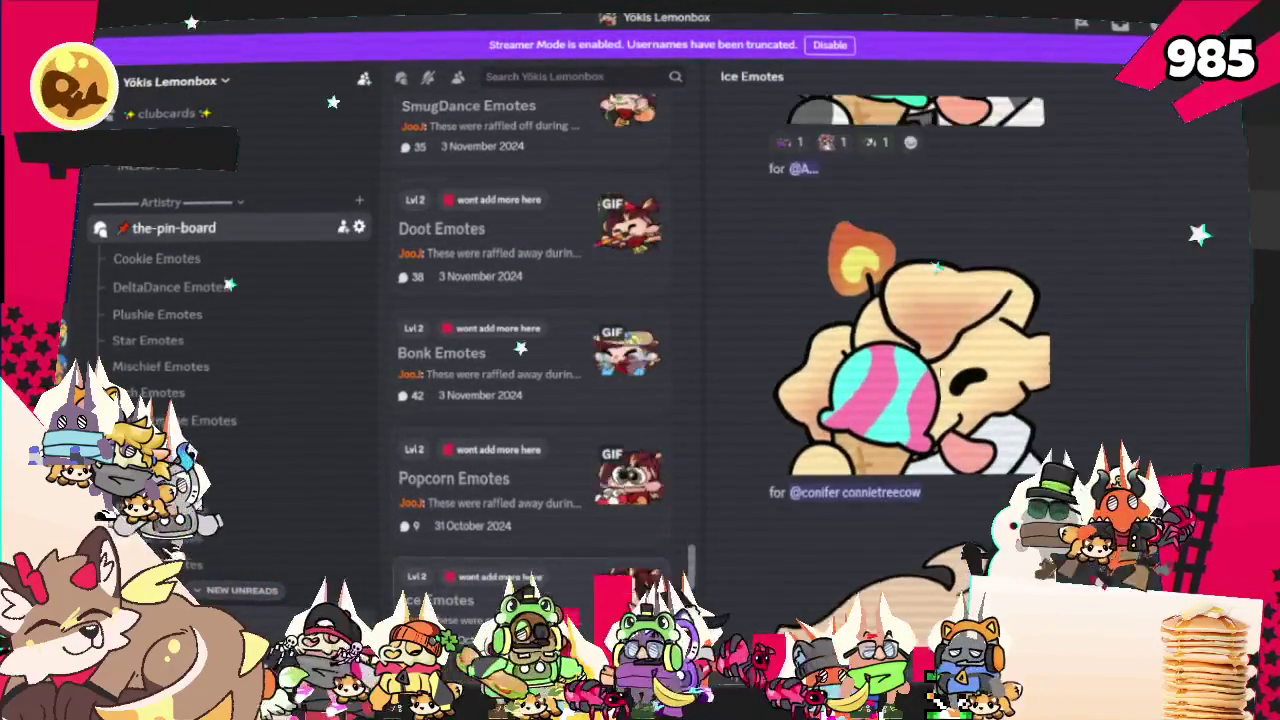
scroll(923, 383, "up", 3)
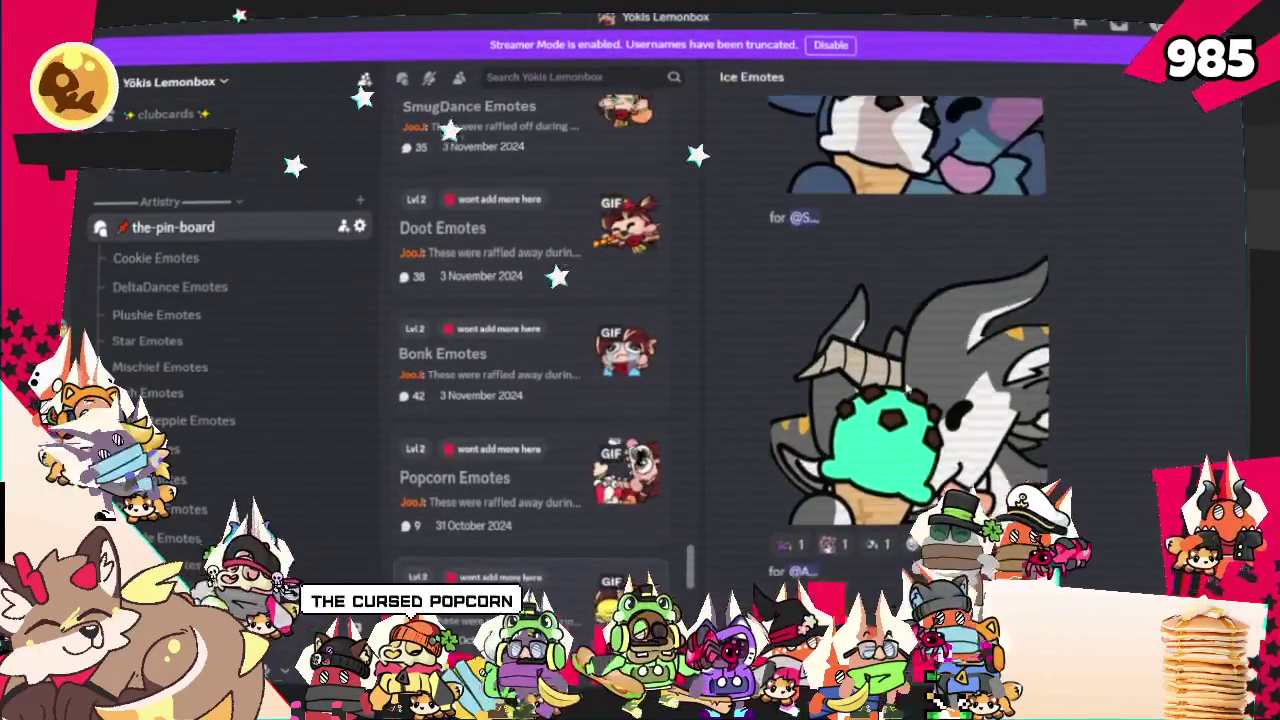
scroll(915, 383, "up", 3)
scroll(905, 383, "up", 3)
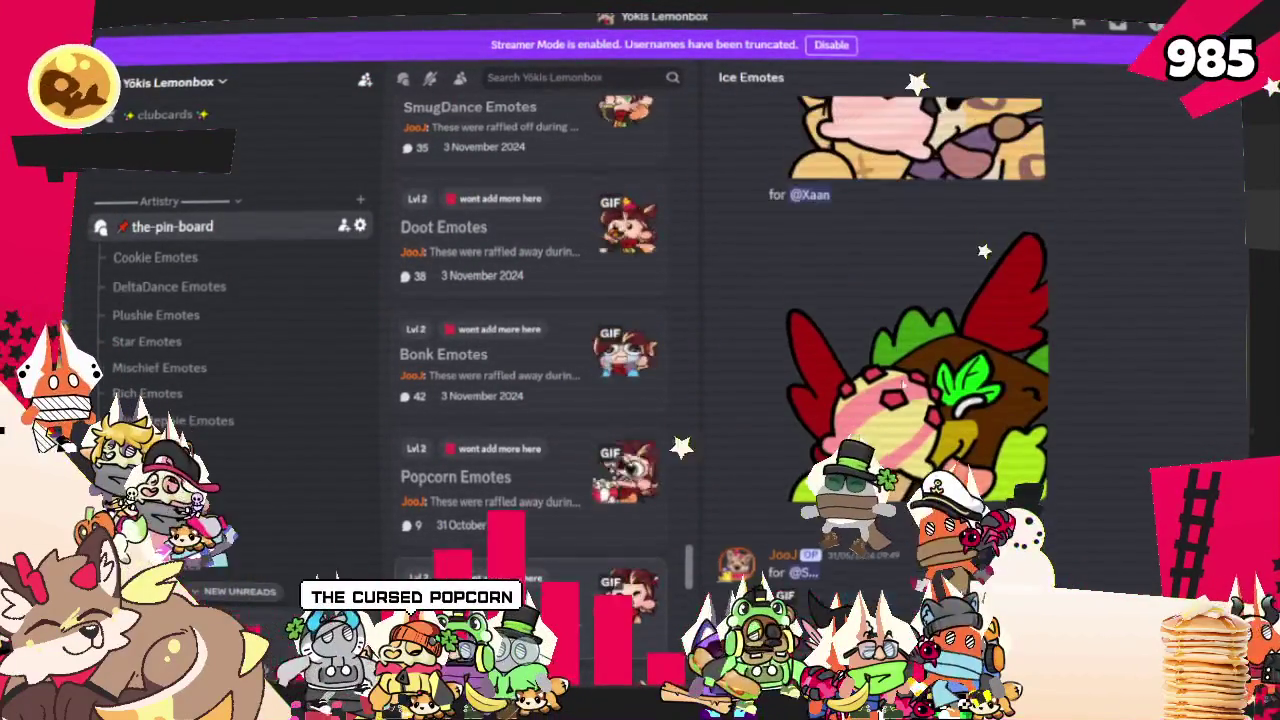
scroll(905, 383, "up", 1)
scroll(905, 383, "down", 1)
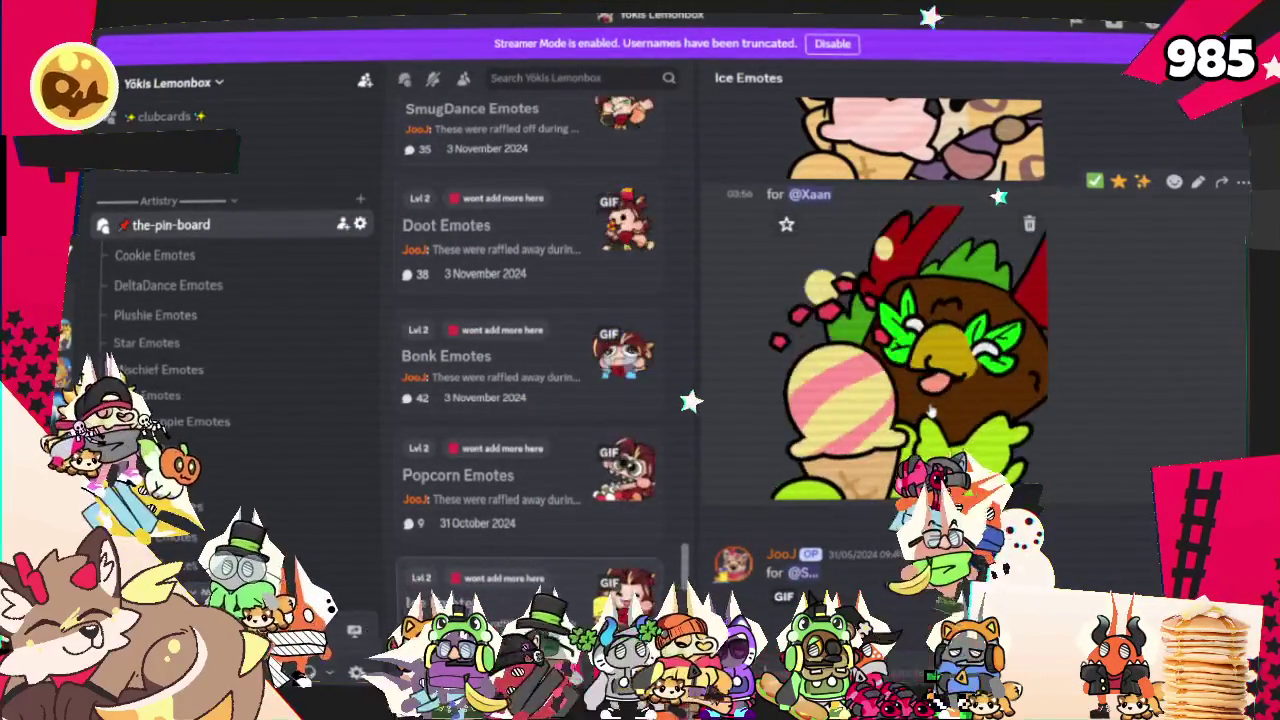
scroll(930, 411, "up", 2)
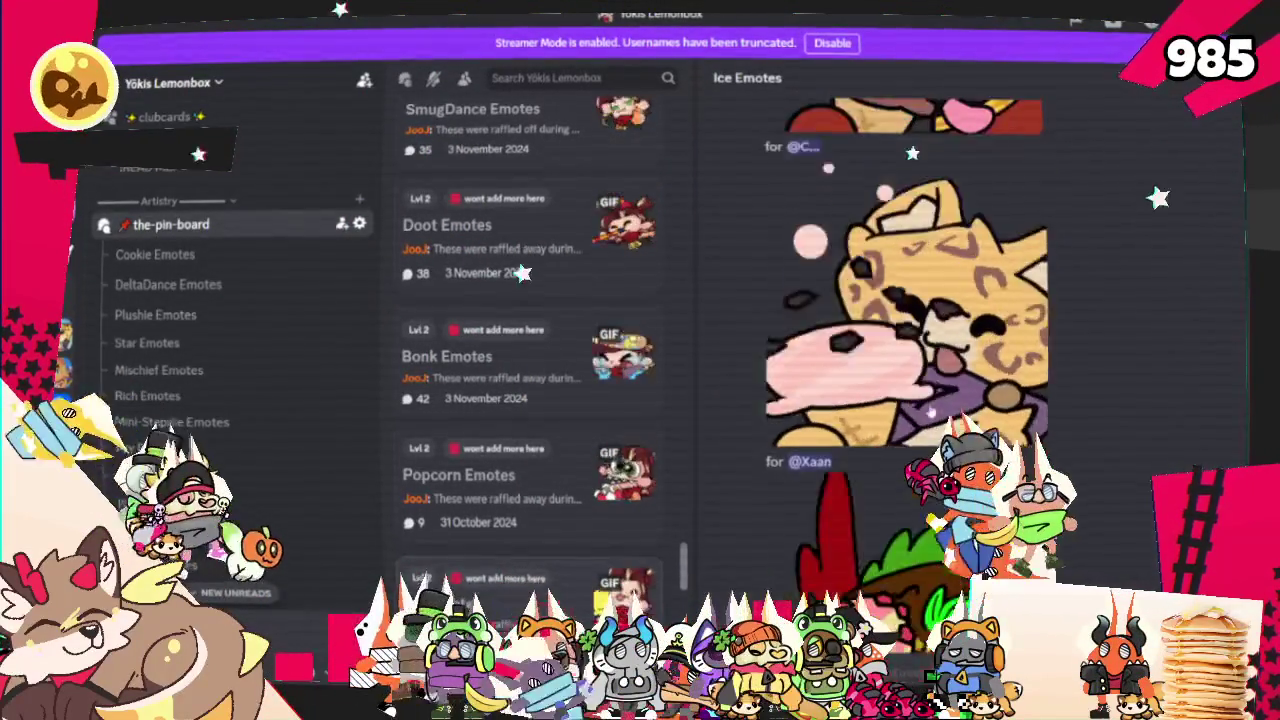
scroll(940, 378, "up", 2)
scroll(943, 372, "up", 3)
scroll(943, 372, "up", 1)
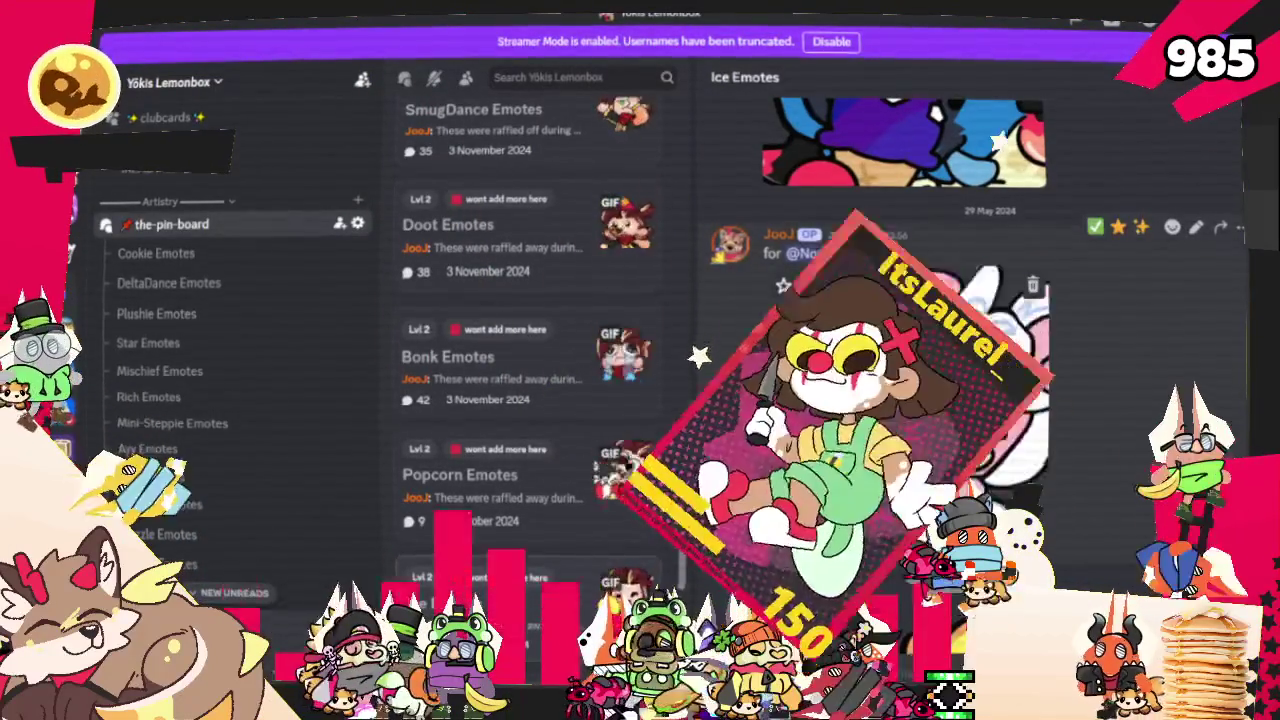
scroll(487, 328, "down", 2)
scroll(487, 328, "down", 2)
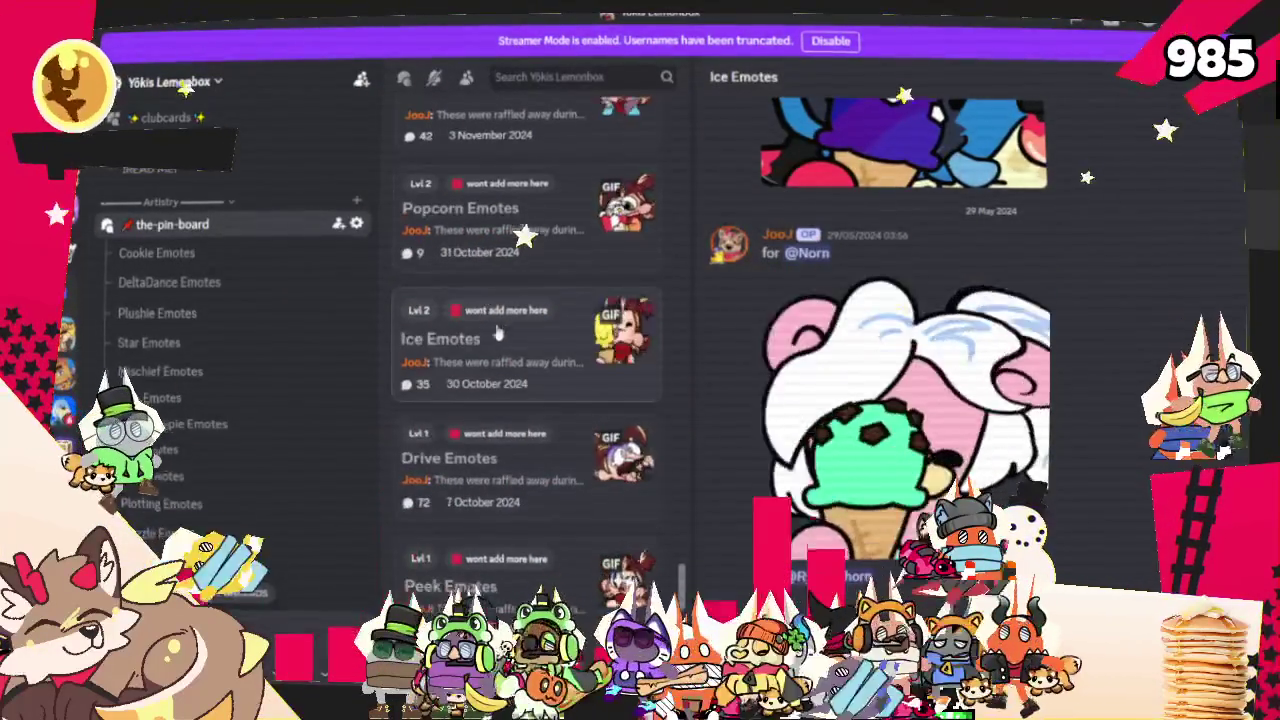
Open the Drive Emotes post and browse its steering-wheel driving GIFs
left_click(540, 460)
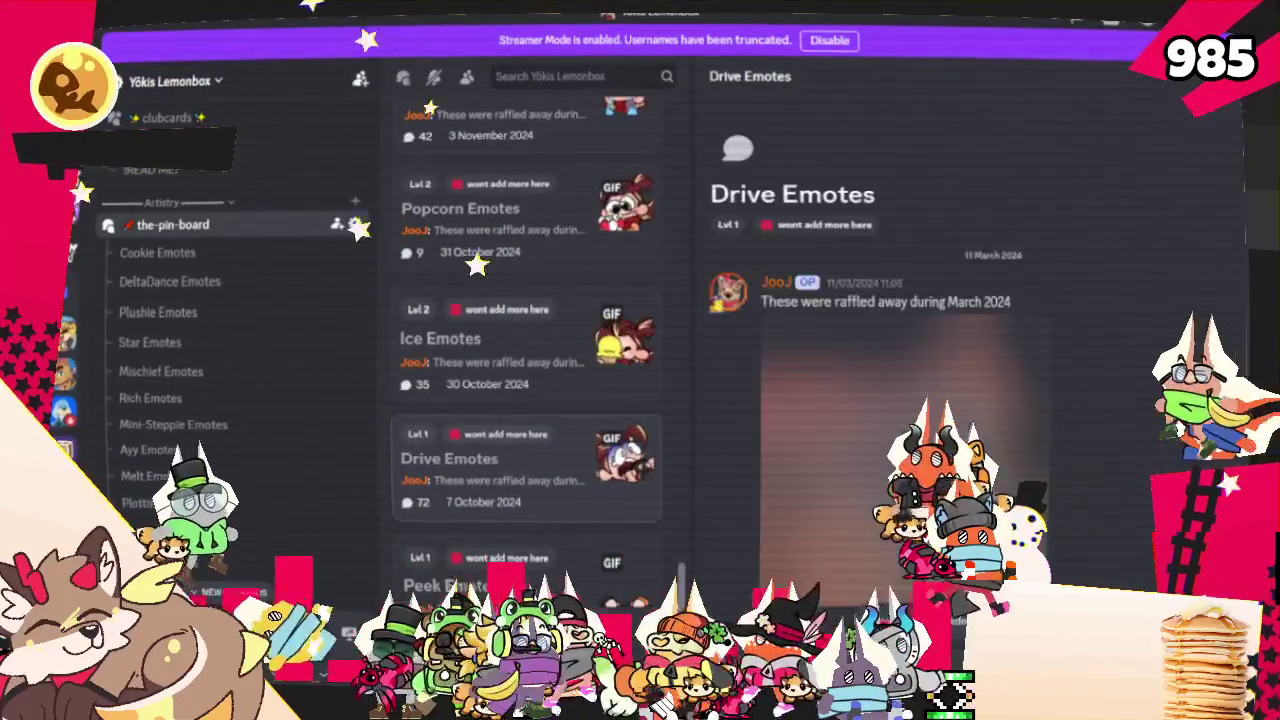
scroll(944, 439, "down", 5)
scroll(944, 439, "down", 3)
scroll(944, 439, "down", 4)
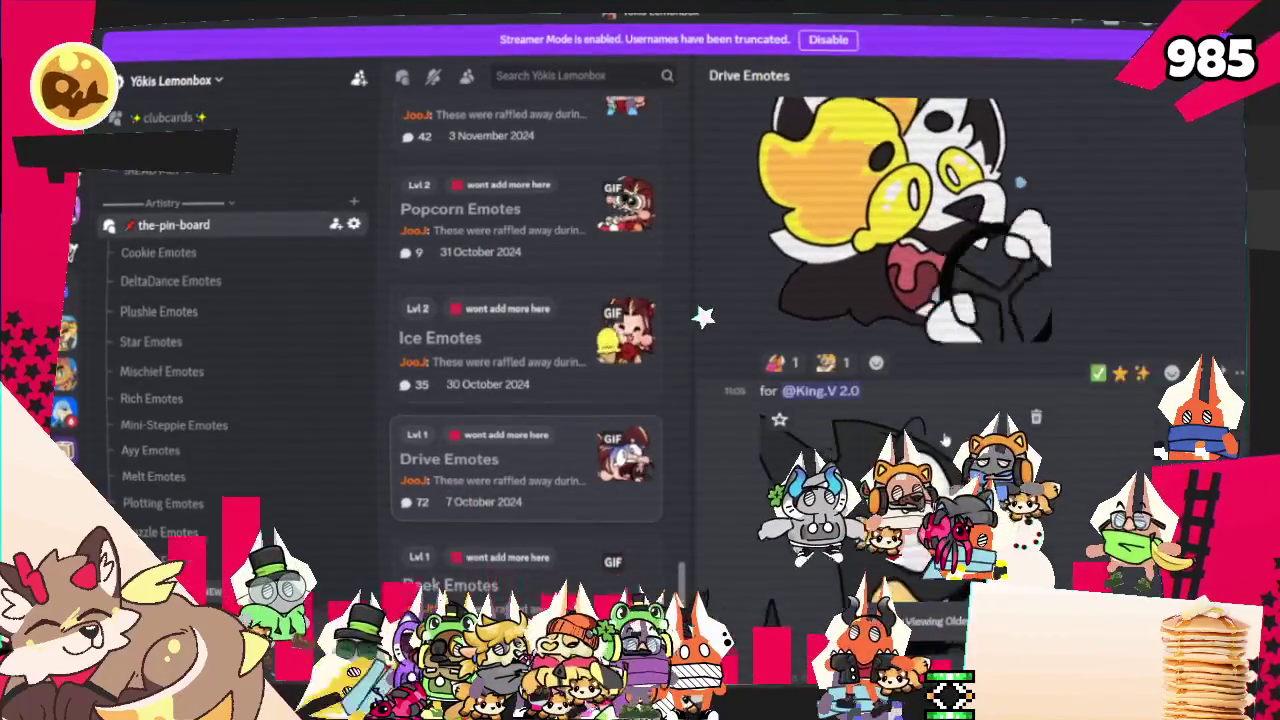
scroll(944, 439, "down", 3)
scroll(944, 439, "down", 3)
scroll(944, 439, "down", 3)
scroll(944, 440, "up", 1)
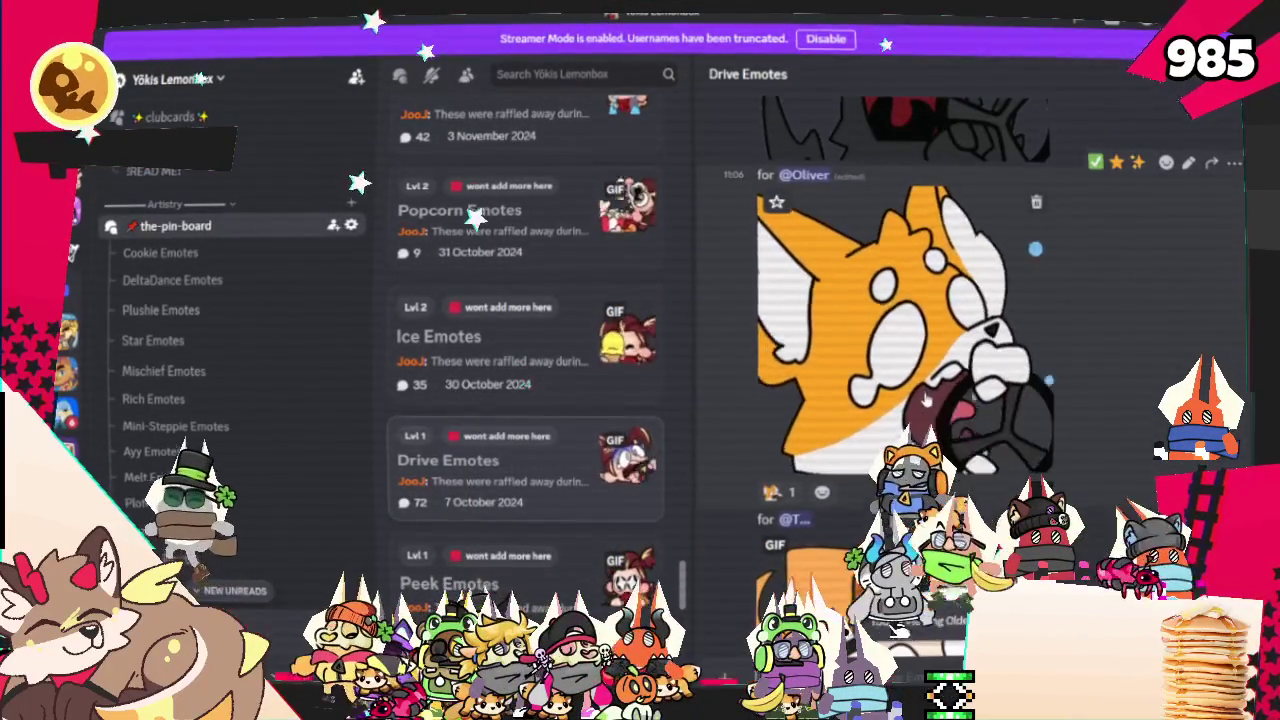
scroll(926, 398, "down", 3)
scroll(926, 398, "down", 2)
scroll(926, 400, "down", 4)
scroll(874, 420, "down", 3)
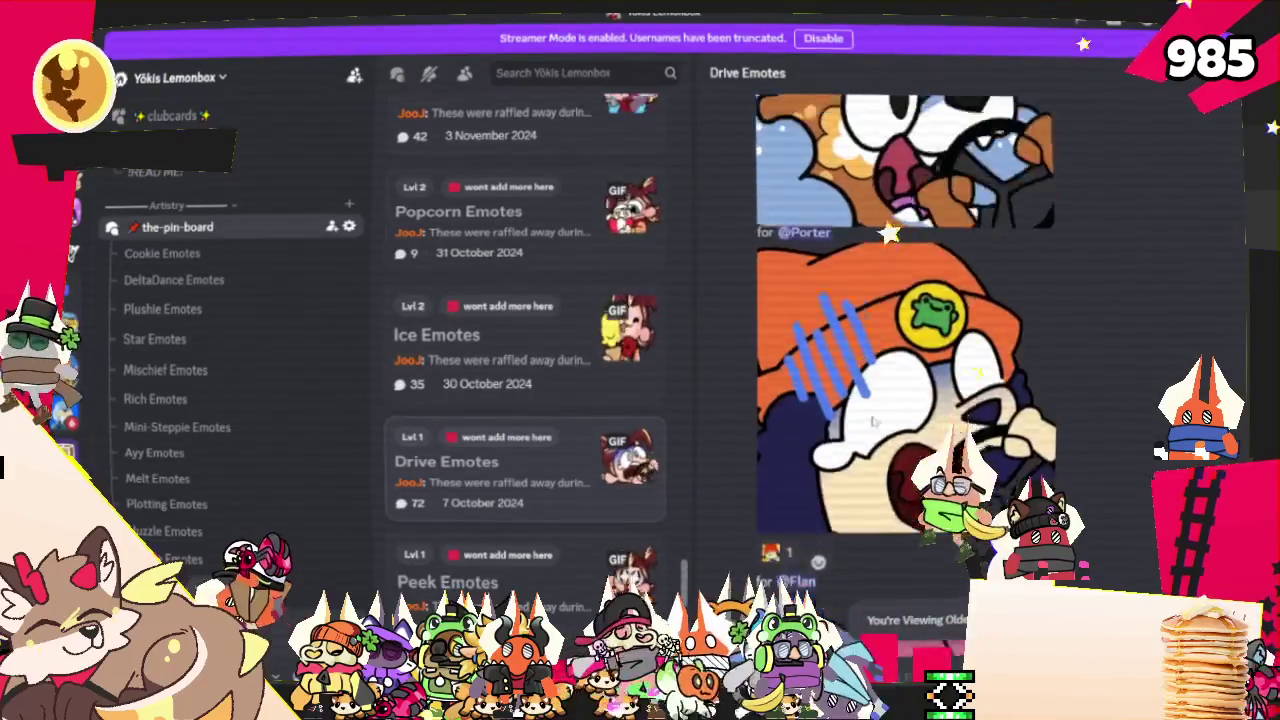
scroll(871, 421, "down", 2)
scroll(871, 424, "down", 6)
scroll(871, 424, "down", 3)
scroll(871, 424, "down", 4)
scroll(871, 424, "down", 4)
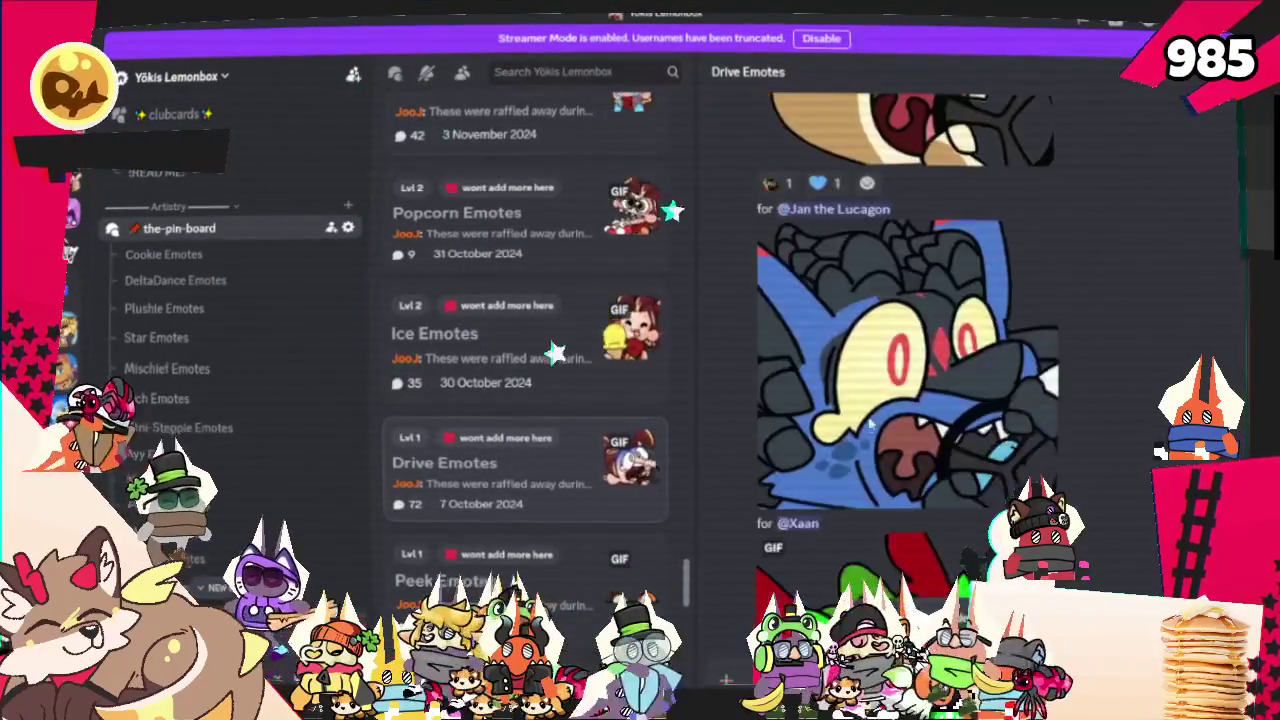
scroll(871, 422, "down", 1)
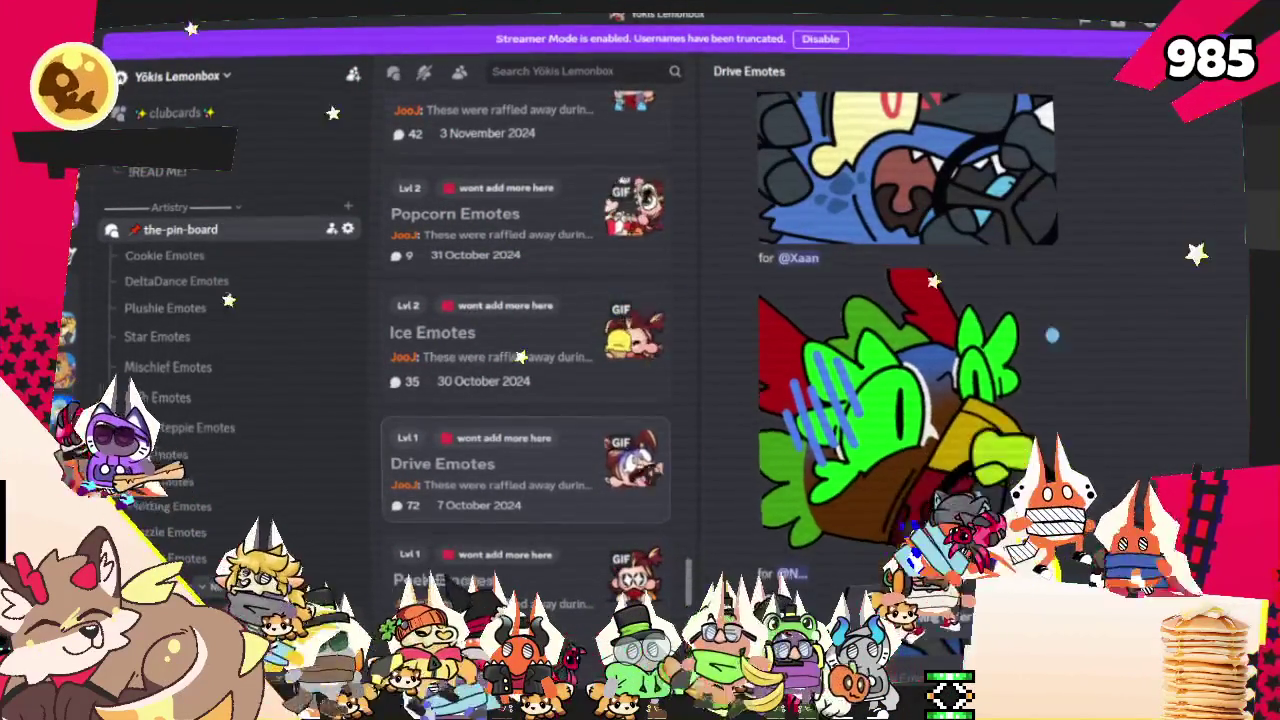
scroll(729, 502, "down", 4)
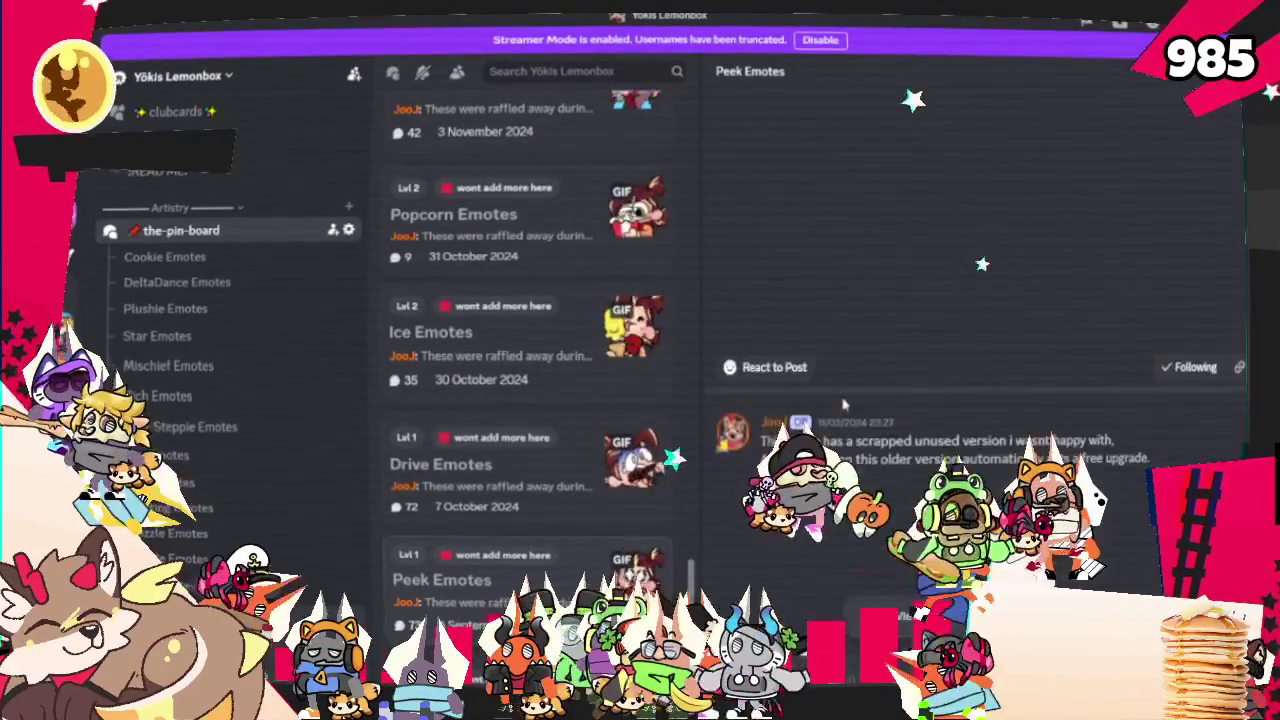
Scroll the Peek Emotes thread to the green-crested bird peering over a ledge
scroll(835, 395, "down", 3)
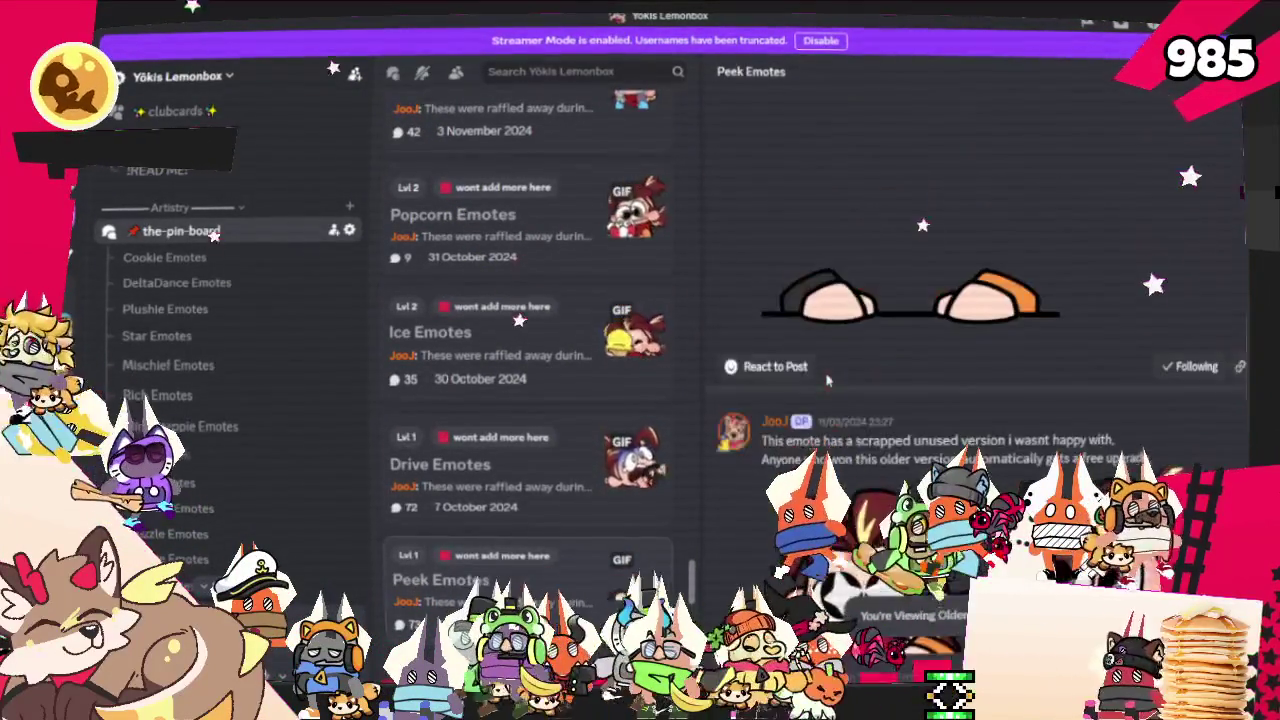
scroll(812, 387, "up", 3)
scroll(815, 343, "down", 4)
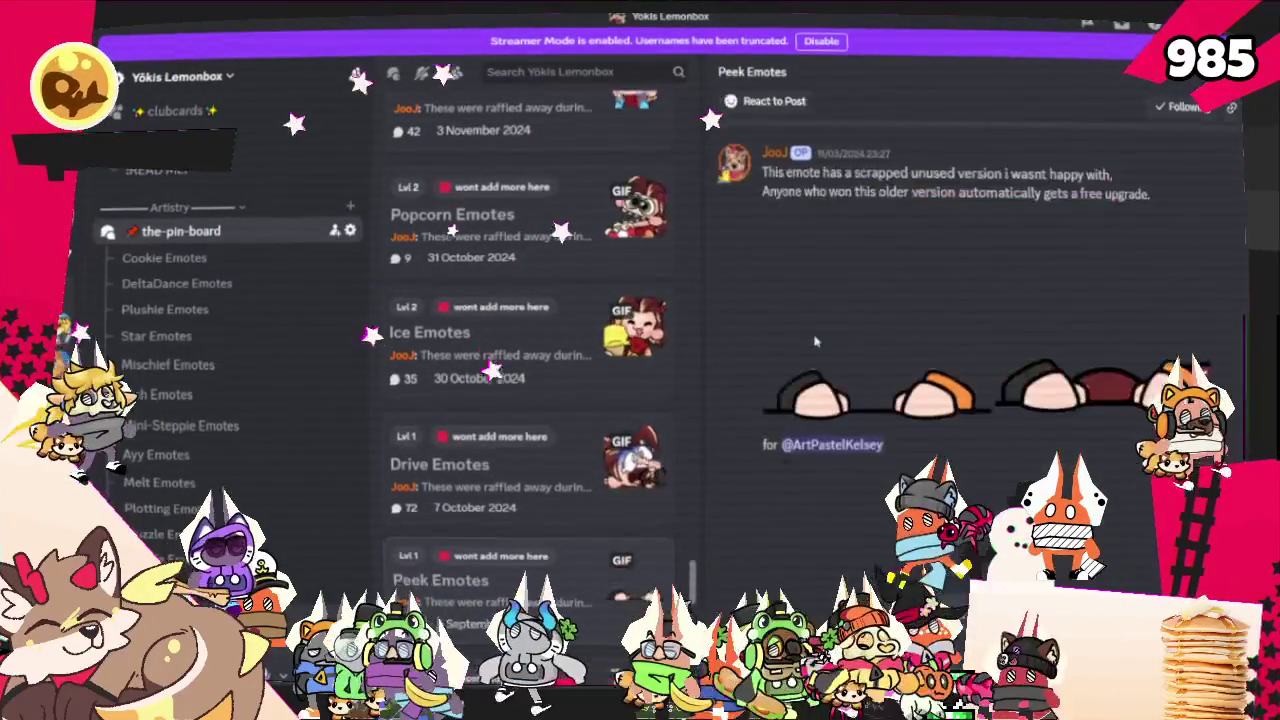
scroll(815, 343, "down", 3)
scroll(1190, 316, "down", 3)
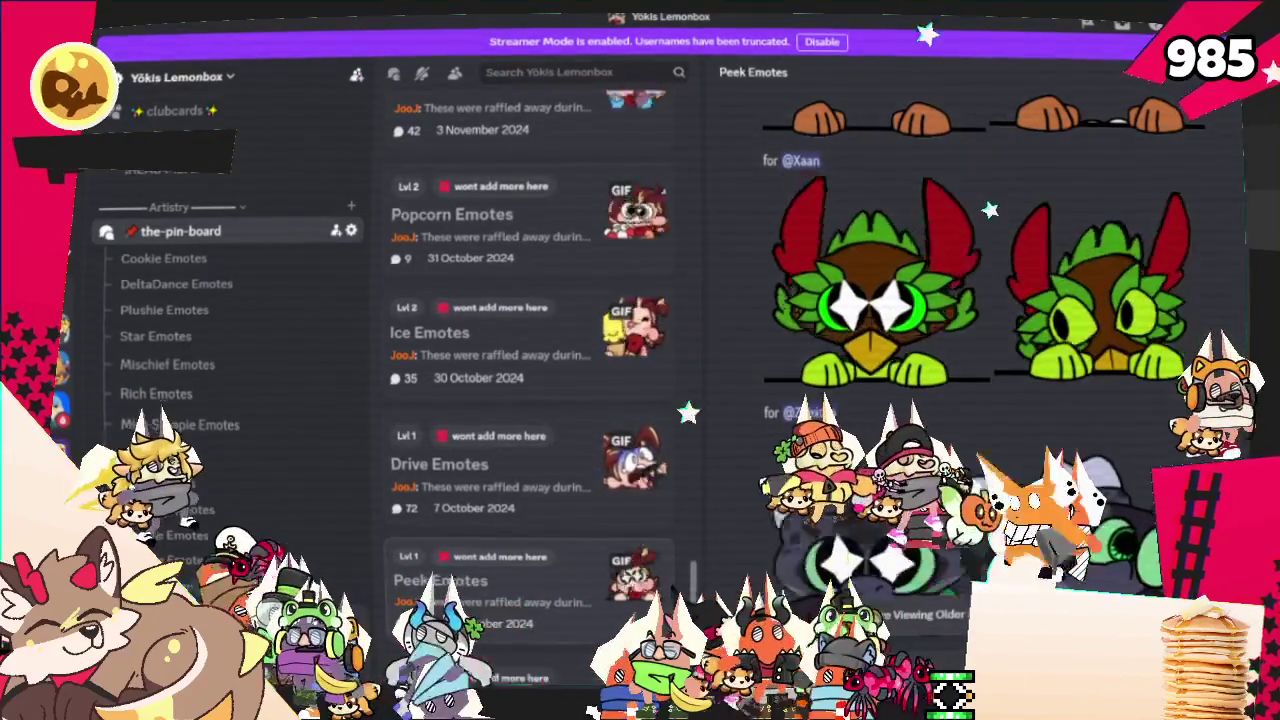
Open the Money Emotes post and browse its banknote-shower emotes, including the orange fox
scroll(558, 357, "down", 4)
scroll(558, 357, "down", 1)
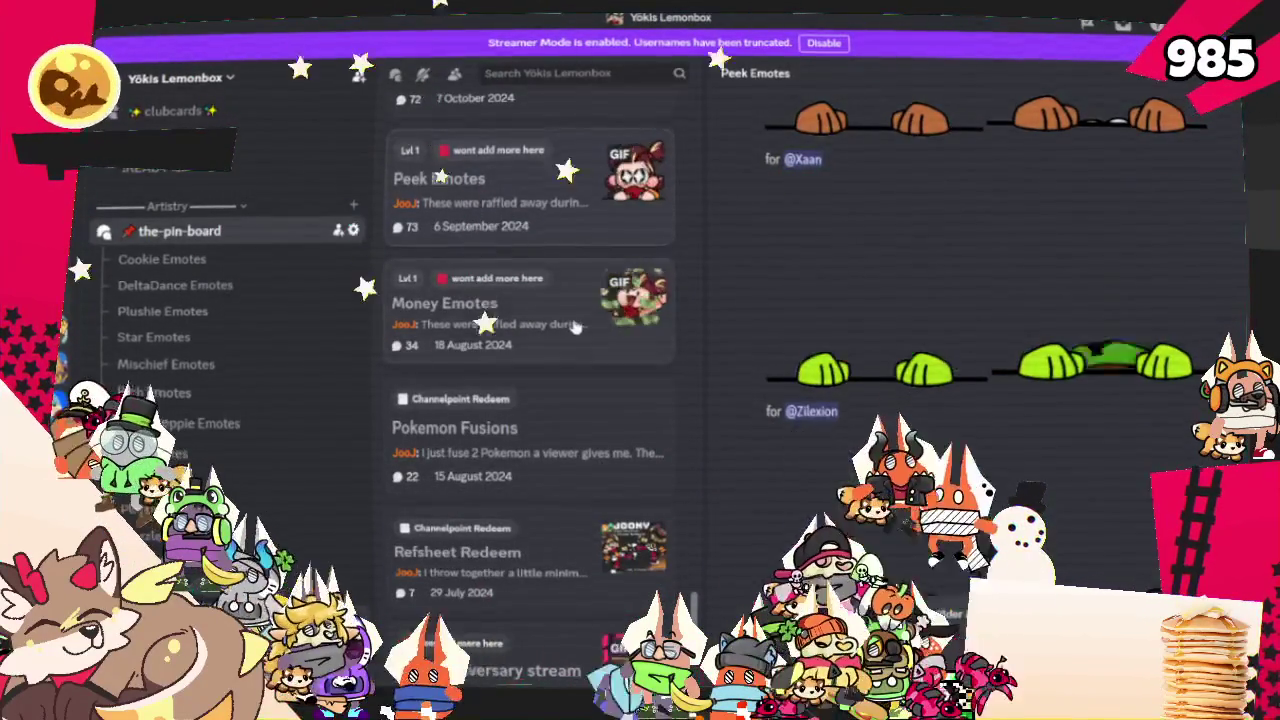
left_click(575, 327)
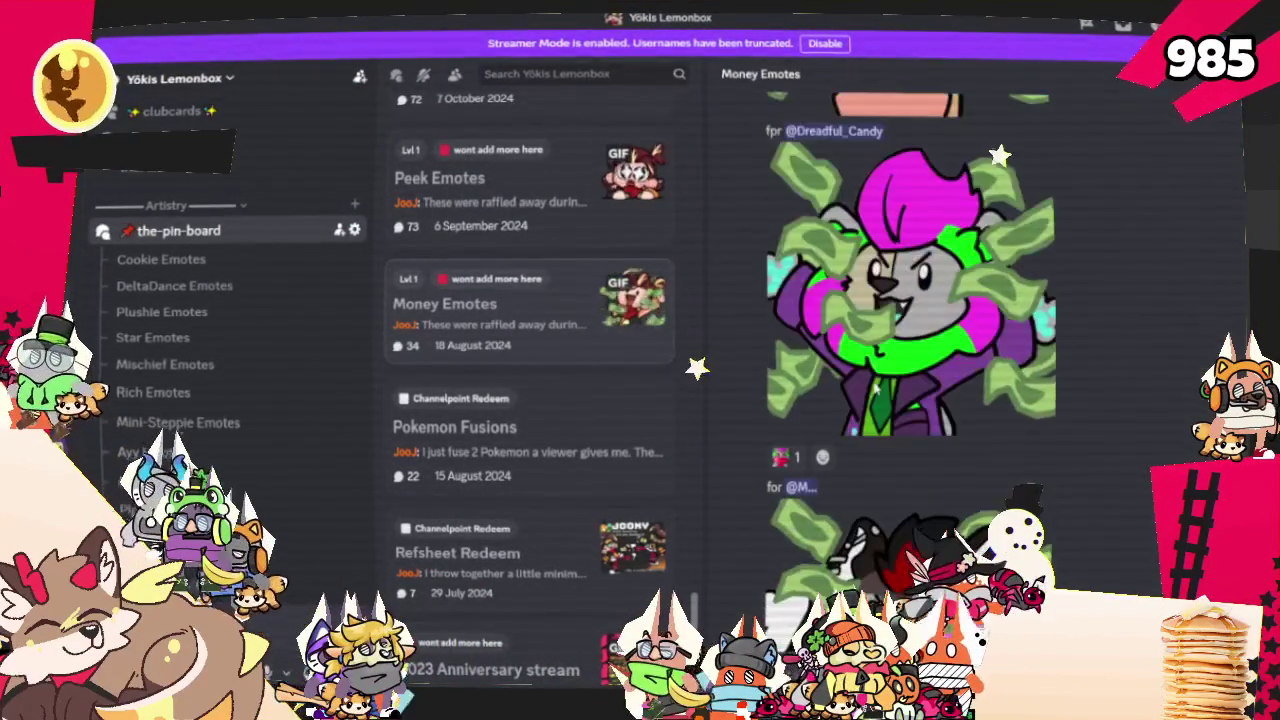
scroll(866, 364, "up", 3)
scroll(866, 355, "up", 3)
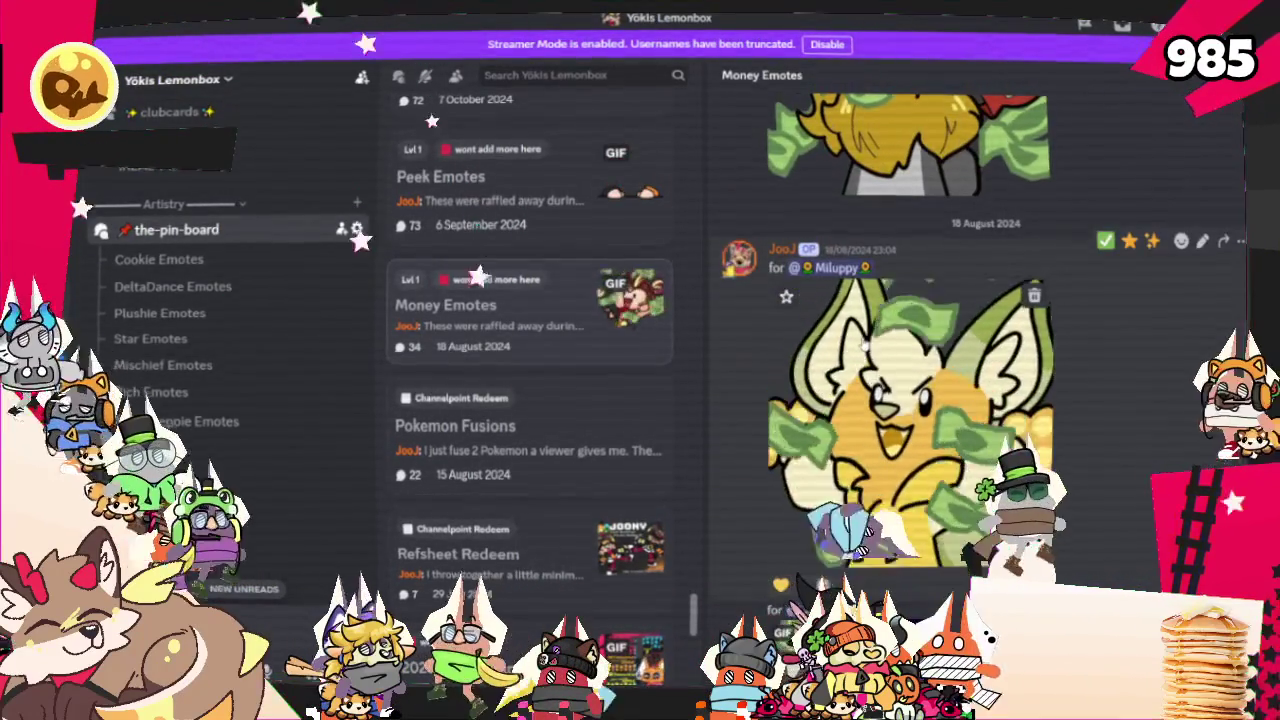
scroll(866, 357, "up", 3)
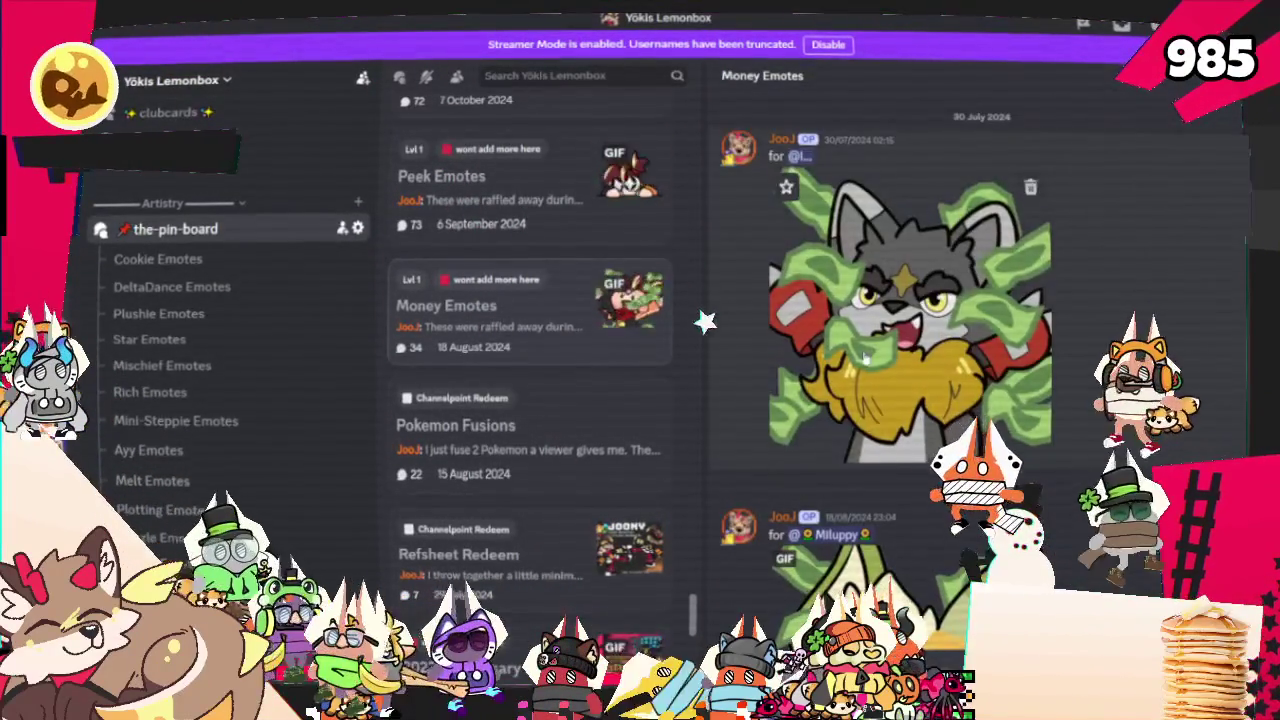
scroll(866, 357, "up", 3)
scroll(866, 357, "down", 2)
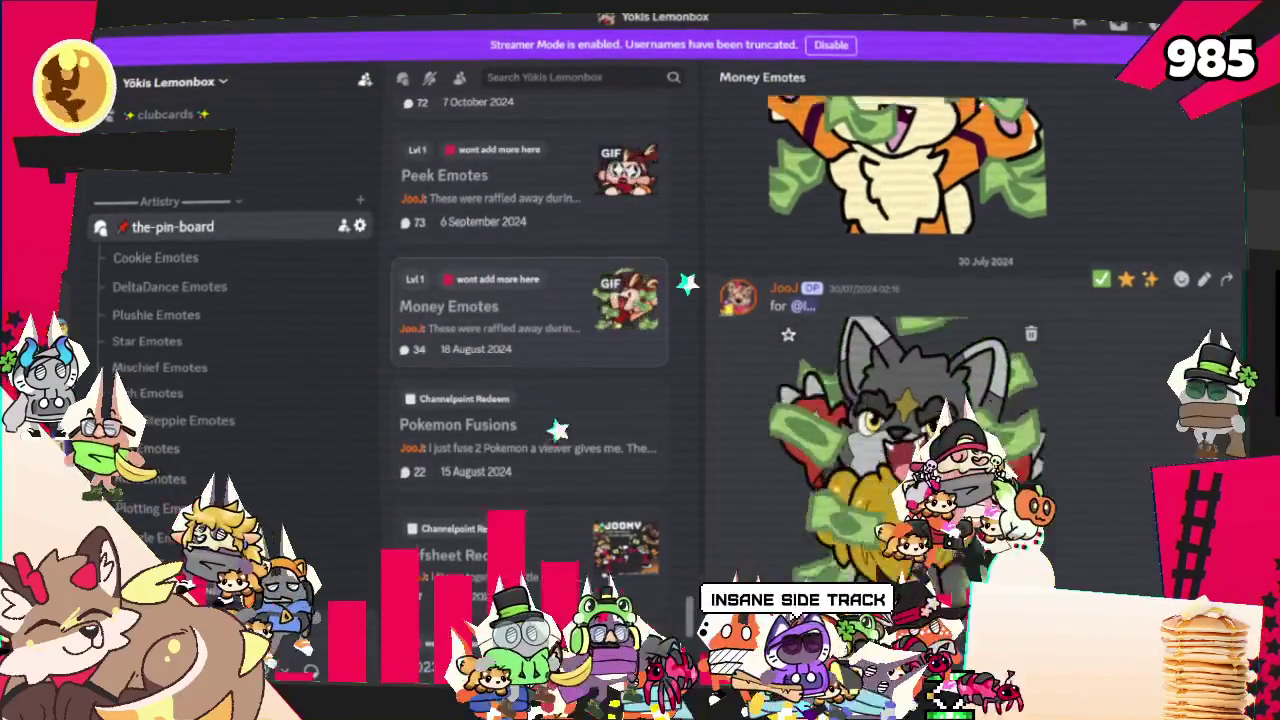
scroll(880, 350, "up", 3)
scroll(935, 424, "down", 3)
scroll(935, 424, "down", 3)
scroll(935, 424, "down", 3)
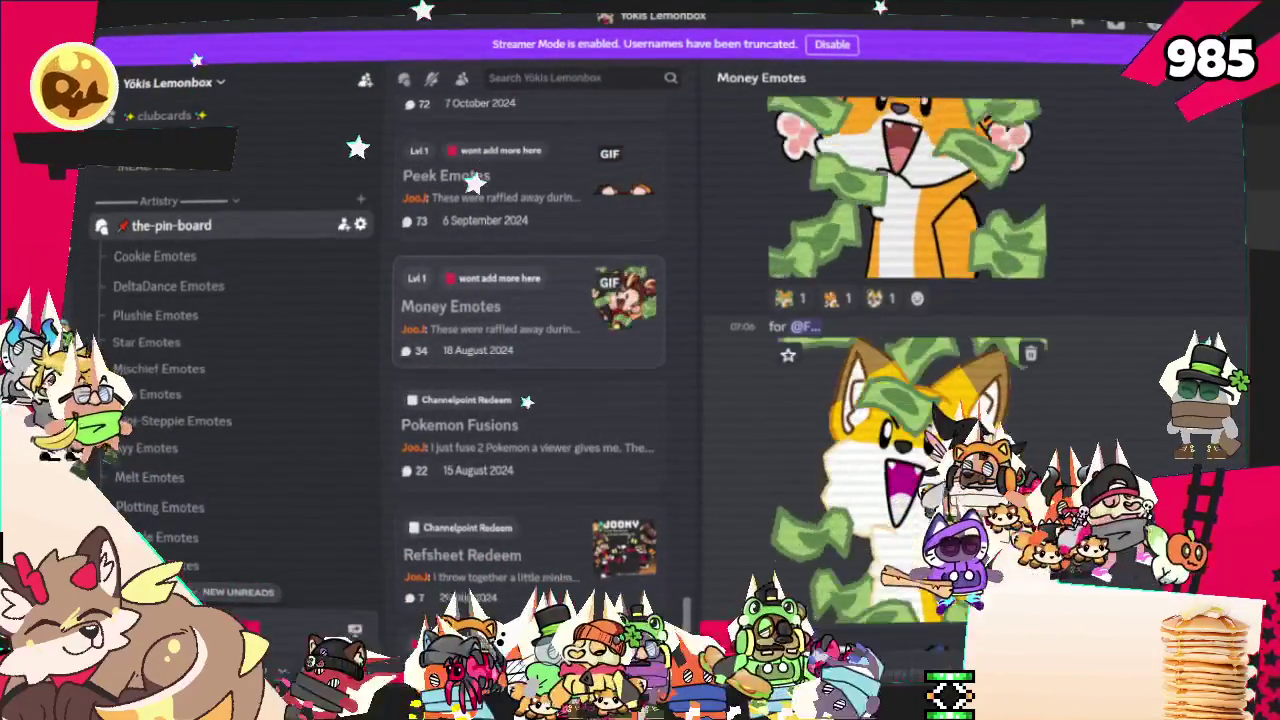
scroll(920, 400, "down", 2)
scroll(920, 400, "down", 1)
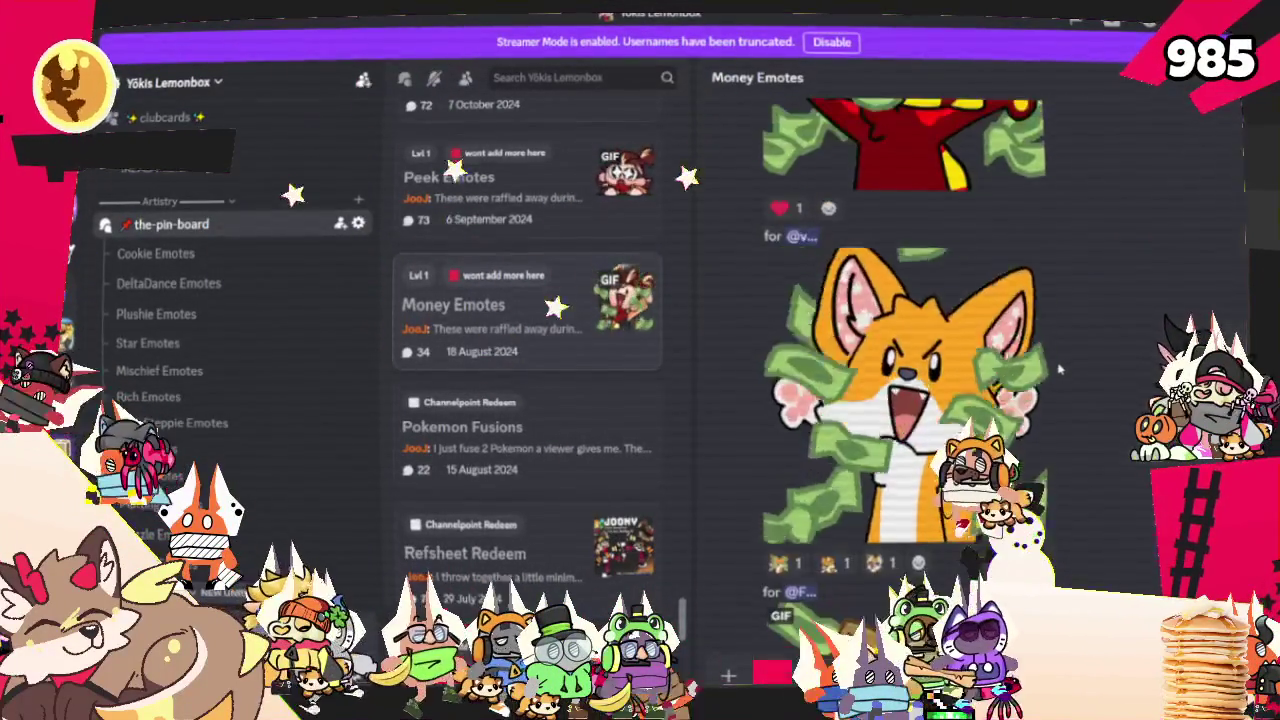
scroll(950, 400, "down", 5)
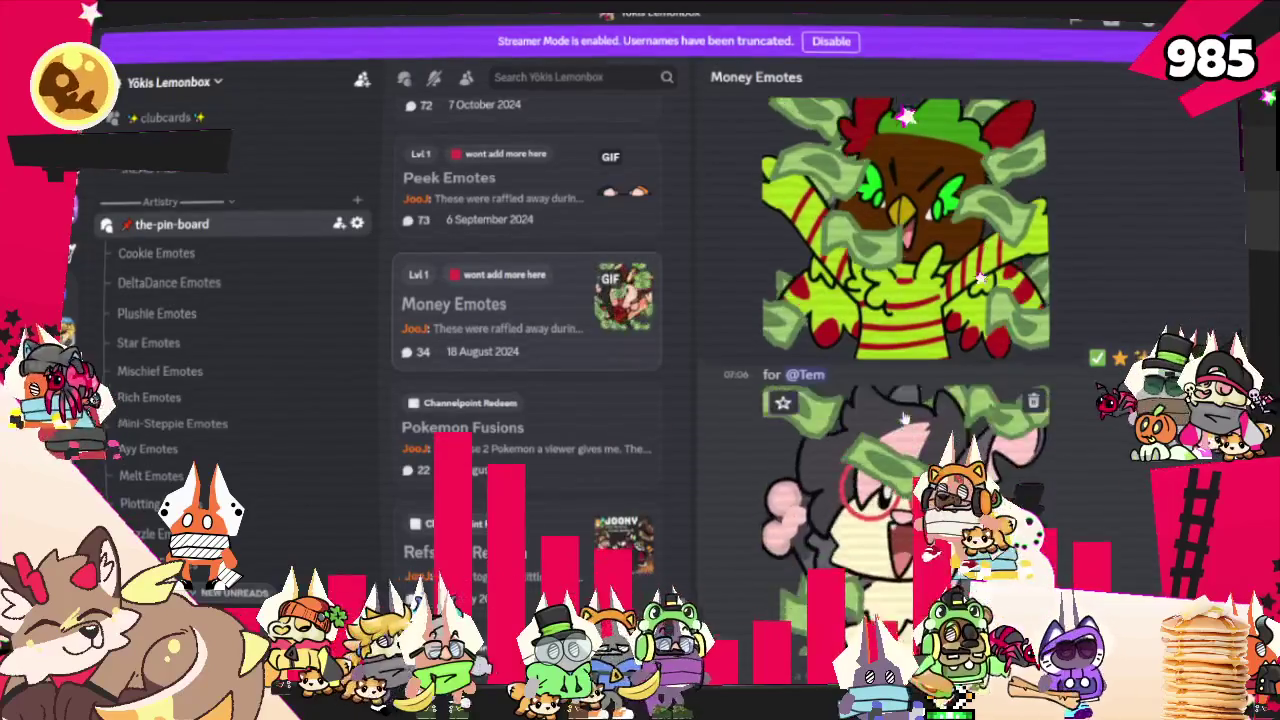
scroll(776, 435, "up", 2)
scroll(590, 440, "down", 2)
scroll(590, 449, "down", 3)
scroll(590, 449, "up", 1)
scroll(576, 398, "down", 3)
scroll(576, 398, "down", 2)
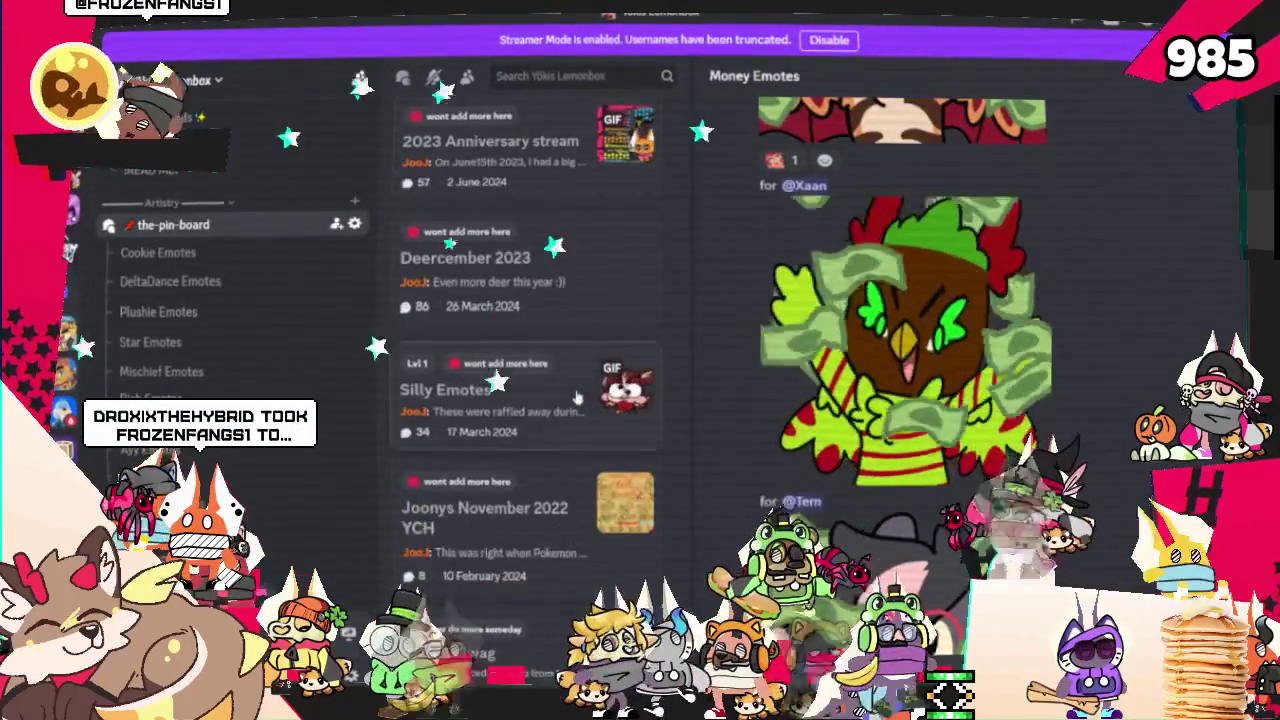
left_click(560, 395)
scroll(938, 427, "down", 2)
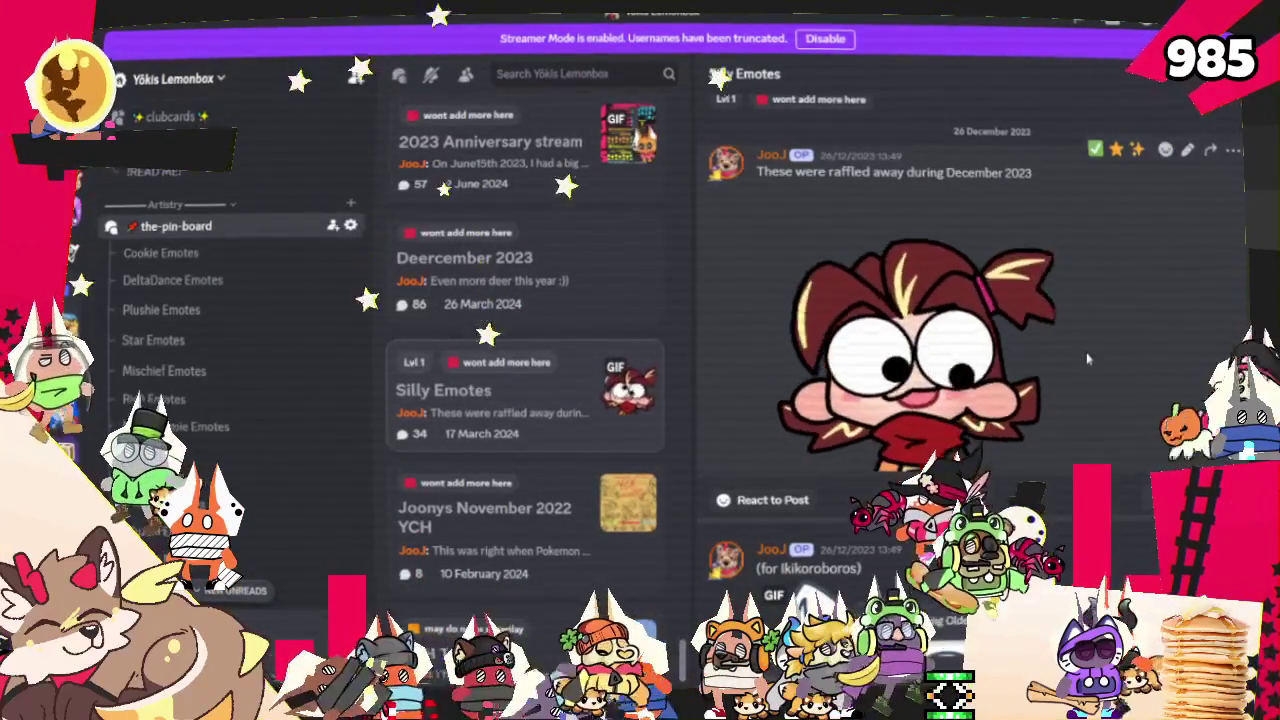
scroll(1089, 358, "down", 3)
scroll(1089, 358, "down", 2)
scroll(1089, 358, "down", 3)
scroll(1089, 358, "down", 2)
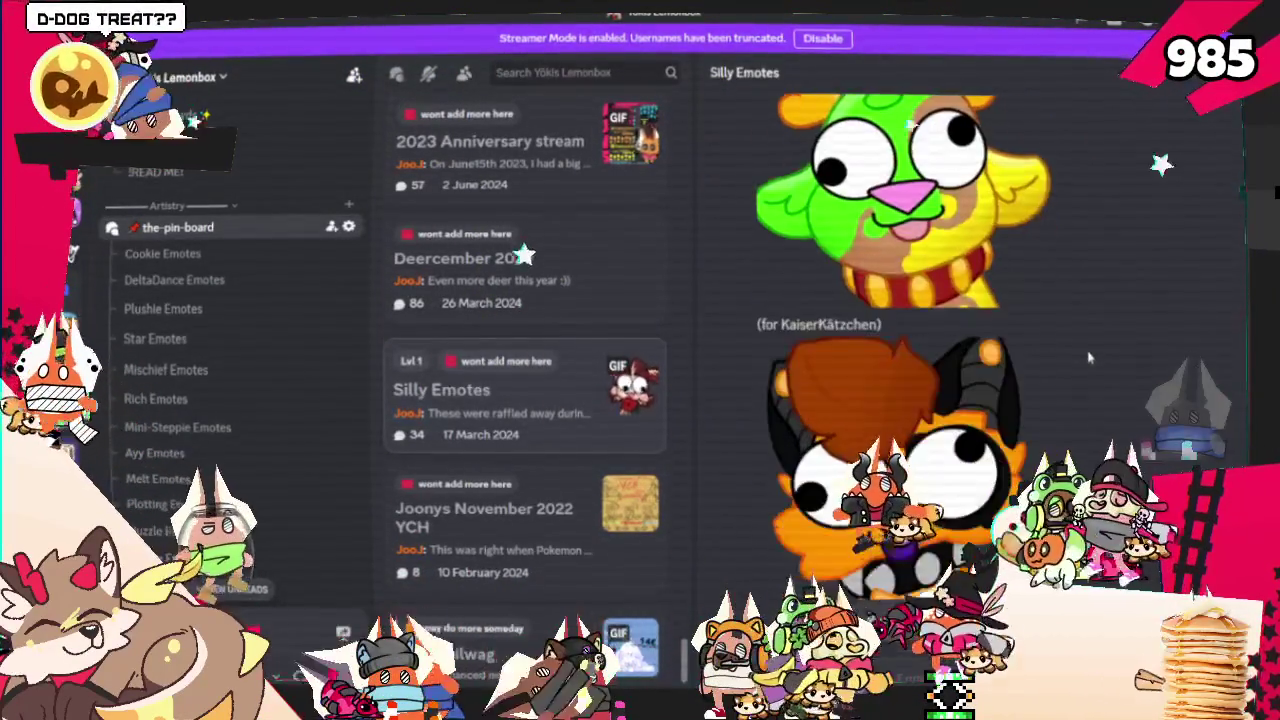
scroll(1089, 358, "down", 2)
scroll(1089, 357, "down", 3)
scroll(1090, 355, "down", 3)
scroll(1090, 355, "up", 2)
scroll(1090, 355, "up", 1)
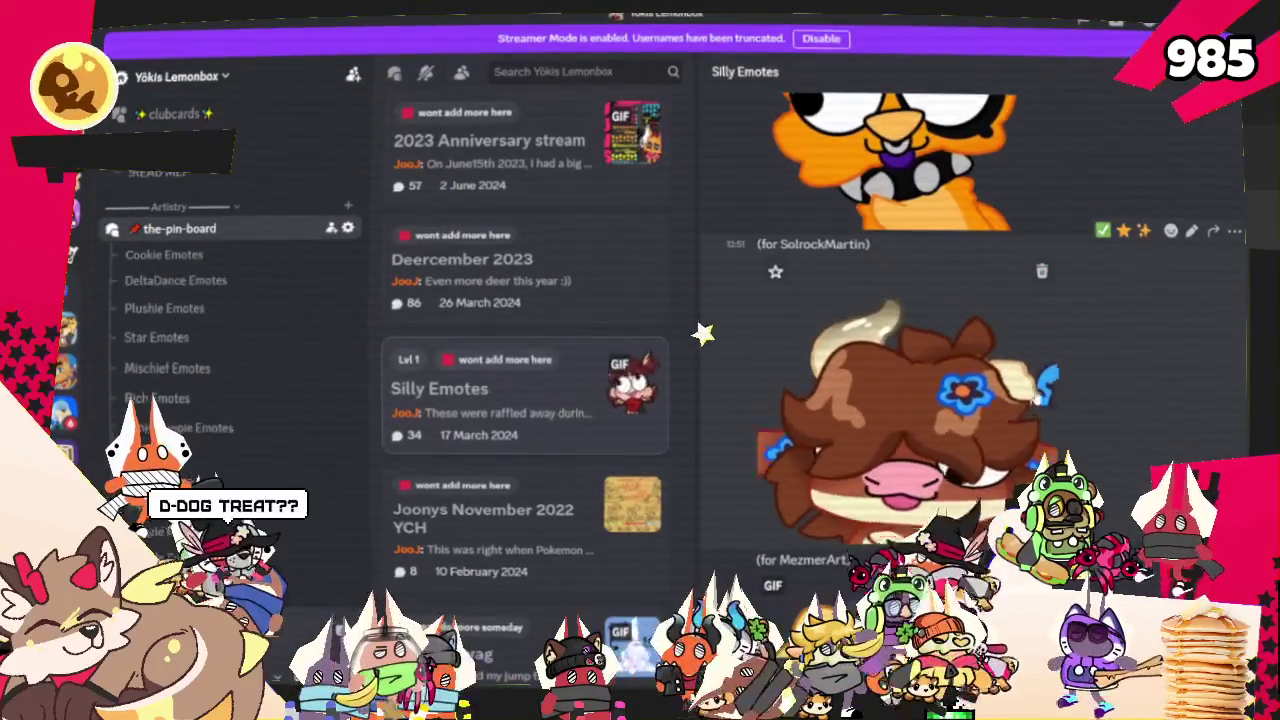
scroll(1090, 355, "down", 3)
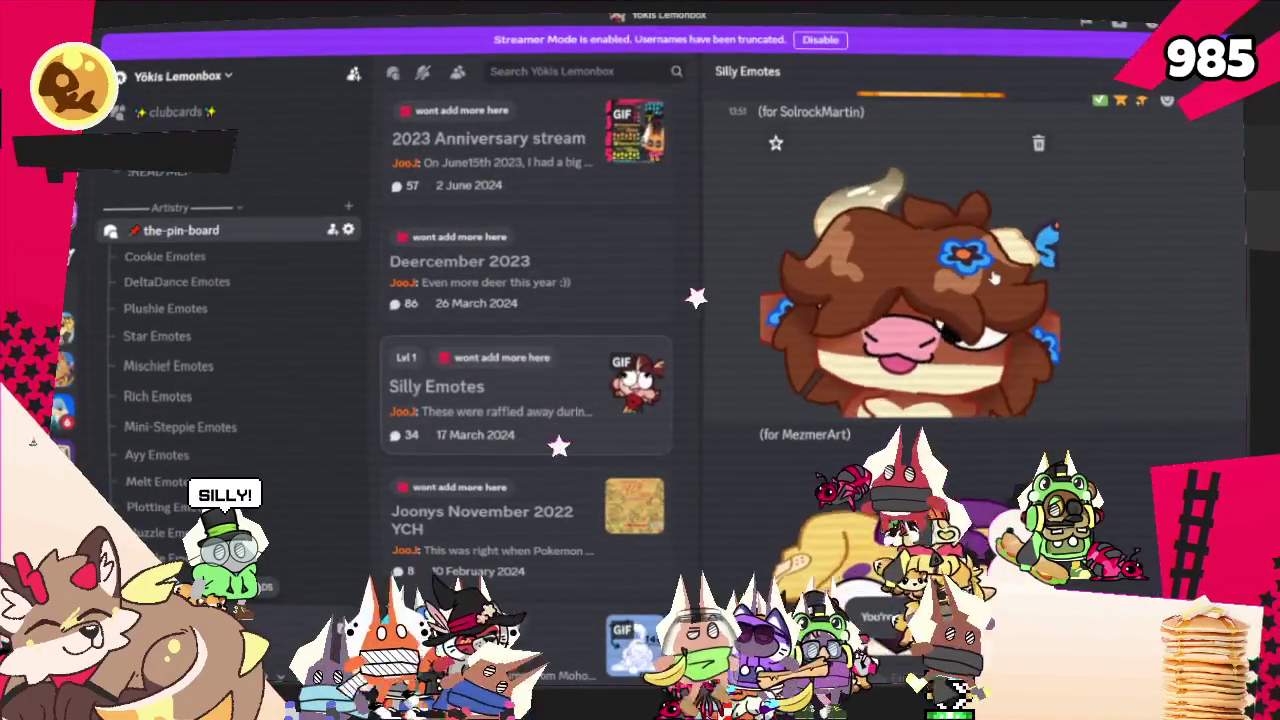
scroll(993, 278, "down", 2)
scroll(993, 270, "down", 2)
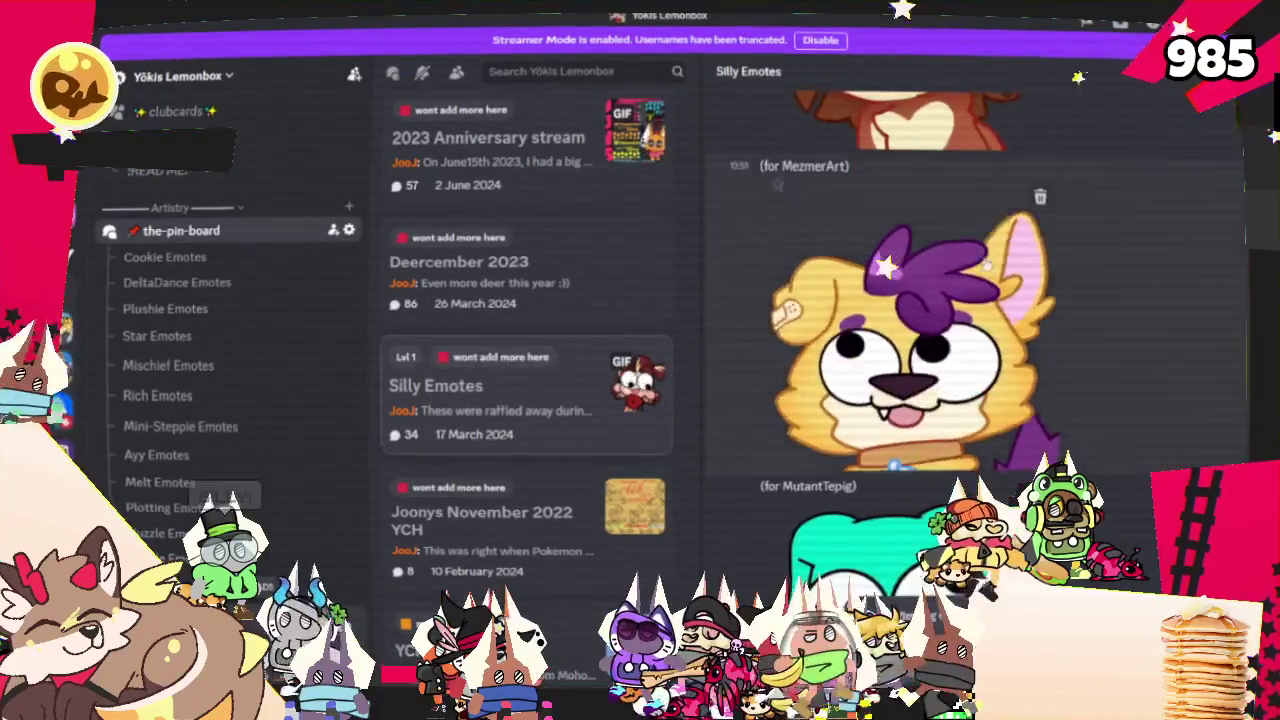
scroll(995, 250, "down", 3)
scroll(995, 248, "down", 4)
scroll(990, 260, "down", 1)
scroll(988, 270, "down", 2)
scroll(985, 278, "up", 2)
mouse_move(980, 300)
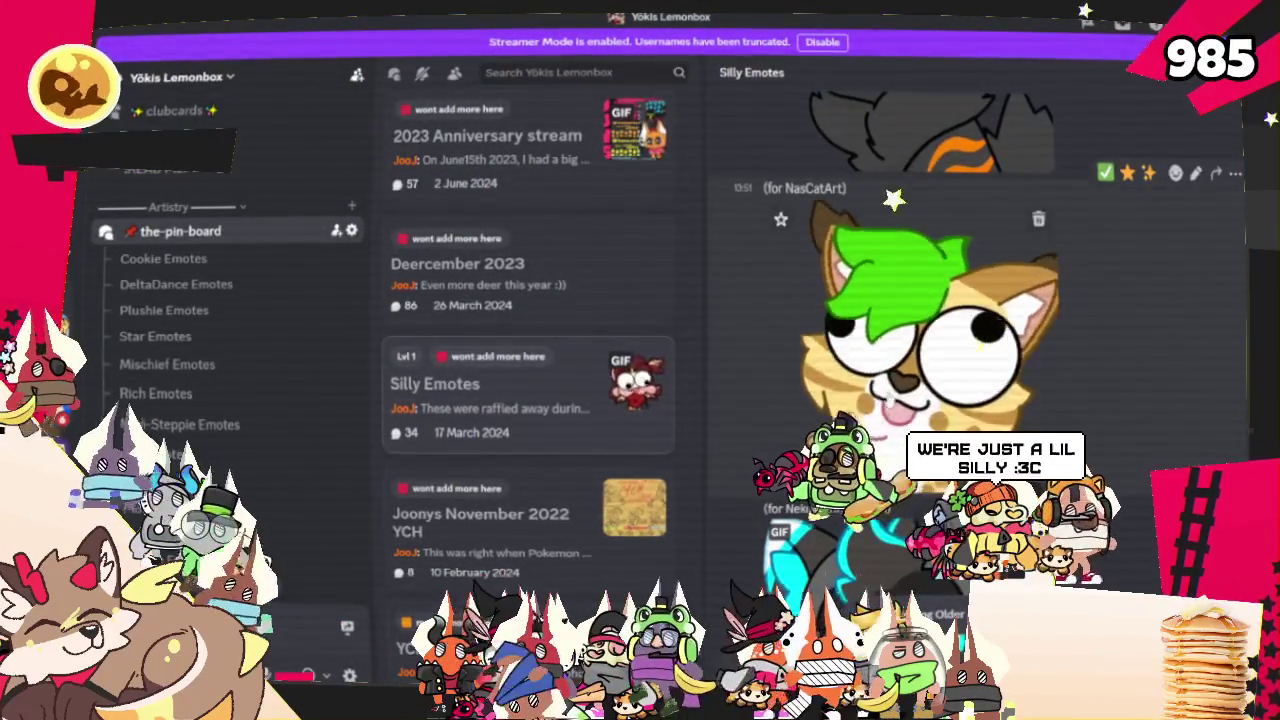
scroll(888, 398, "down", 3)
mouse_move(900, 300)
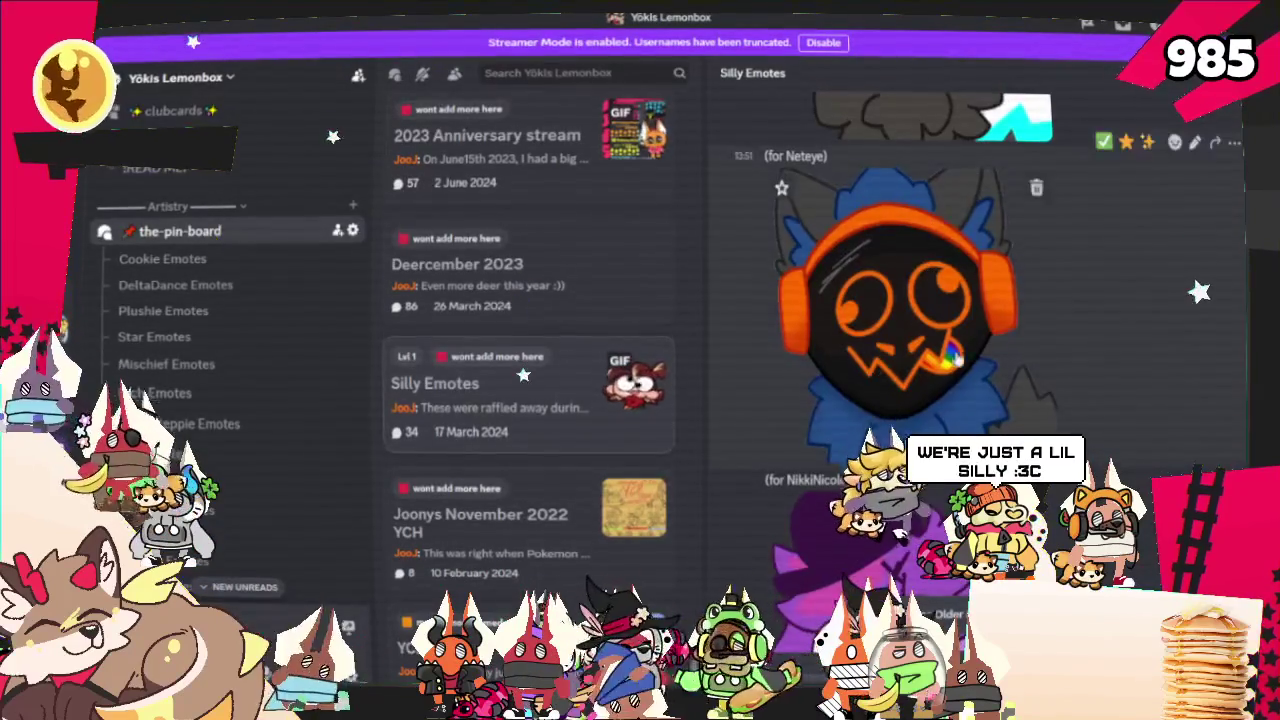
scroll(1050, 352, "down", 3)
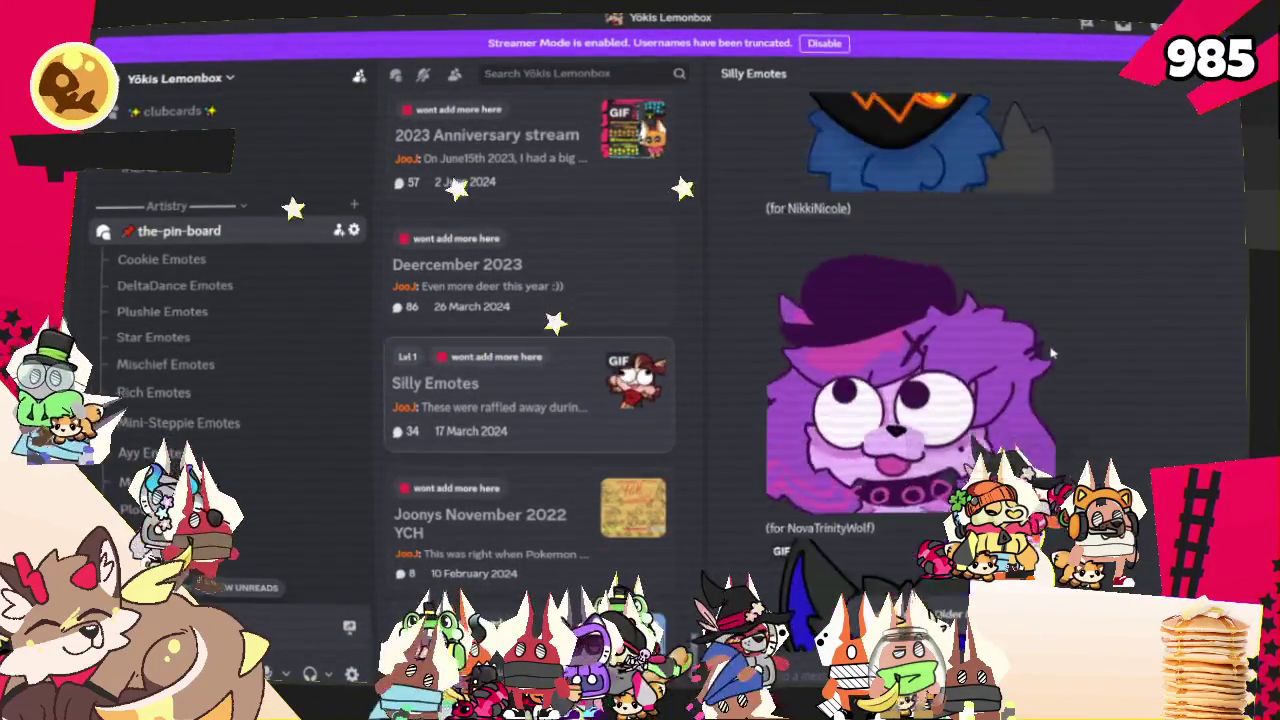
scroll(1050, 352, "down", 3)
scroll(1050, 352, "down", 3)
scroll(1050, 352, "down", 3)
scroll(1048, 352, "down", 3)
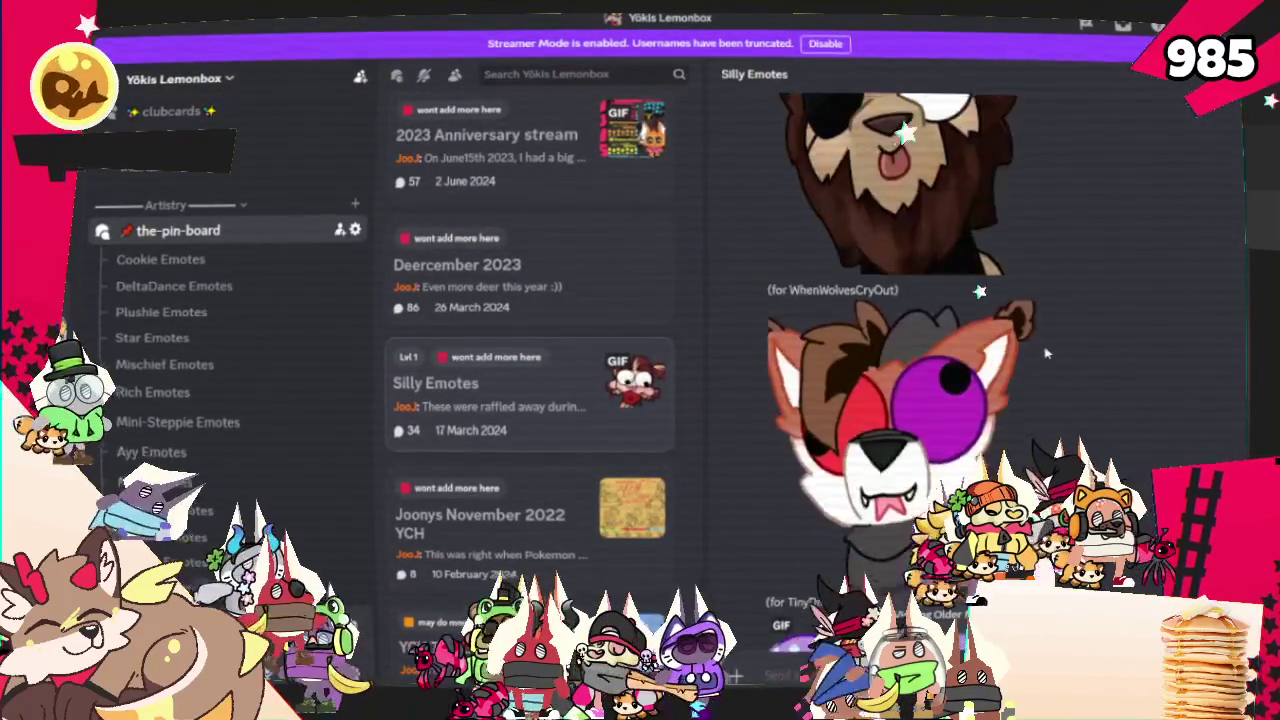
scroll(1040, 357, "down", 2)
scroll(1030, 368, "down", 3)
scroll(1027, 370, "down", 3)
scroll(1027, 370, "down", 3)
scroll(1027, 370, "down", 3)
scroll(1027, 370, "down", 2)
scroll(1025, 370, "down", 2)
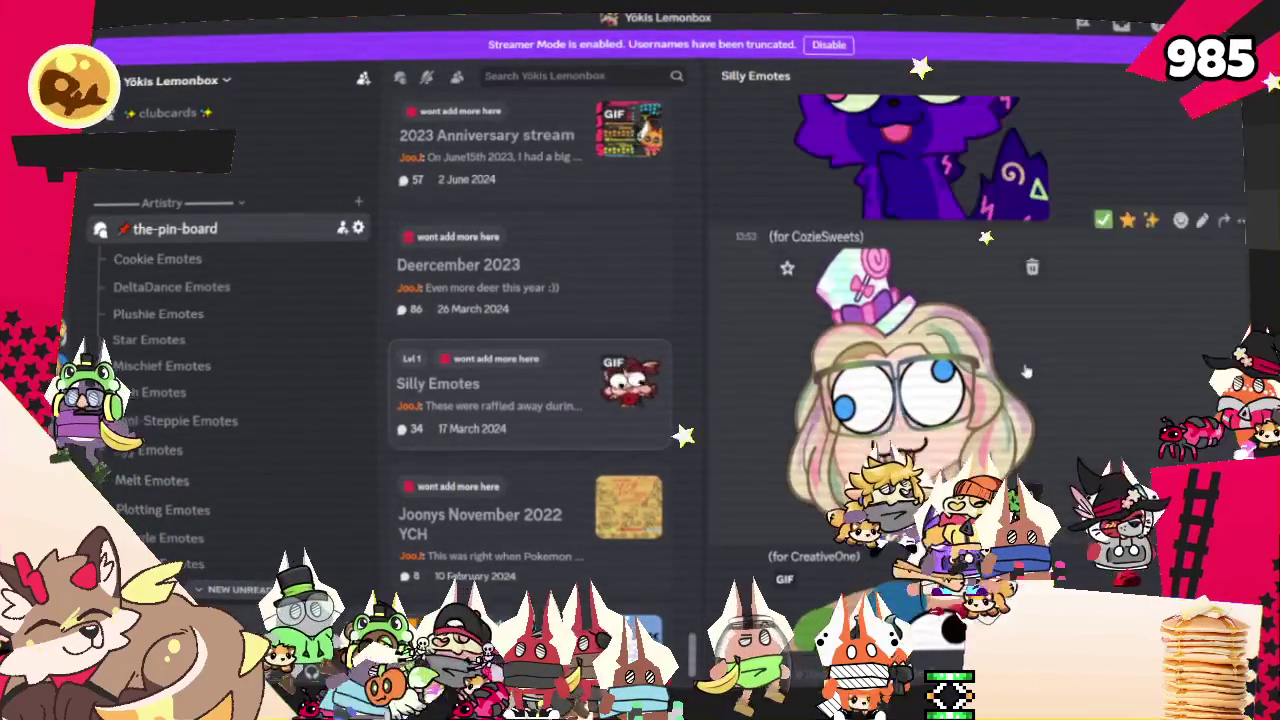
scroll(1022, 375, "down", 3)
scroll(1017, 383, "down", 3)
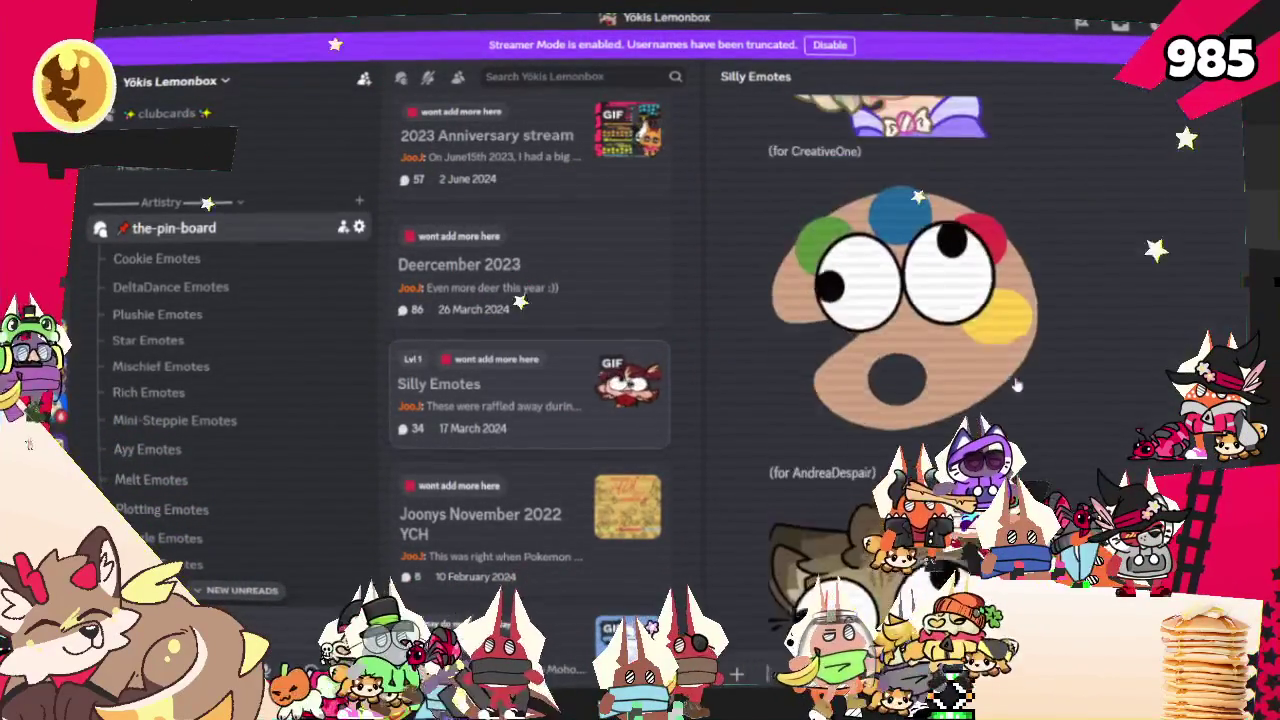
scroll(1012, 375, "up", 3)
scroll(1005, 360, "down", 3)
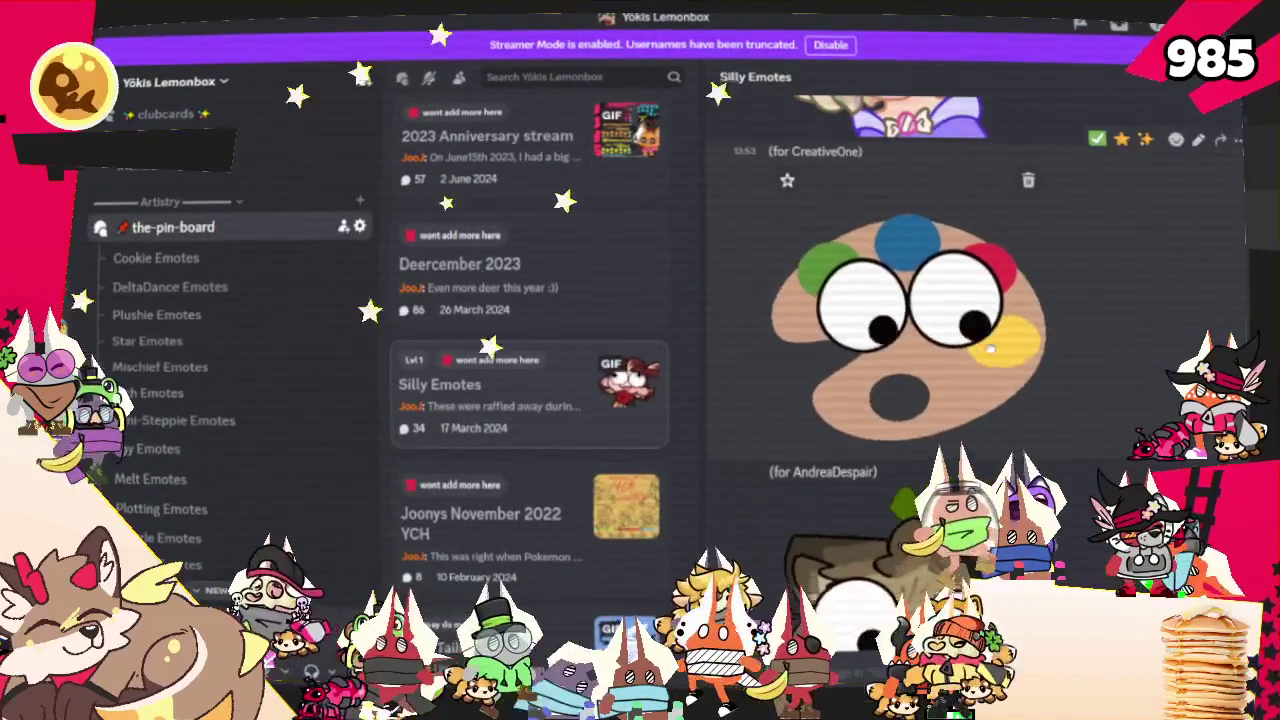
scroll(1013, 345, "down", 2)
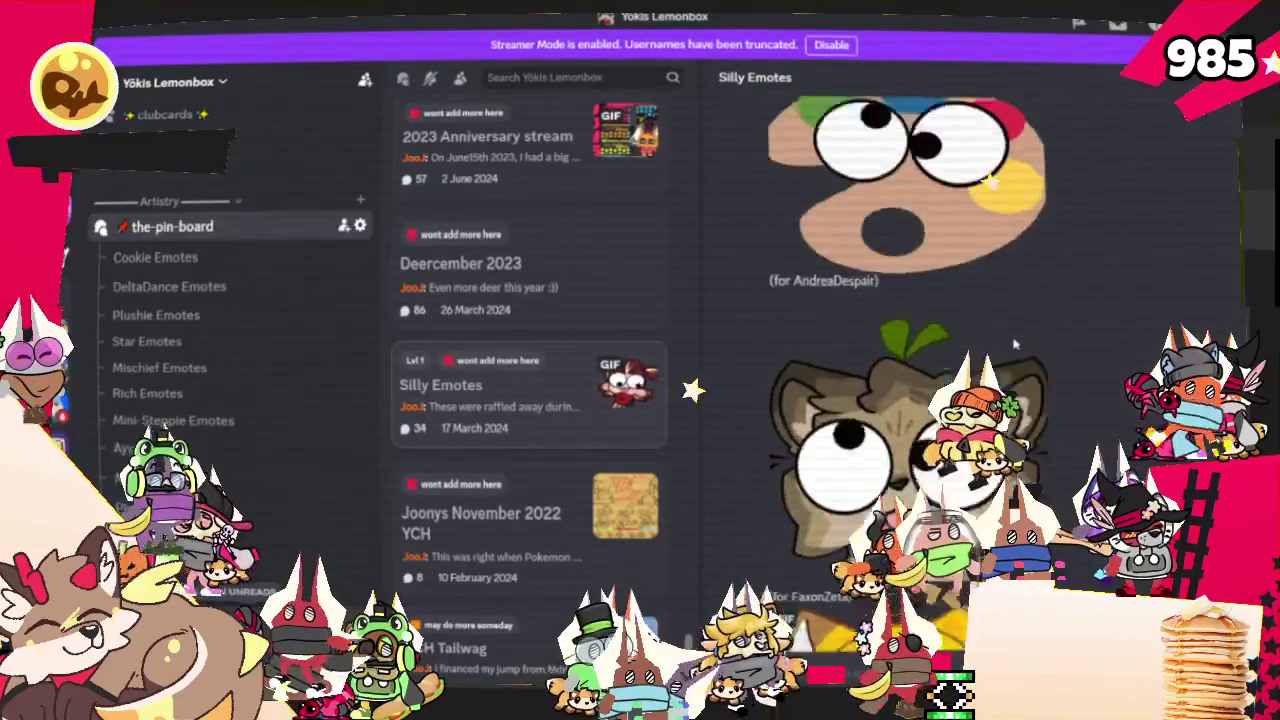
scroll(1013, 345, "down", 3)
scroll(1013, 345, "down", 5)
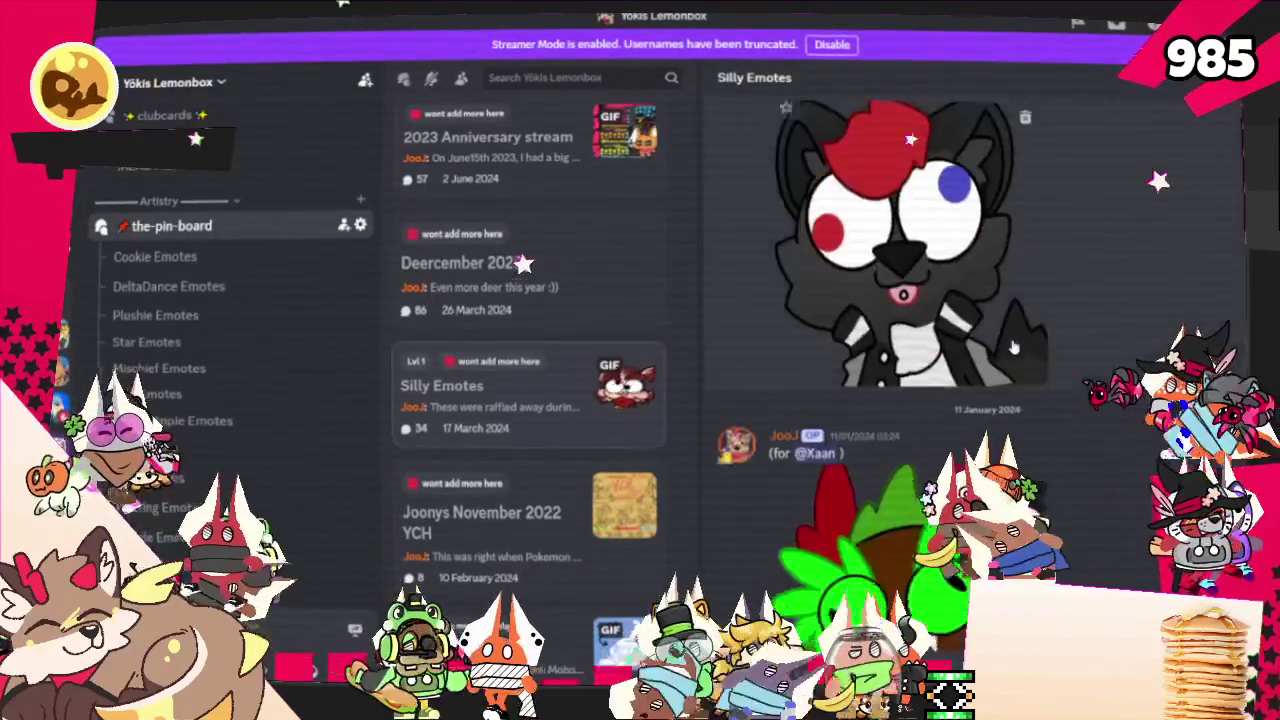
scroll(1013, 345, "down", 3)
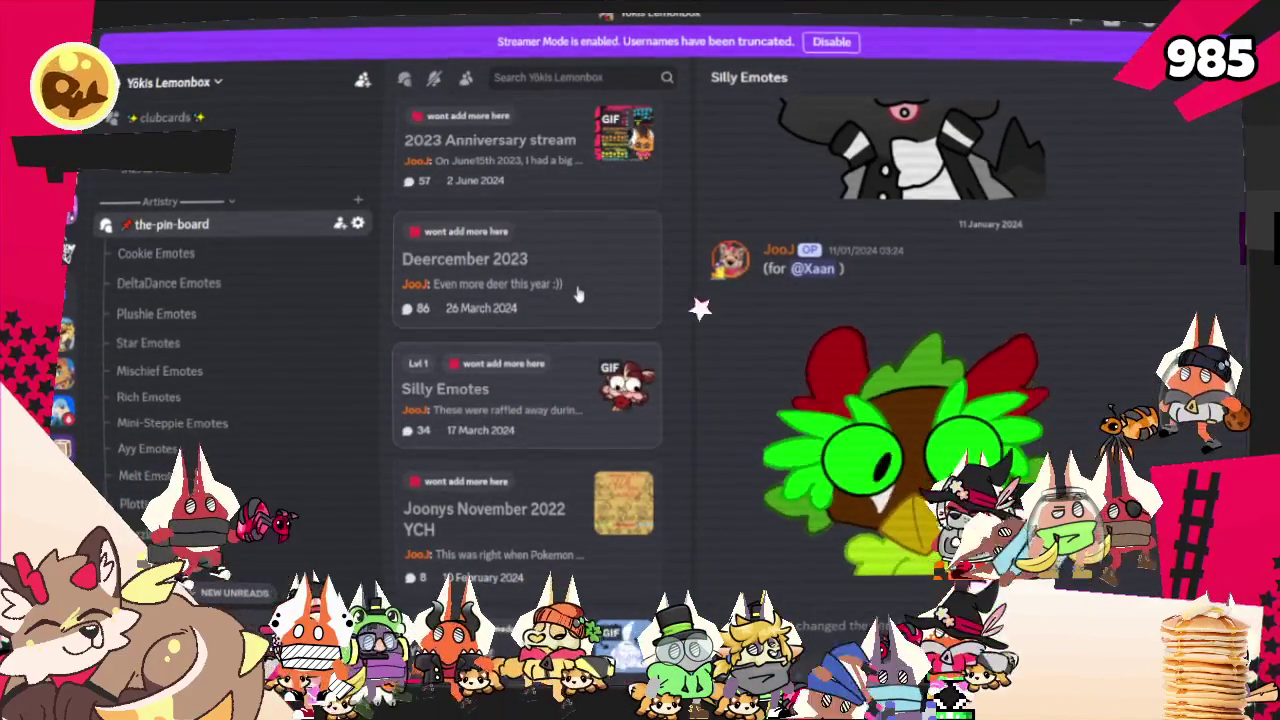
Browse the Deercember 2023 deer emotes, then bring up the locked YCH Tailwag post
left_click(577, 293)
scroll(966, 424, "down", 5)
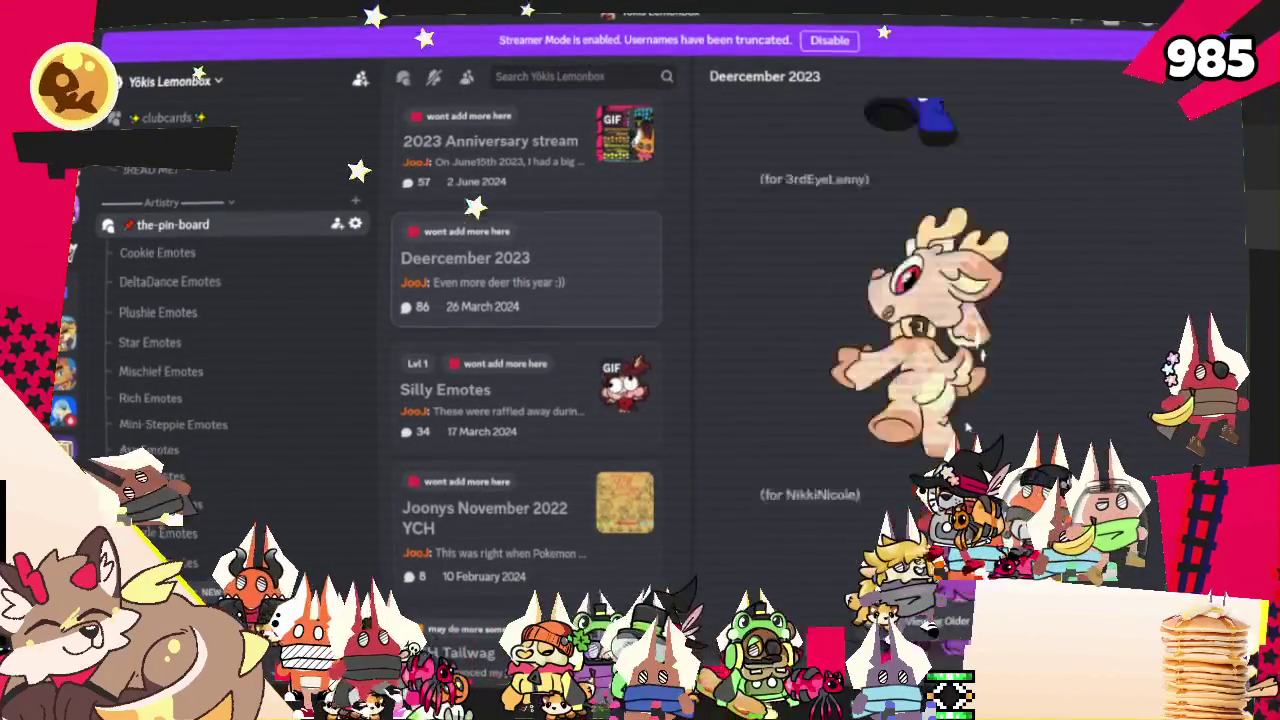
scroll(970, 416, "down", 5)
scroll(970, 416, "down", 5)
scroll(970, 416, "down", 5)
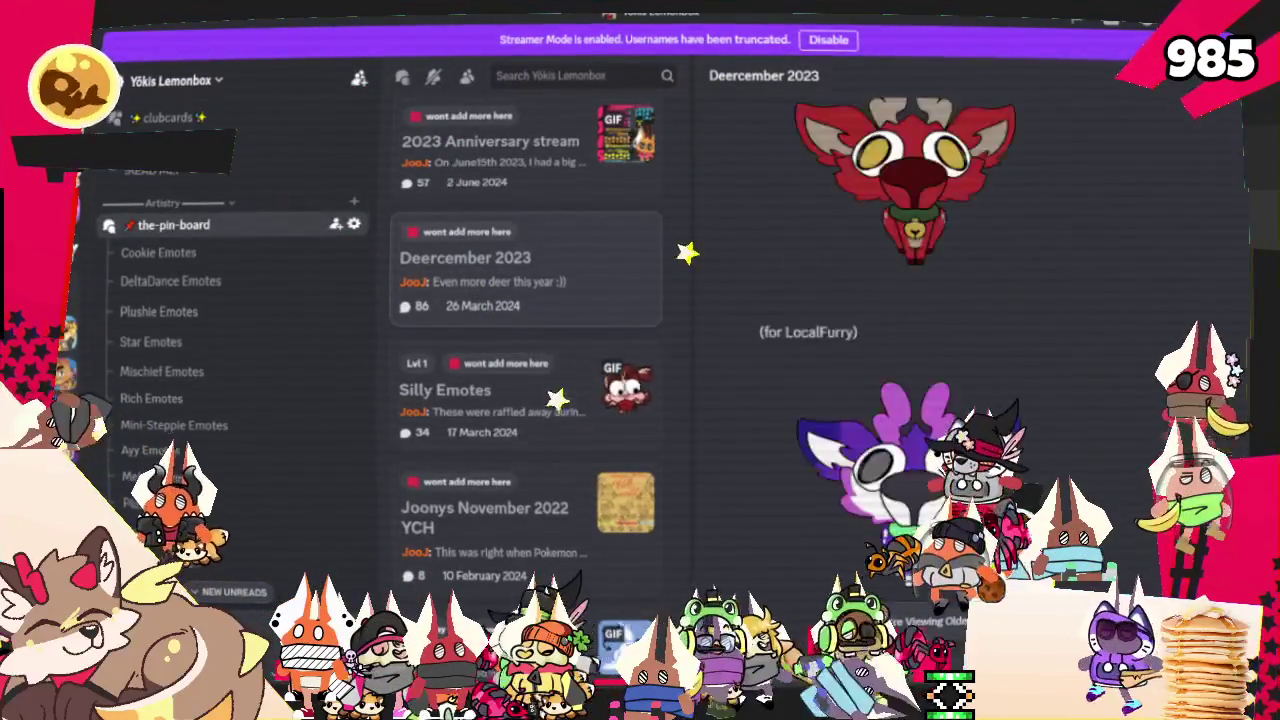
scroll(970, 416, "down", 5)
scroll(968, 418, "down", 5)
scroll(966, 424, "down", 5)
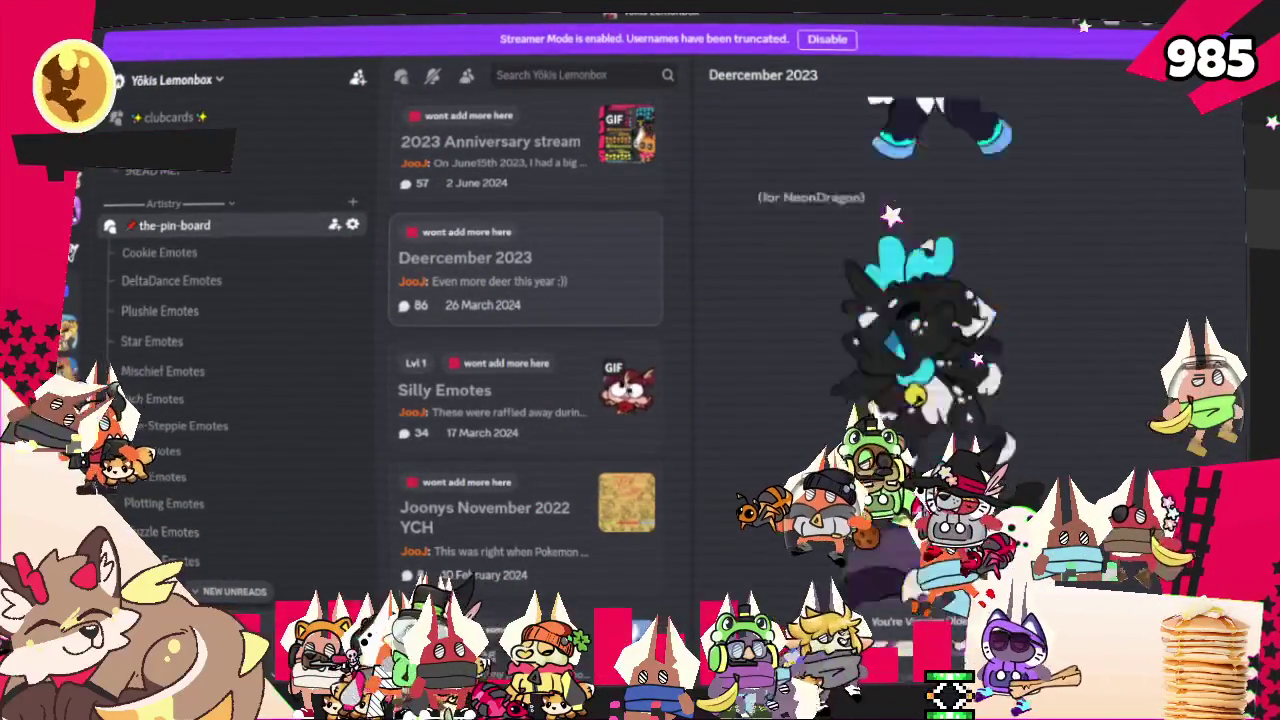
scroll(523, 314, "down", 2)
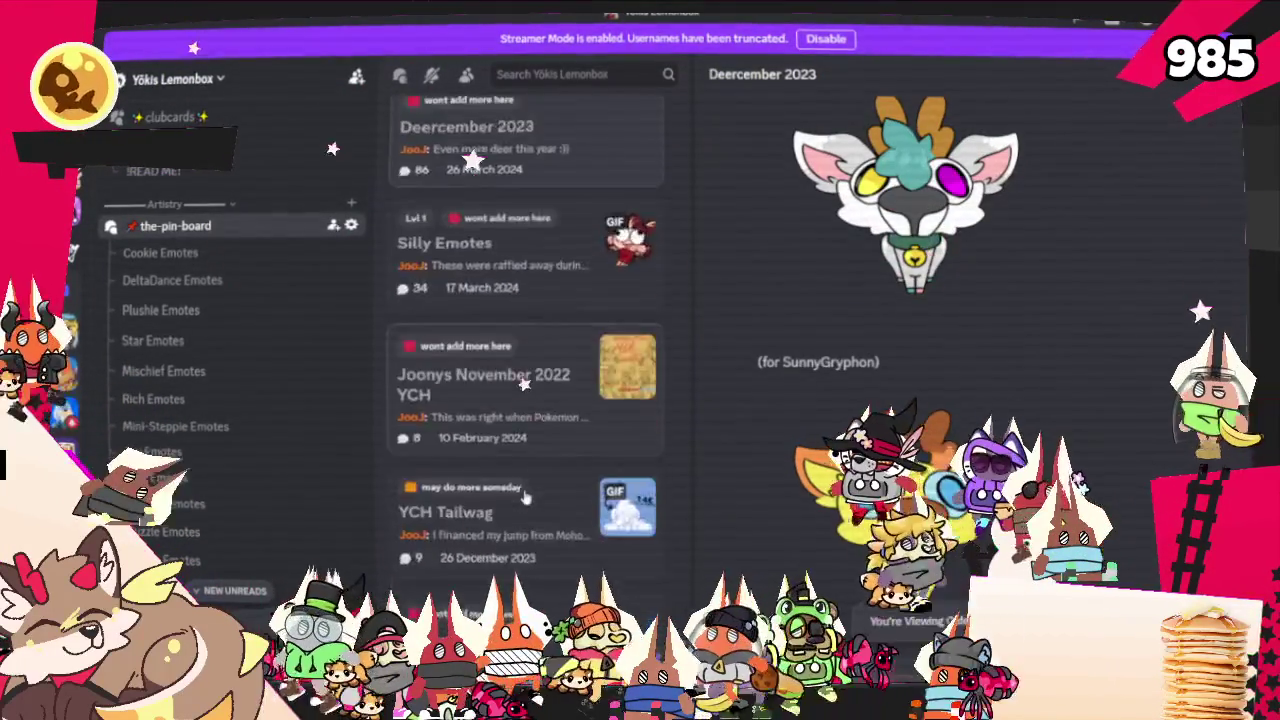
scroll(523, 400, "down", 3)
scroll(526, 497, "up", 2)
left_click(561, 402)
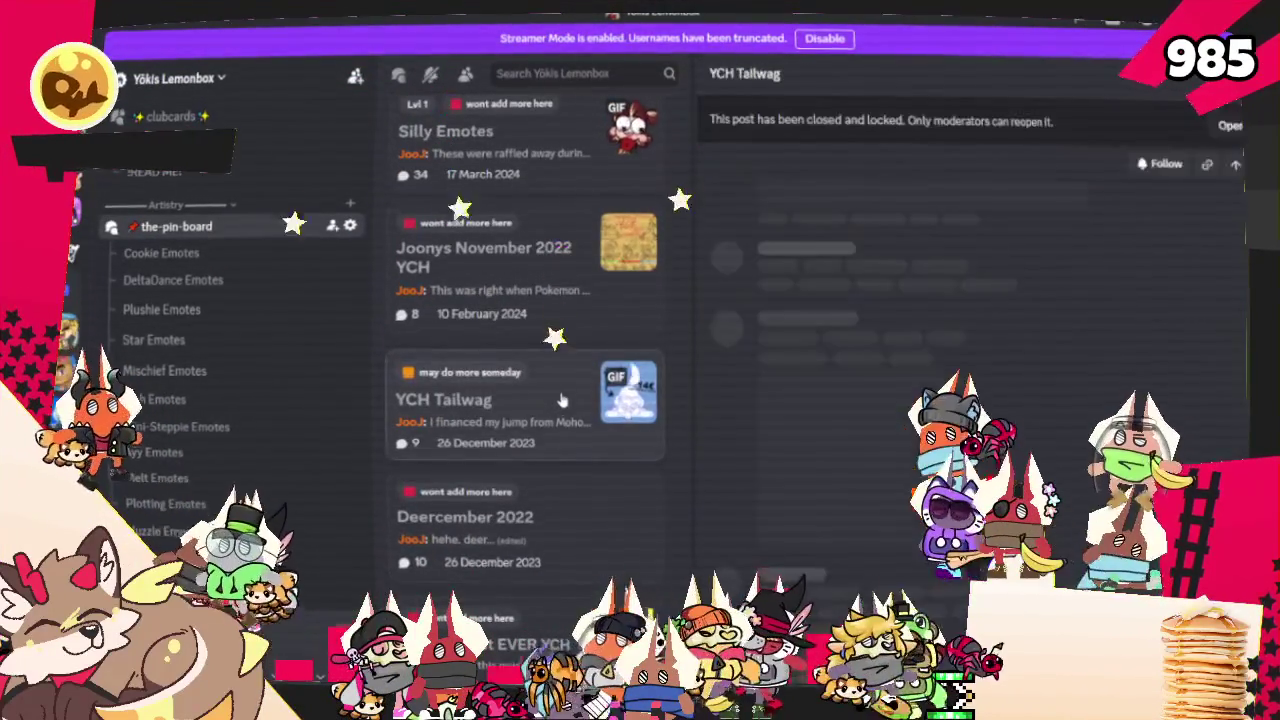
Scroll through the YCH Tailwag emotes and down the post list to Deercember 2022
scroll(940, 426, "down", 3)
scroll(940, 426, "up", 3)
scroll(940, 426, "down", 3)
scroll(924, 419, "down", 5)
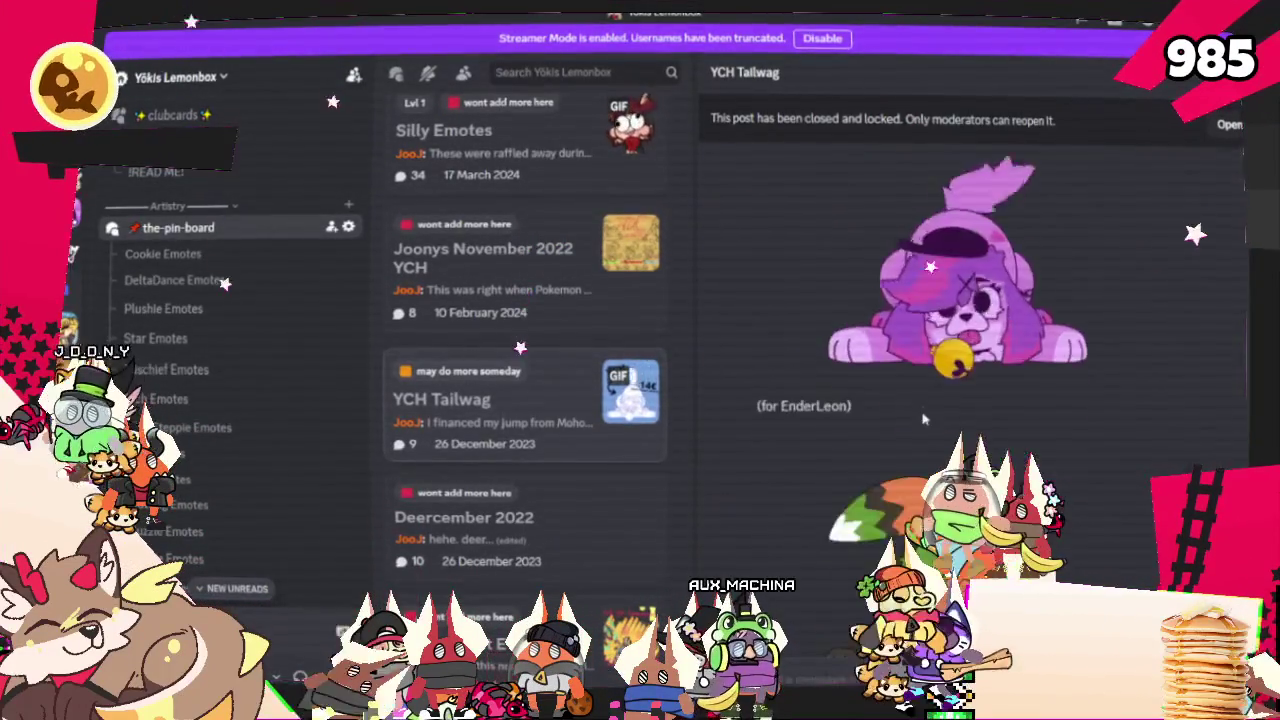
scroll(910, 380, "up", 3)
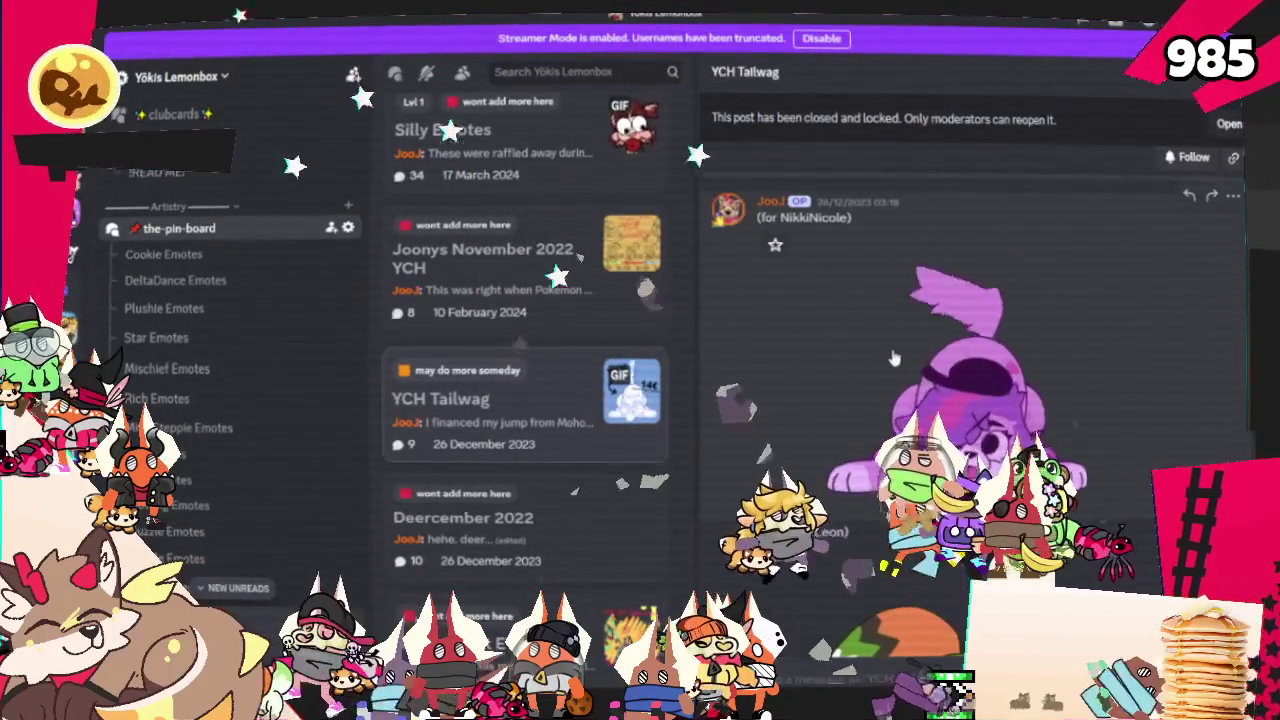
scroll(905, 350, "down", 2)
scroll(893, 355, "down", 3)
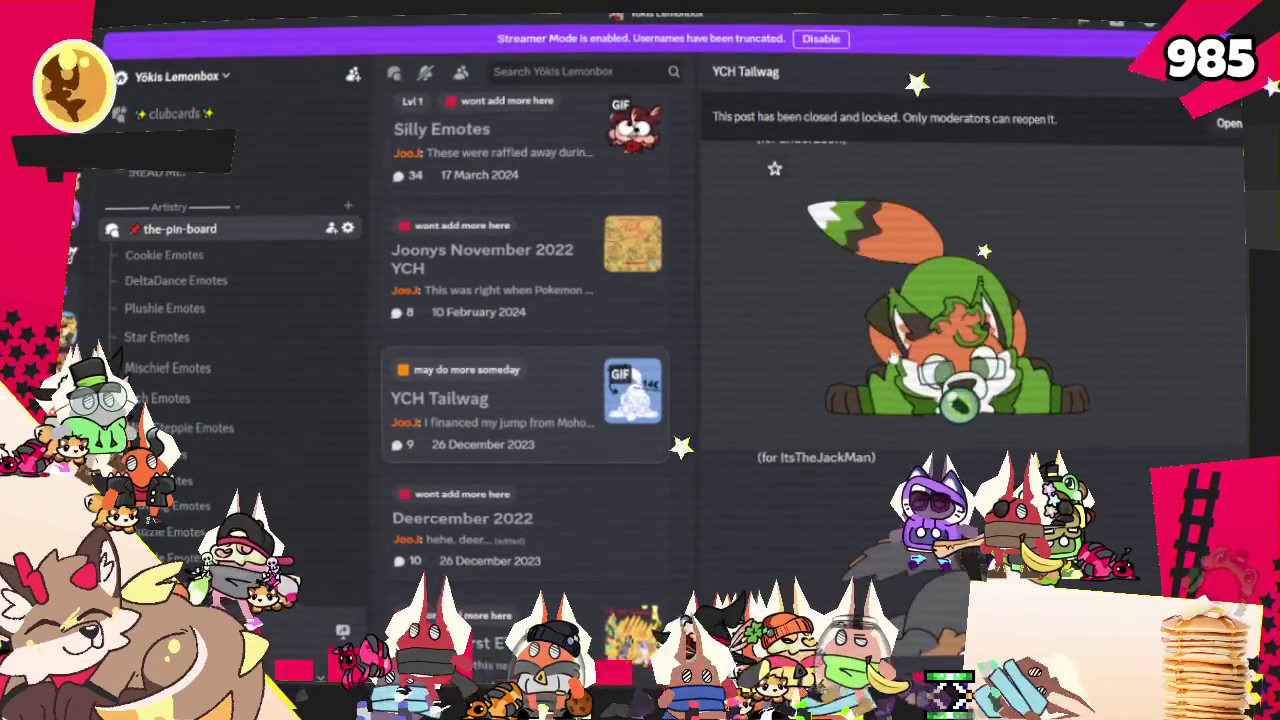
scroll(892, 352, "down", 3)
scroll(892, 352, "down", 3)
scroll(892, 352, "down", 1)
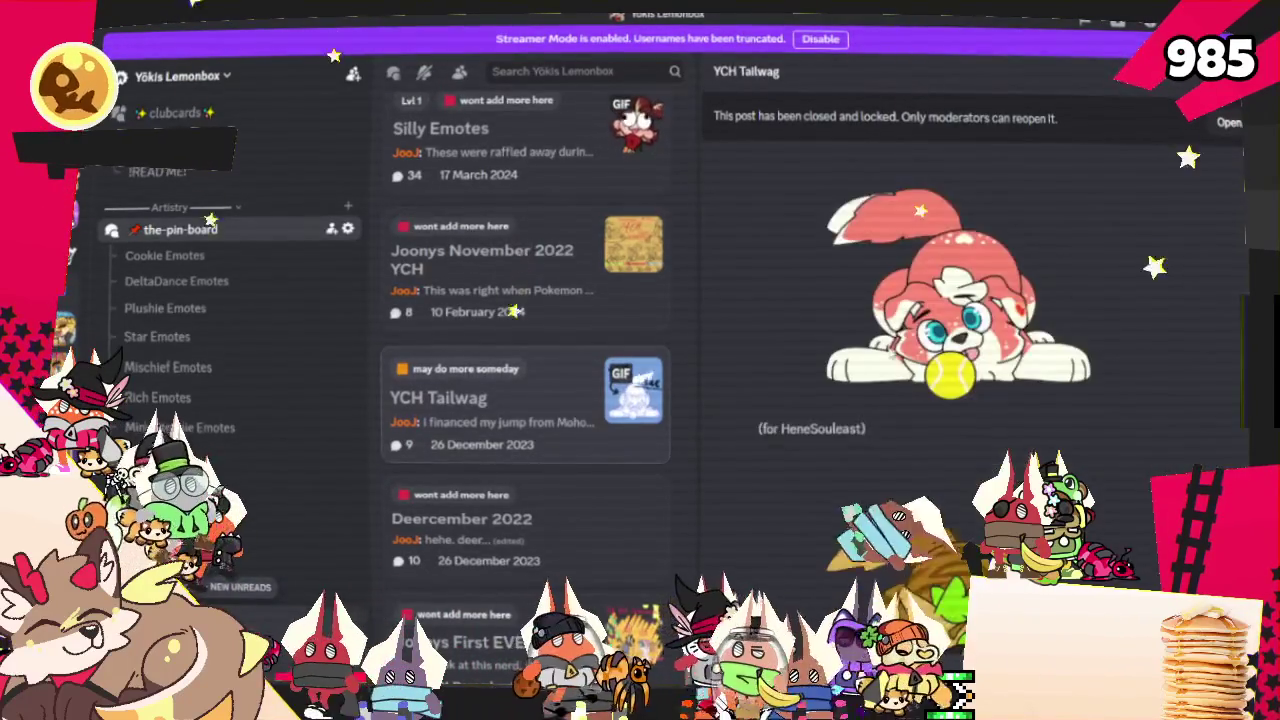
scroll(890, 352, "down", 3)
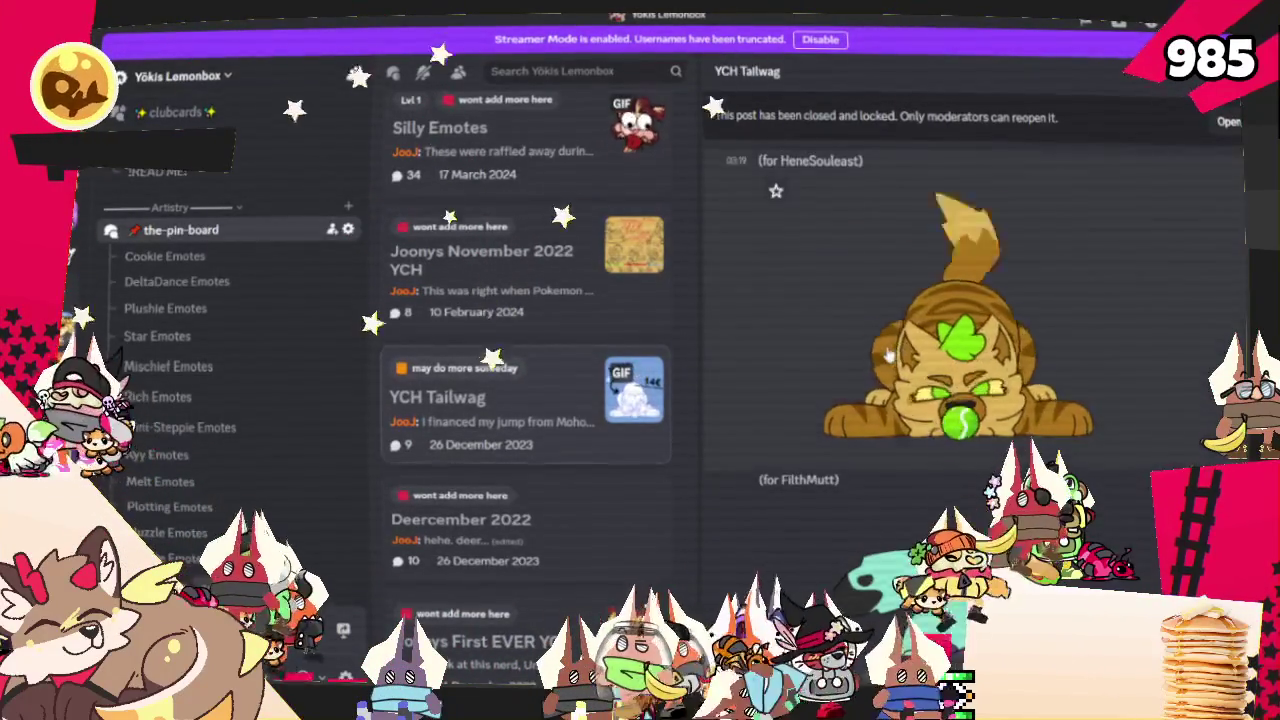
scroll(870, 356, "down", 3)
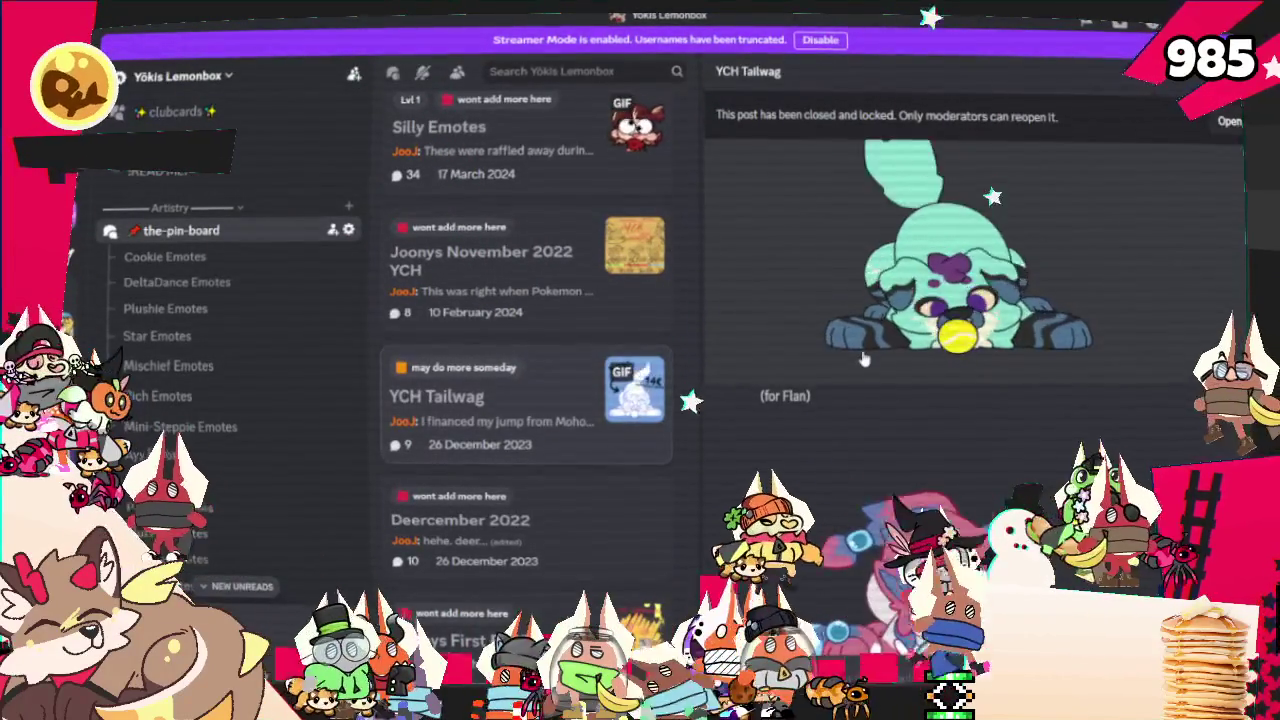
scroll(864, 358, "down", 5)
scroll(847, 344, "down", 5)
scroll(847, 342, "down", 3)
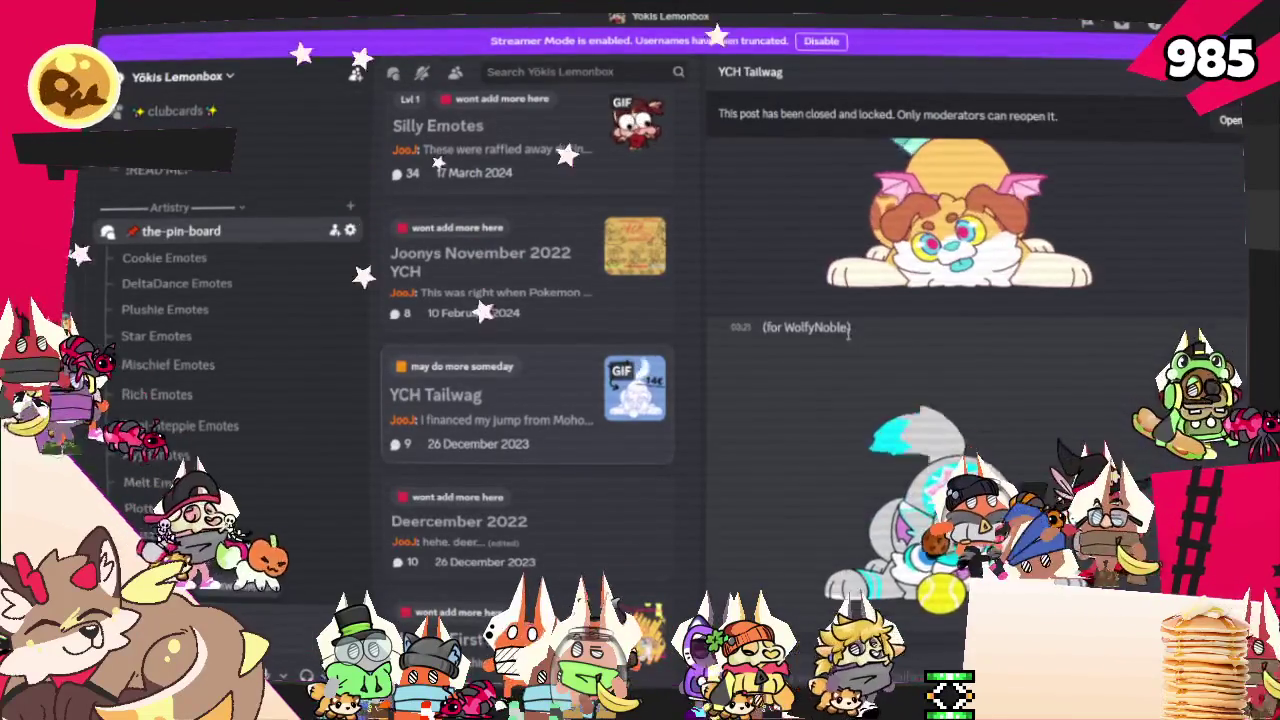
scroll(583, 518, "down", 3)
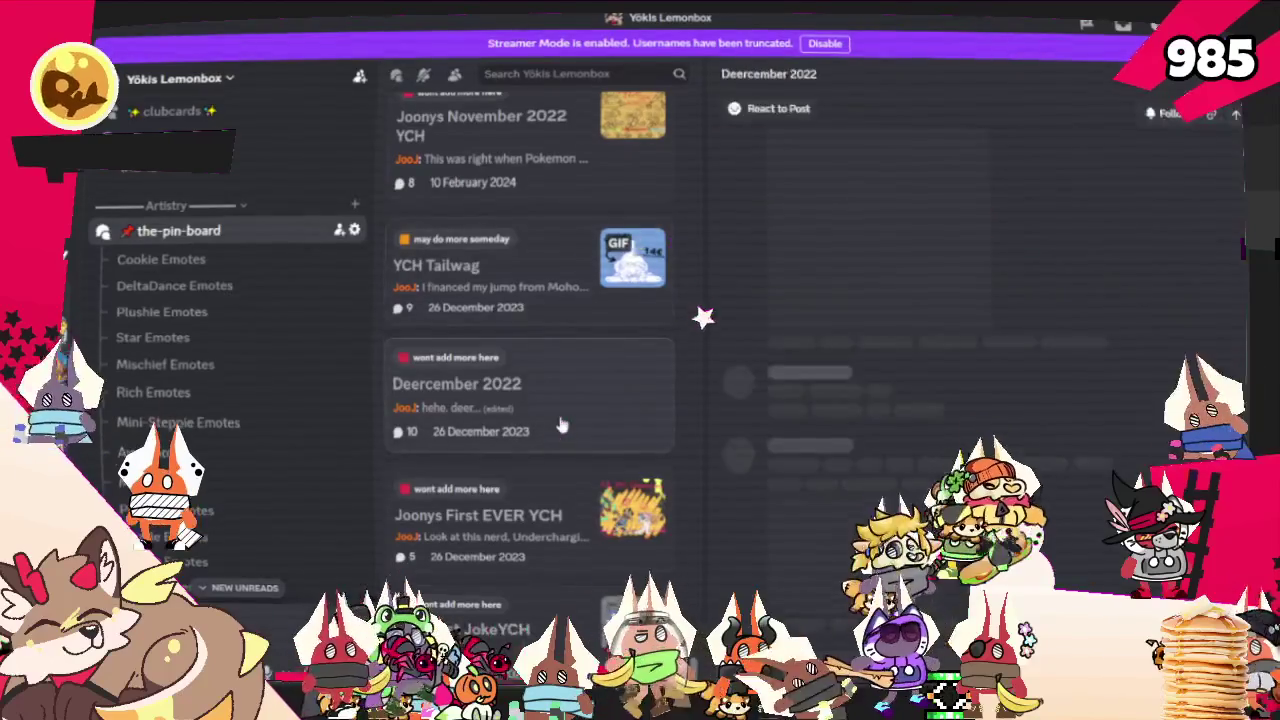
Scroll through the Deercember 2022 thread and view the Enderleon comic full size, then close it
scroll(876, 360, "down", 5)
scroll(876, 360, "down", 5)
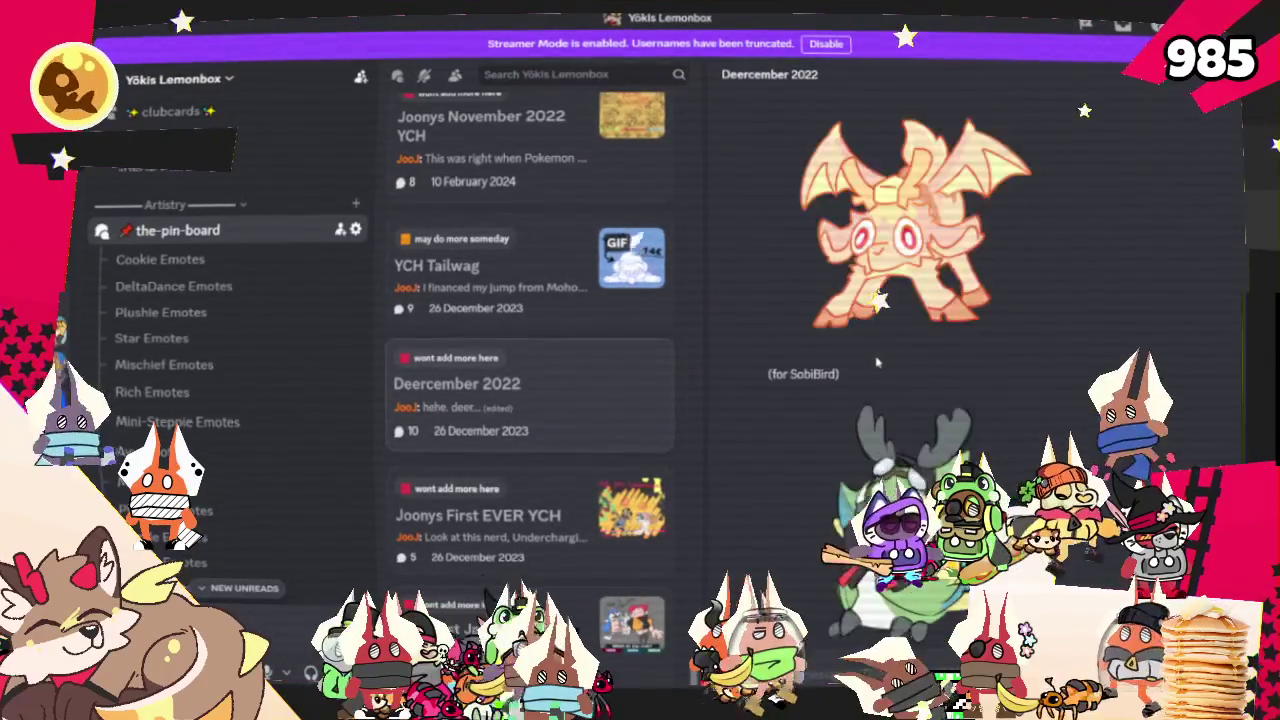
scroll(968, 397, "down", 2)
scroll(968, 397, "down", 3)
scroll(968, 397, "down", 3)
scroll(968, 397, "down", 2)
scroll(968, 397, "down", 3)
scroll(968, 397, "down", 3)
scroll(968, 397, "down", 3)
scroll(968, 397, "down", 3)
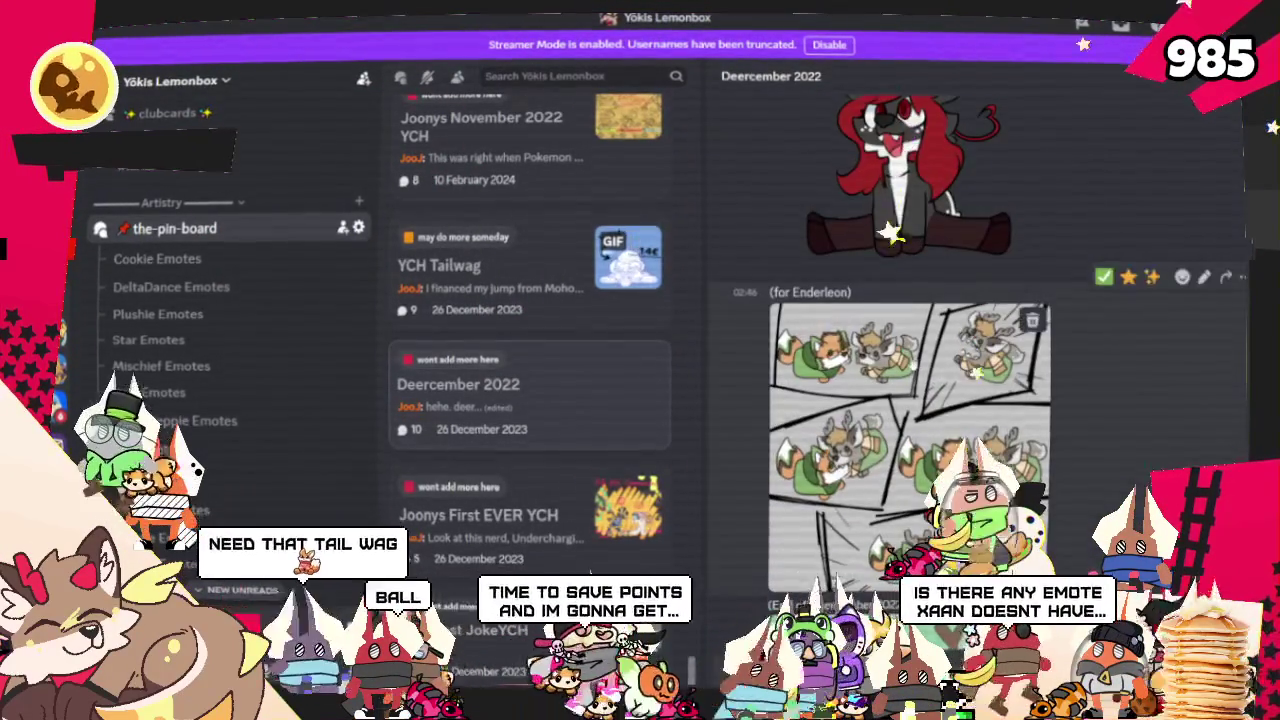
scroll(909, 360, "up", 1)
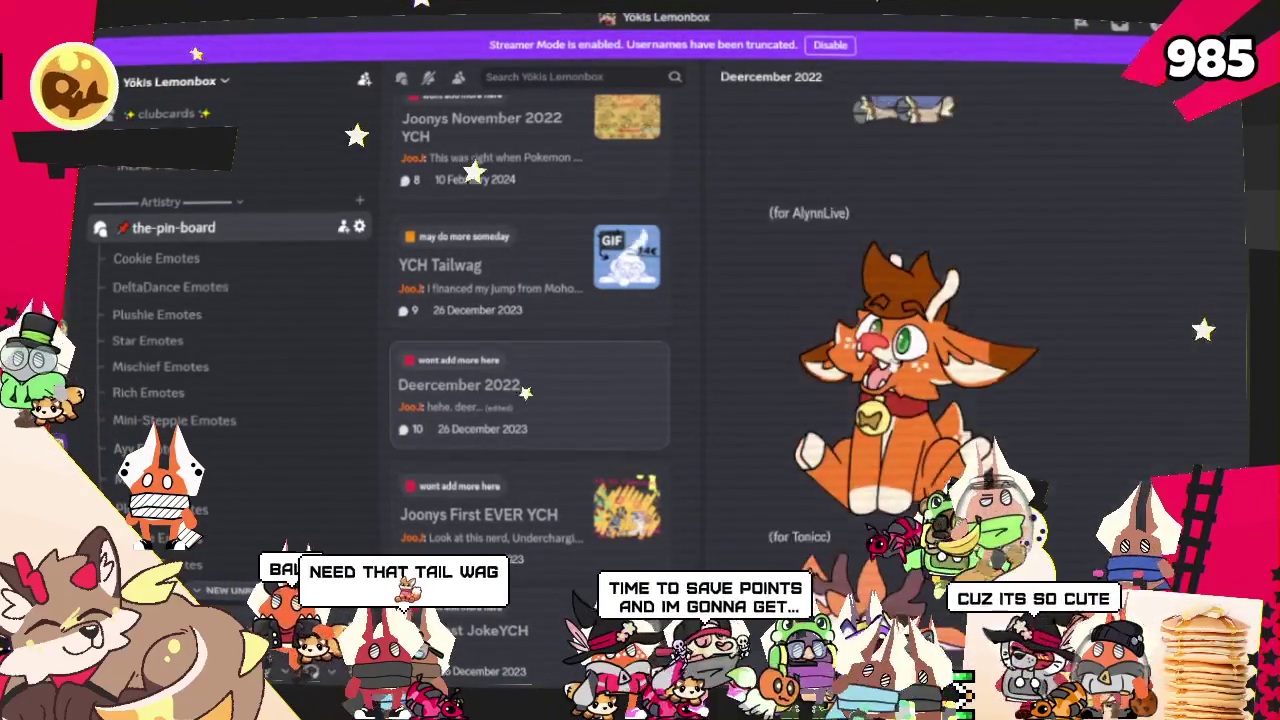
scroll(852, 420, "down", 1)
scroll(852, 420, "down", 1)
scroll(852, 420, "down", 2)
scroll(851, 421, "up", 1)
scroll(851, 421, "up", 2)
left_click(851, 421)
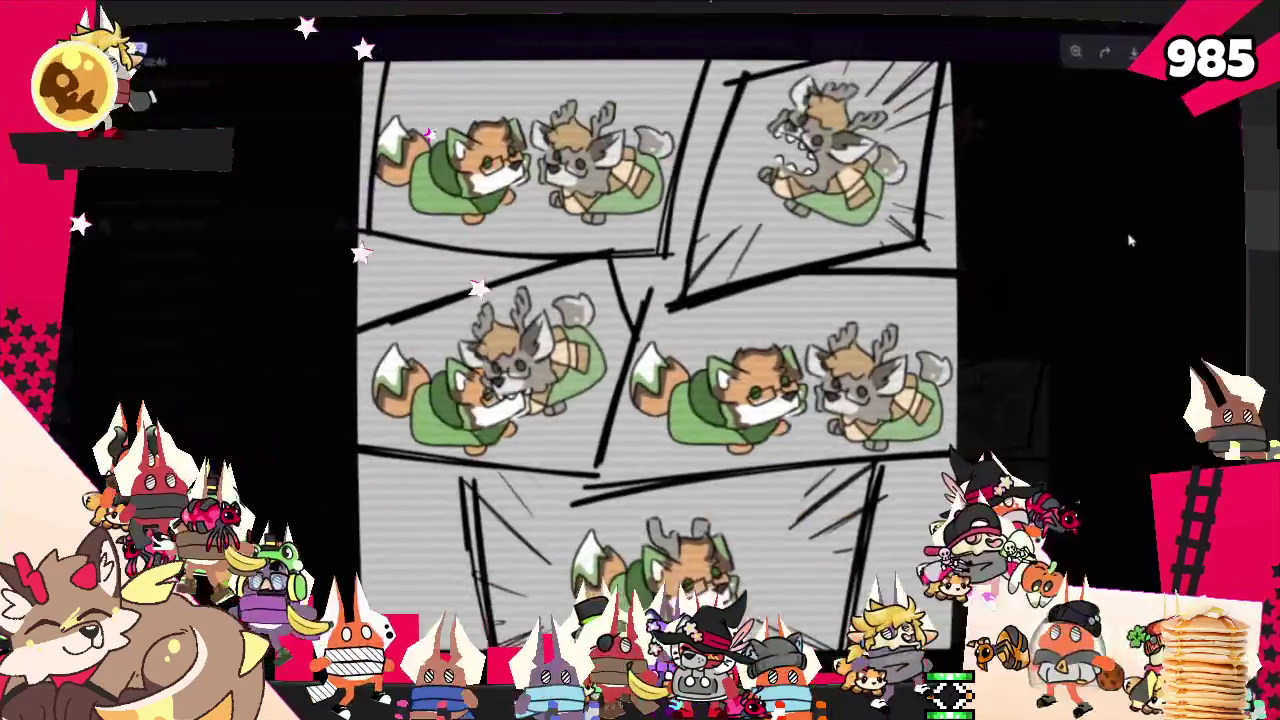
left_click(1130, 240)
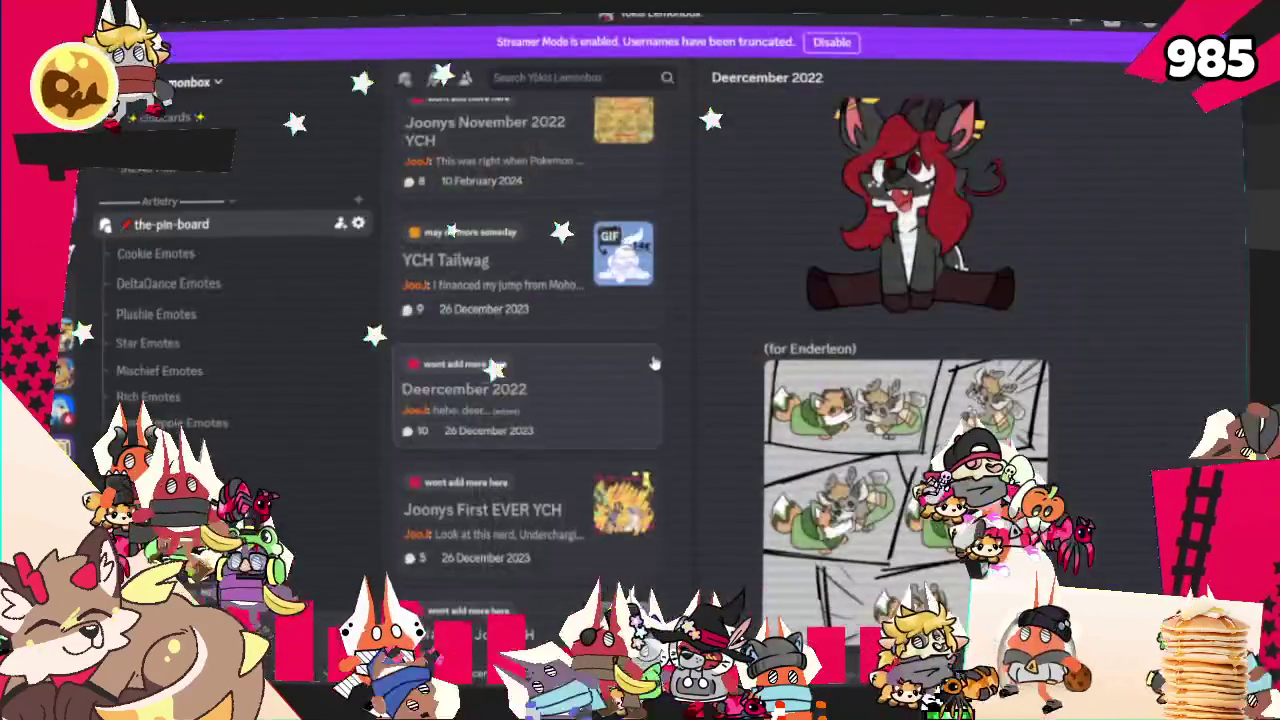
Scroll back to the top of the list and switch to the Moho cookie emote animation
scroll(950, 300, "up", 5)
scroll(930, 330, "up", 5)
scroll(910, 349, "up", 10)
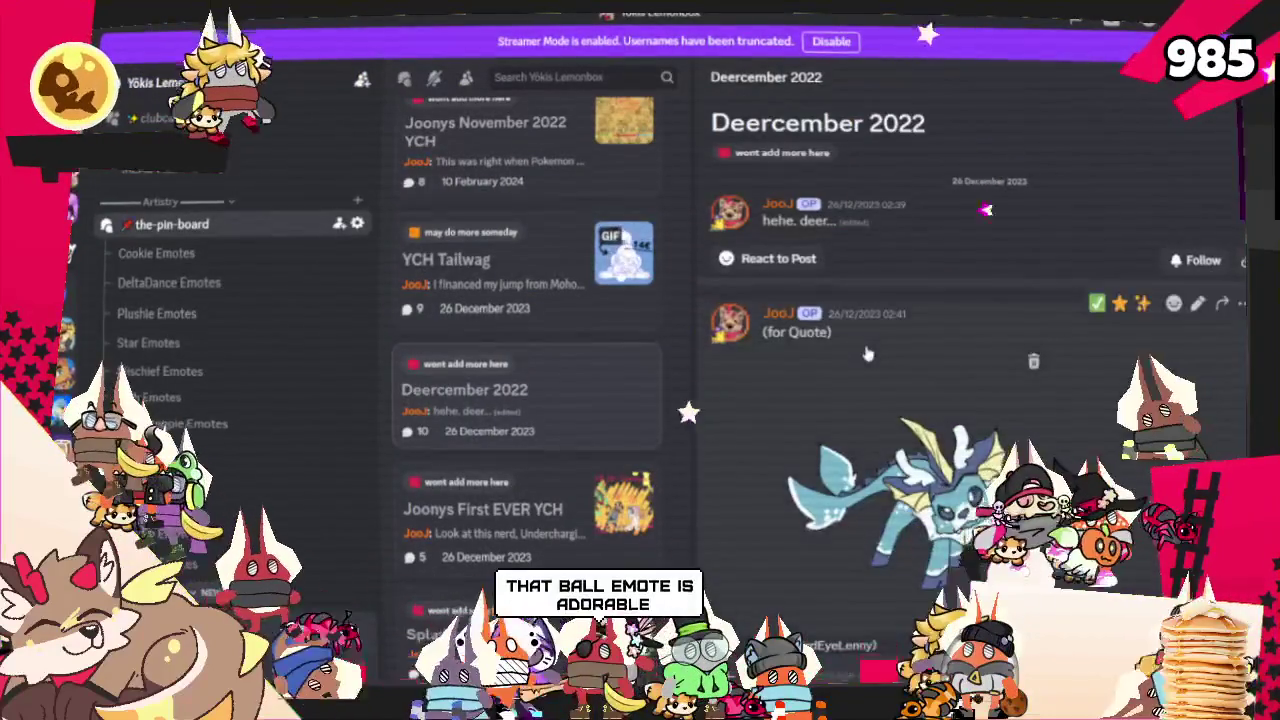
scroll(900, 340, "up", 2)
scroll(549, 448, "up", 5)
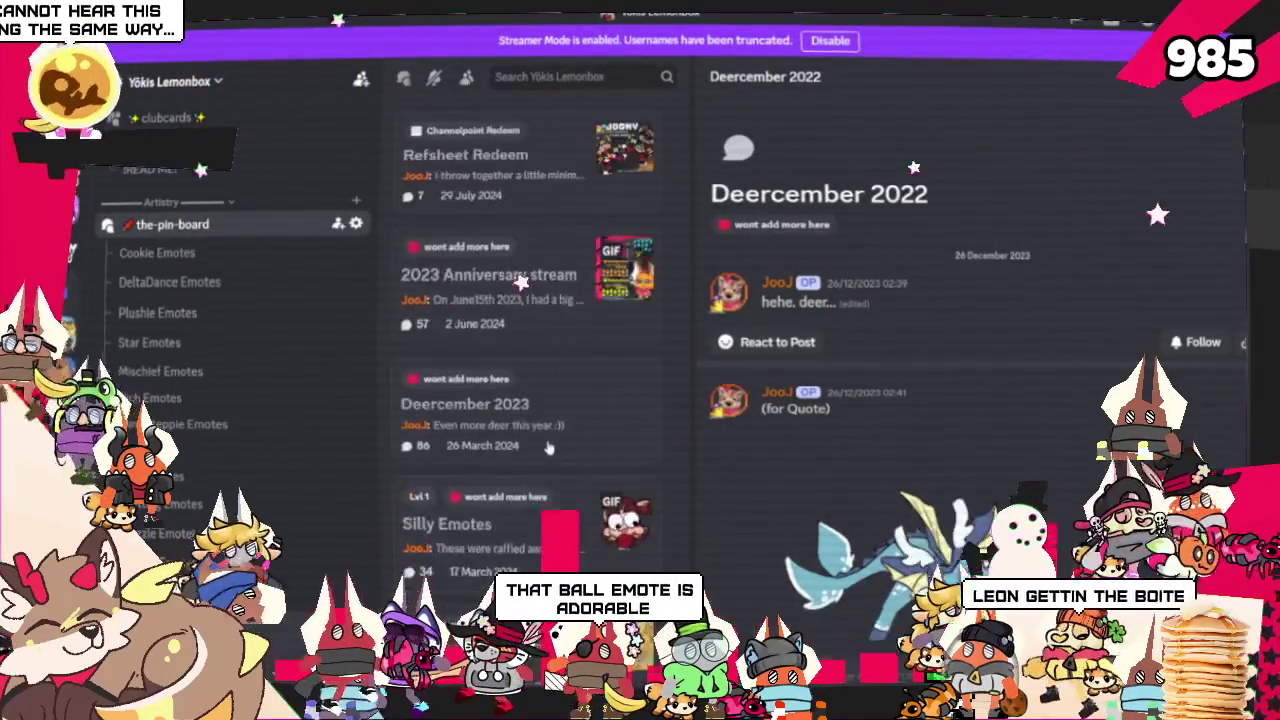
scroll(548, 447, "up", 5)
scroll(548, 447, "up", 5)
scroll(548, 447, "up", 5)
scroll(548, 447, "up", 5)
scroll(548, 447, "up", 5)
scroll(548, 447, "up", 5)
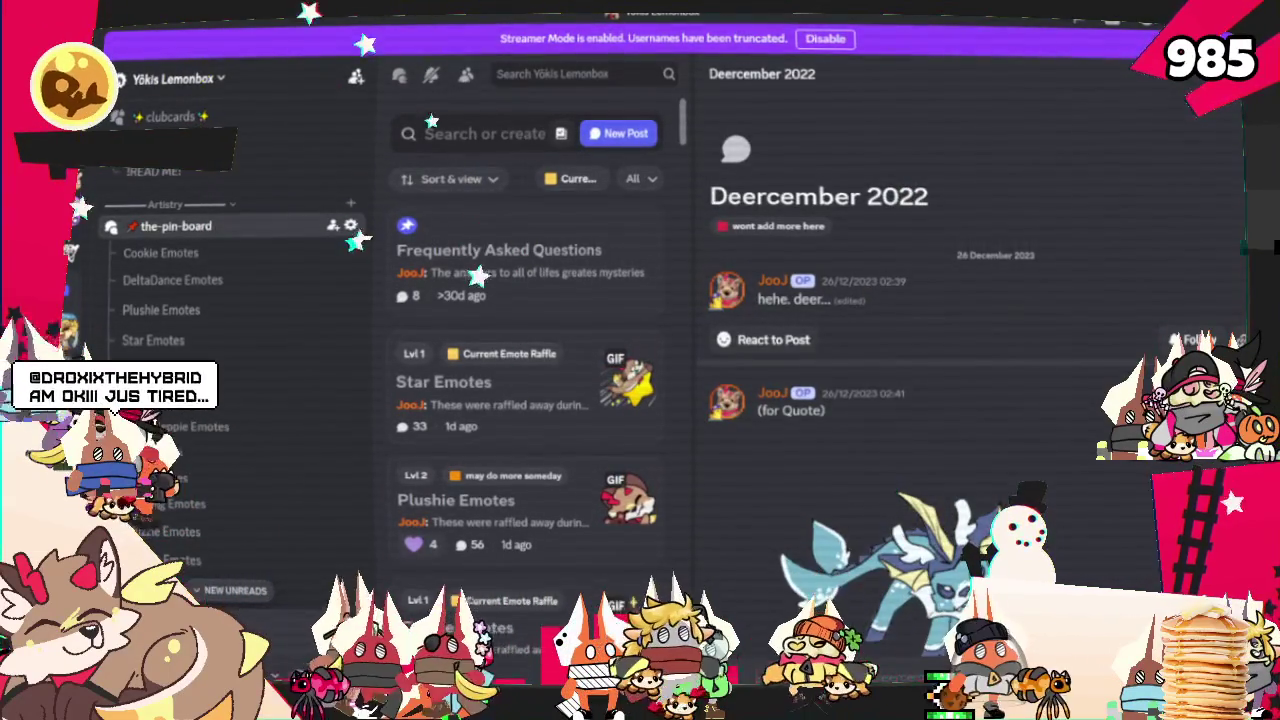
key("alt+Tab")
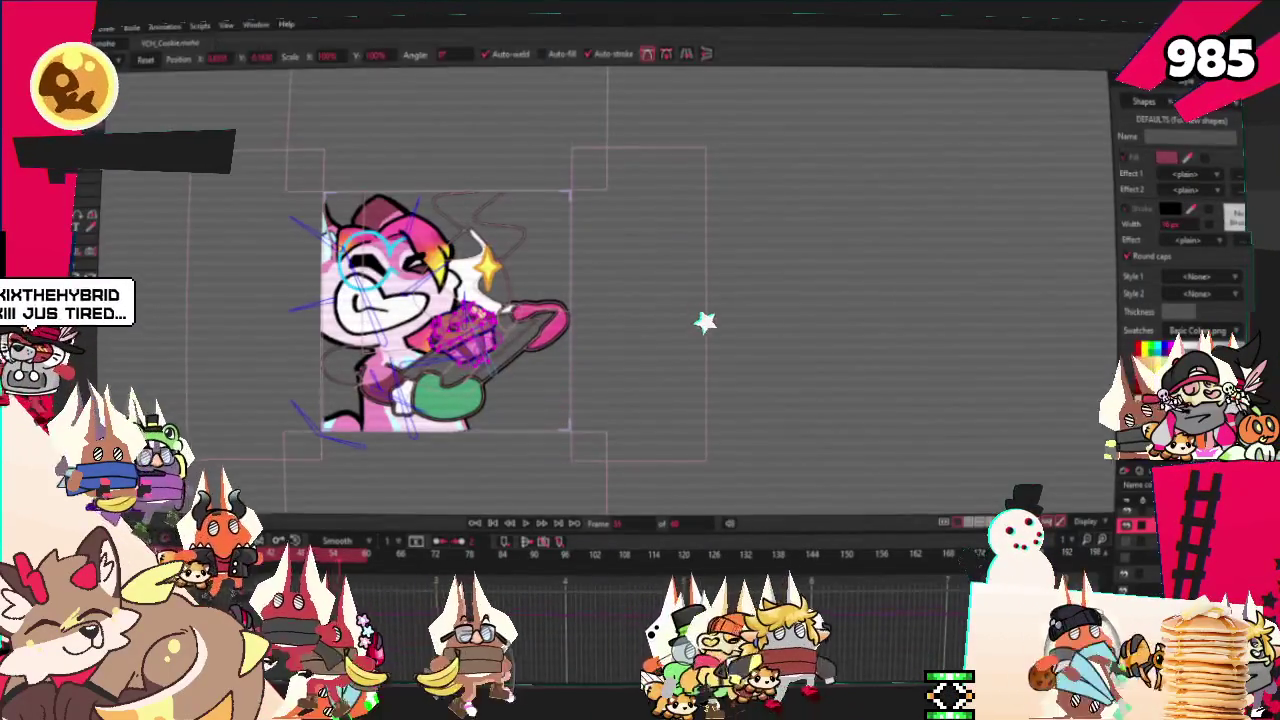
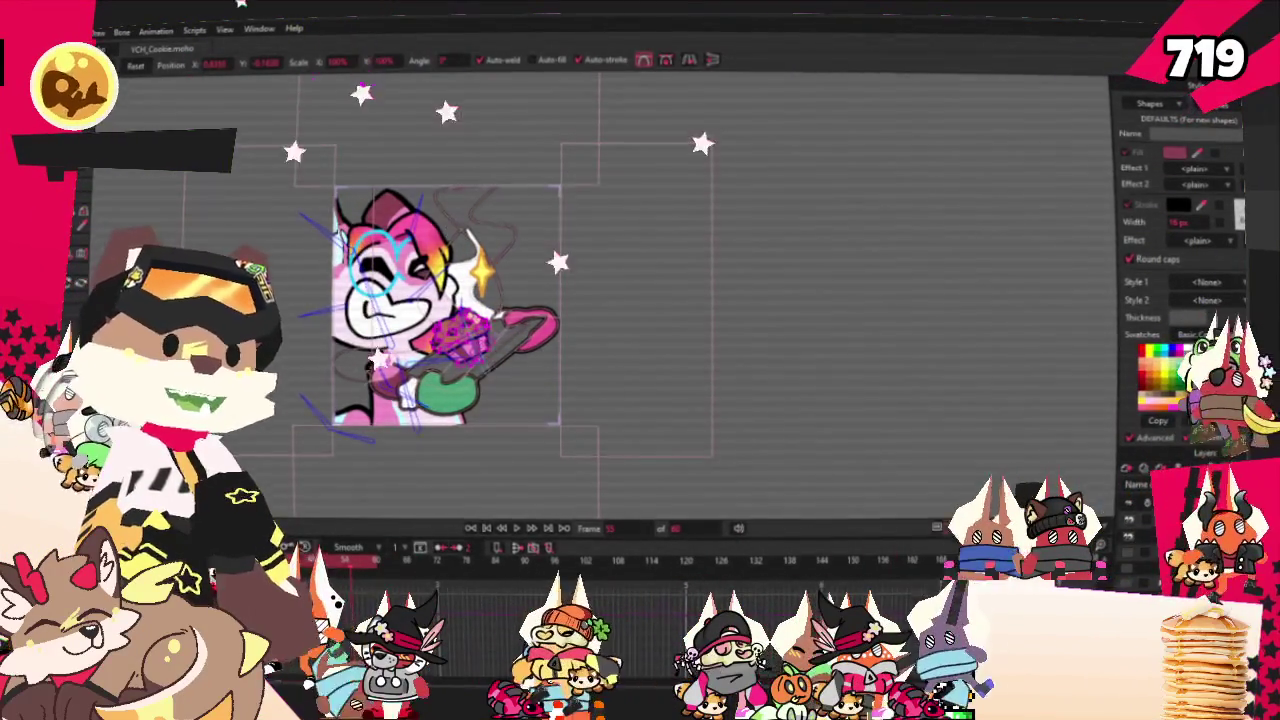
Scroll down the shared Magma board of sketched characters
scroll(880, 306, "down", 2)
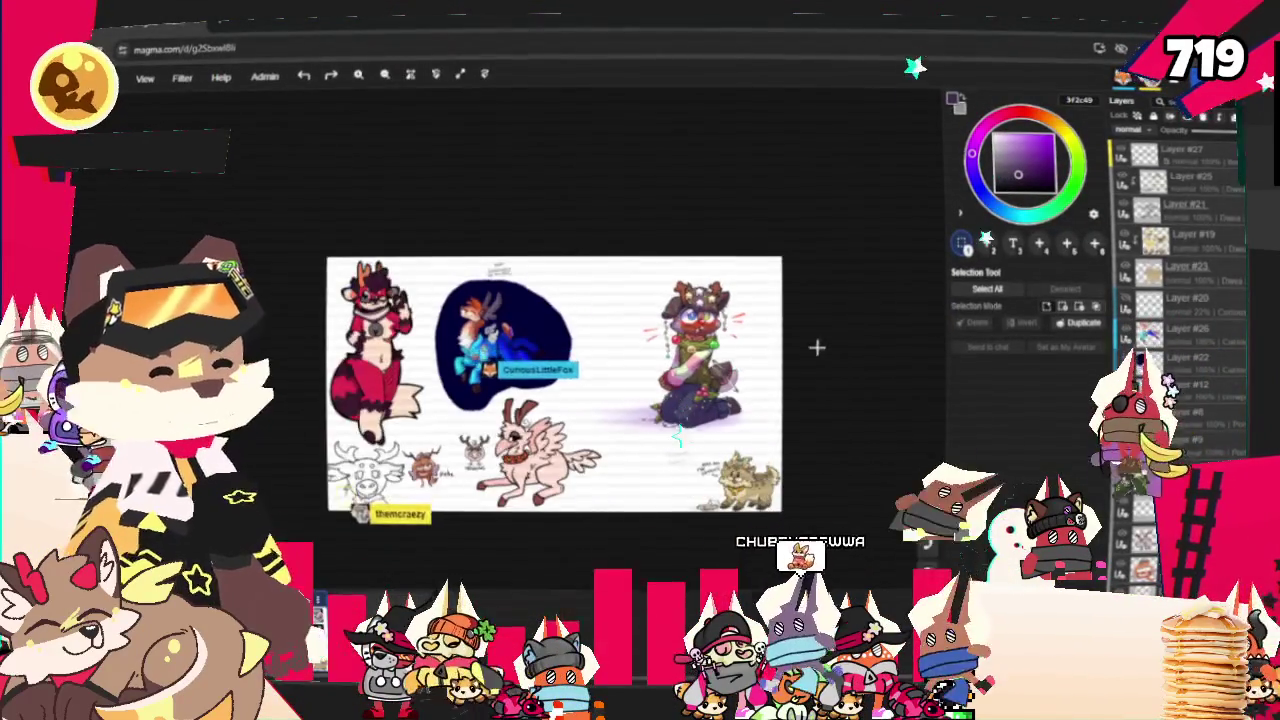
scroll(500, 543, "up", 2)
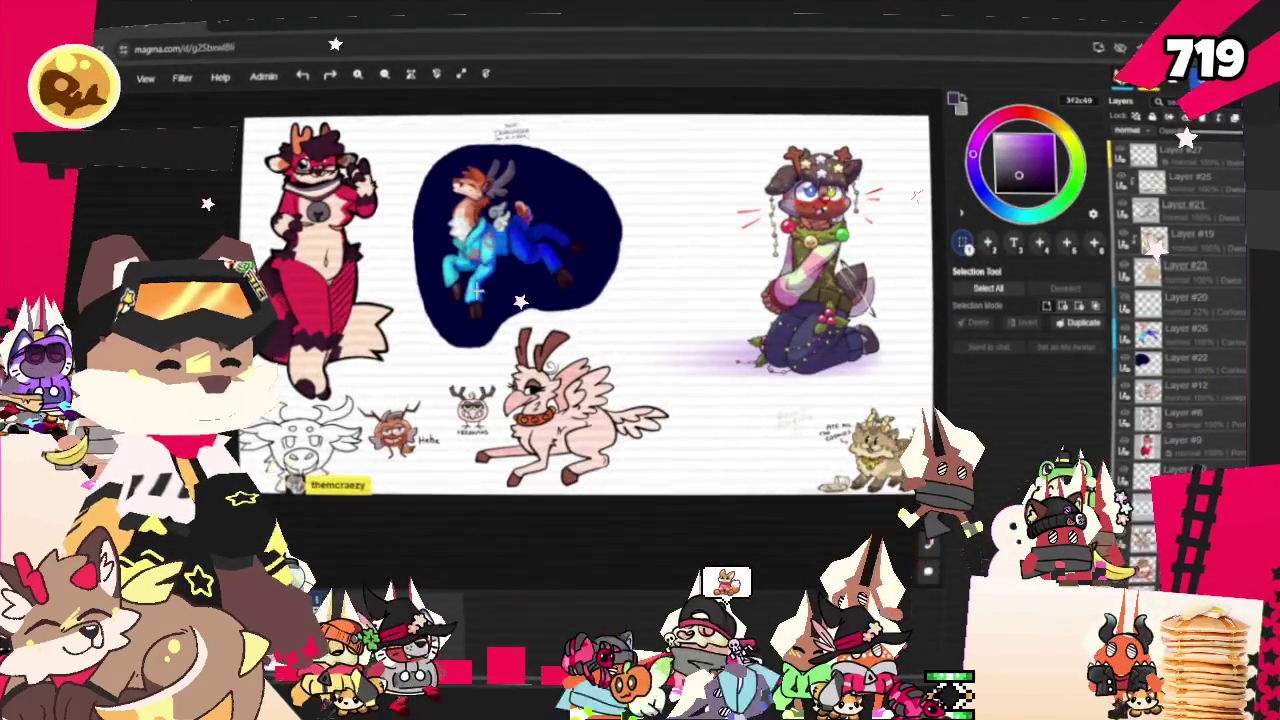
scroll(445, 188, "up", 1)
scroll(445, 188, "up", 2)
scroll(445, 188, "up", 2)
scroll(398, 329, "up", 2)
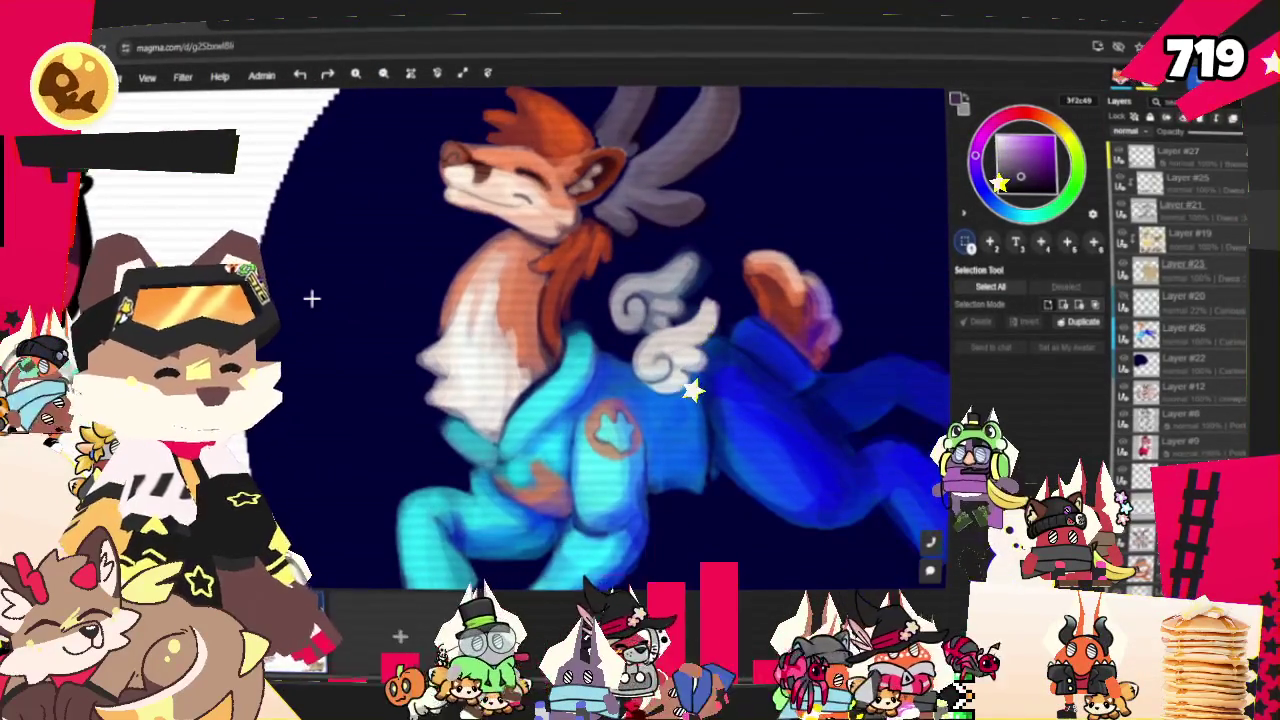
scroll(500, 260, "down", 1)
scroll(549, 232, "down", 1)
scroll(549, 232, "down", 1)
scroll(549, 232, "up", 2)
scroll(530, 250, "up", 2)
scroll(506, 308, "down", 1)
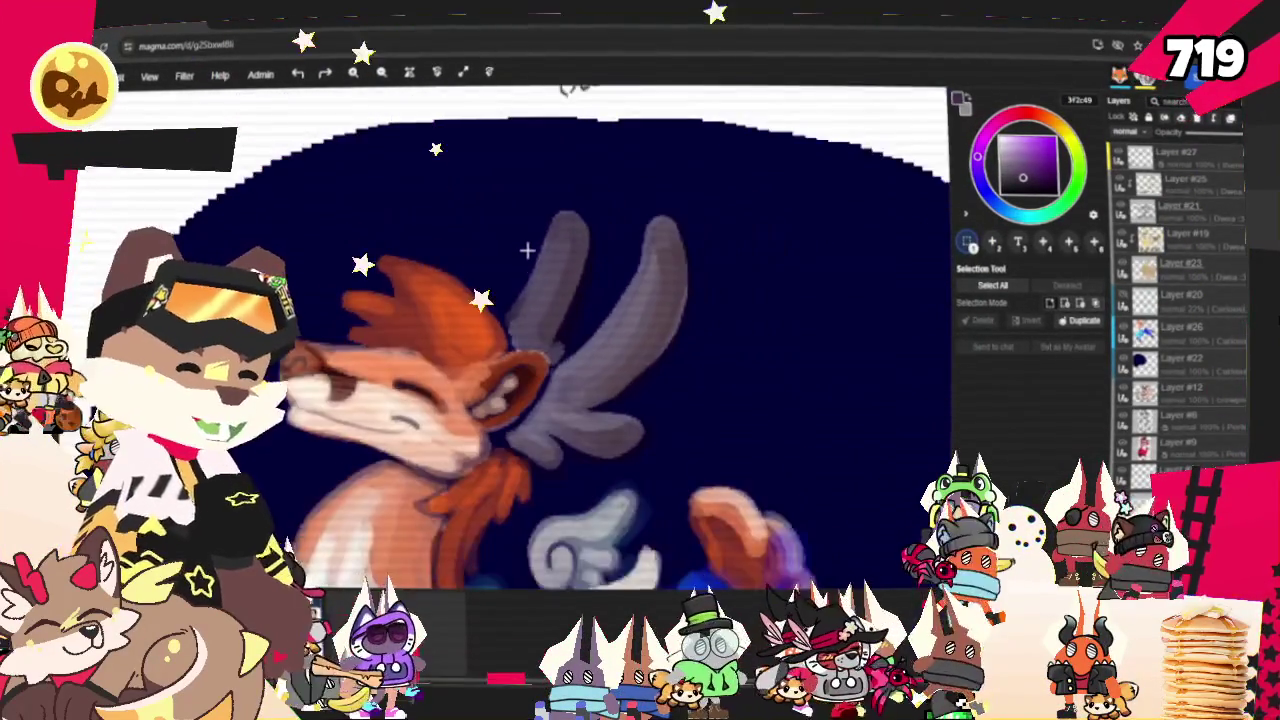
scroll(529, 257, "down", 1)
scroll(540, 350, "down", 1)
scroll(549, 449, "up", 1)
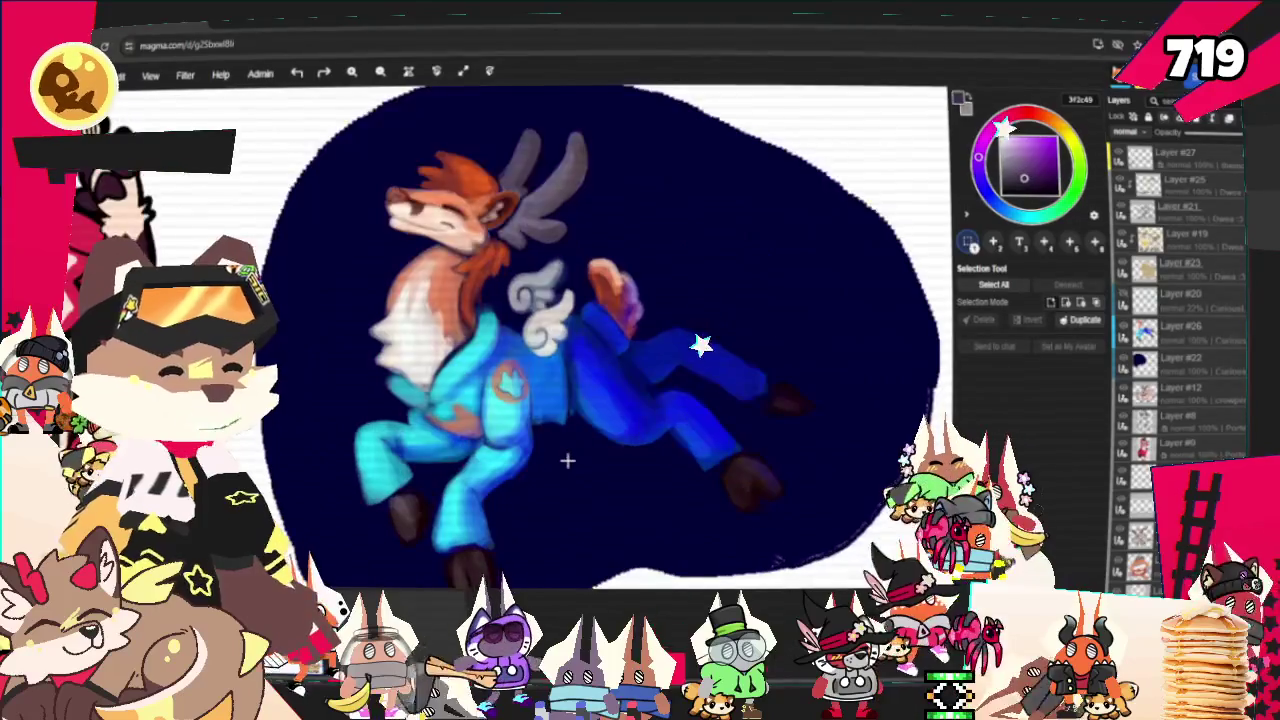
scroll(545, 385, "up", 1)
scroll(531, 370, "down", 1)
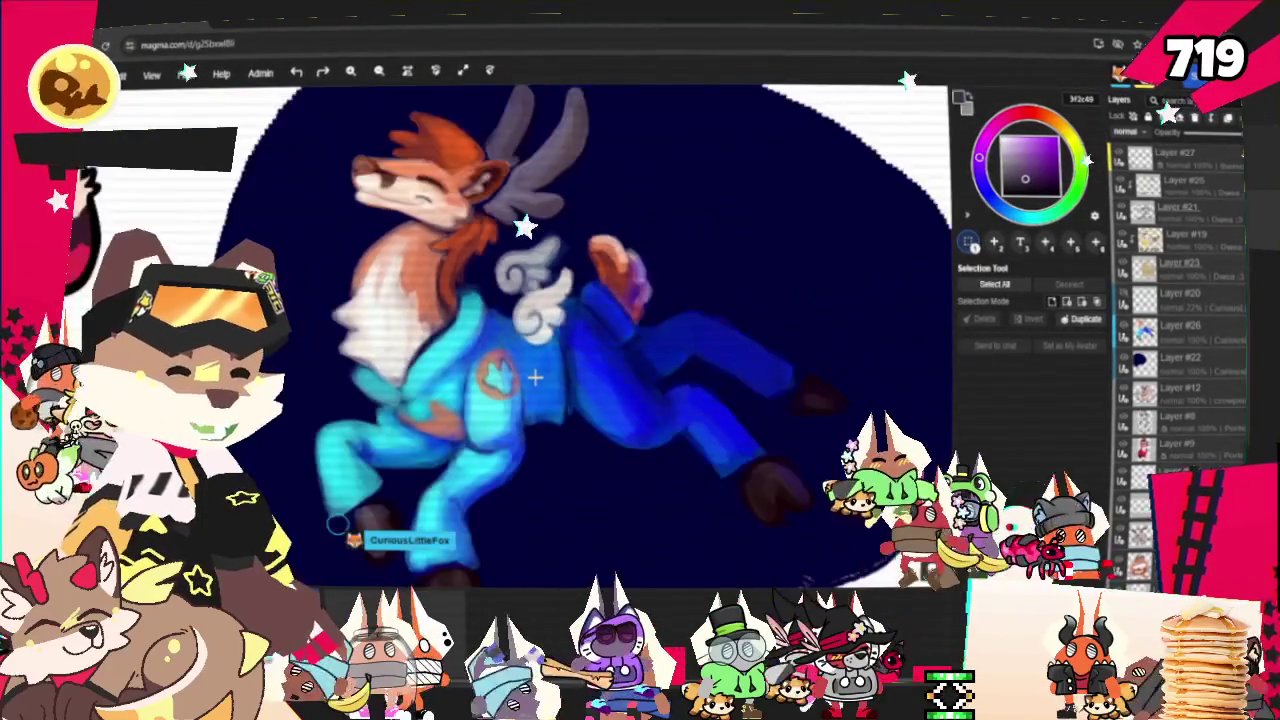
scroll(531, 374, "down", 1)
scroll(534, 375, "down", 1)
scroll(536, 376, "down", 1)
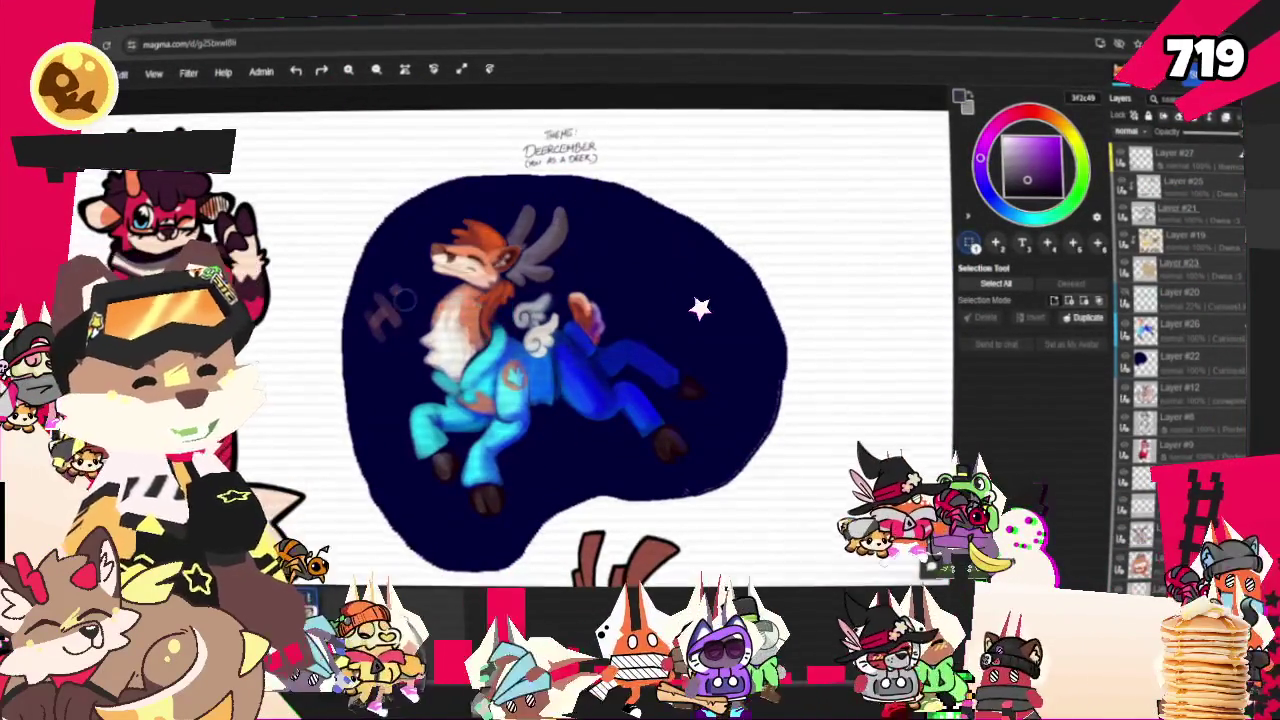
scroll(340, 288, "up", 2)
scroll(343, 292, "up", 1)
scroll(350, 289, "up", 1)
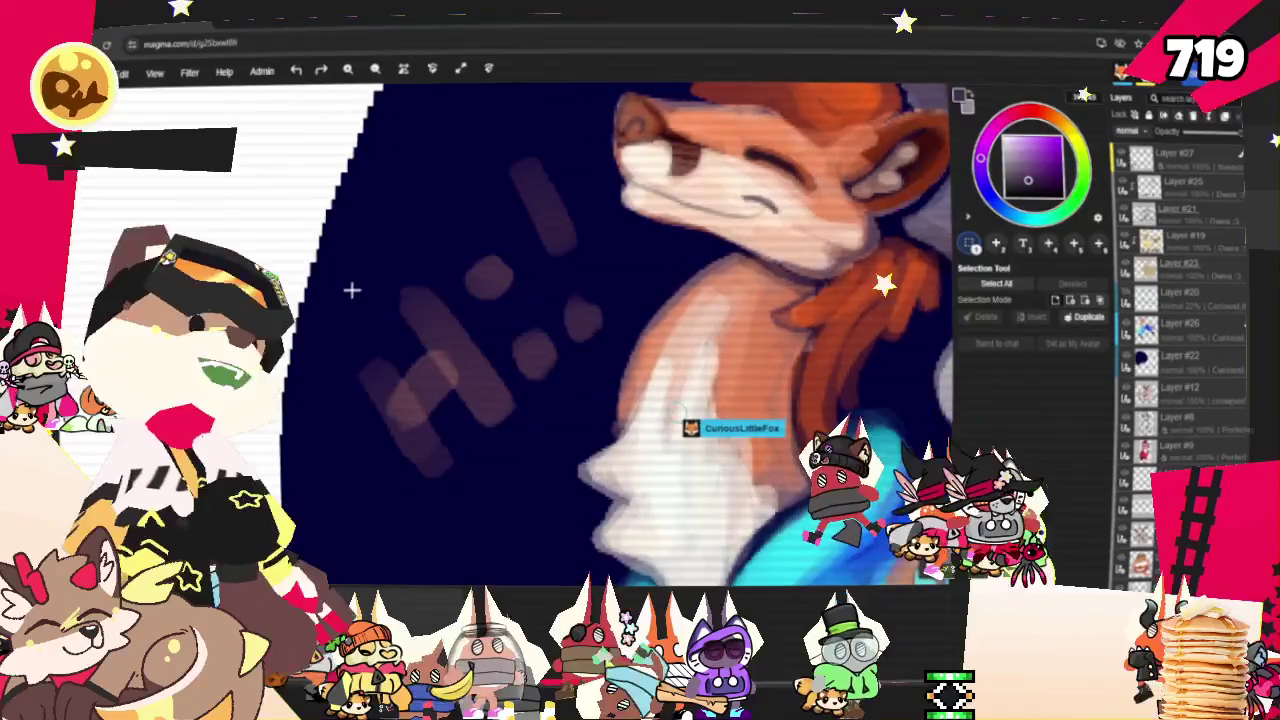
scroll(360, 288, "down", 1)
scroll(360, 288, "down", 1)
scroll(420, 275, "down", 2)
scroll(512, 258, "down", 1)
scroll(512, 258, "down", 1)
scroll(340, 430, "up", 1)
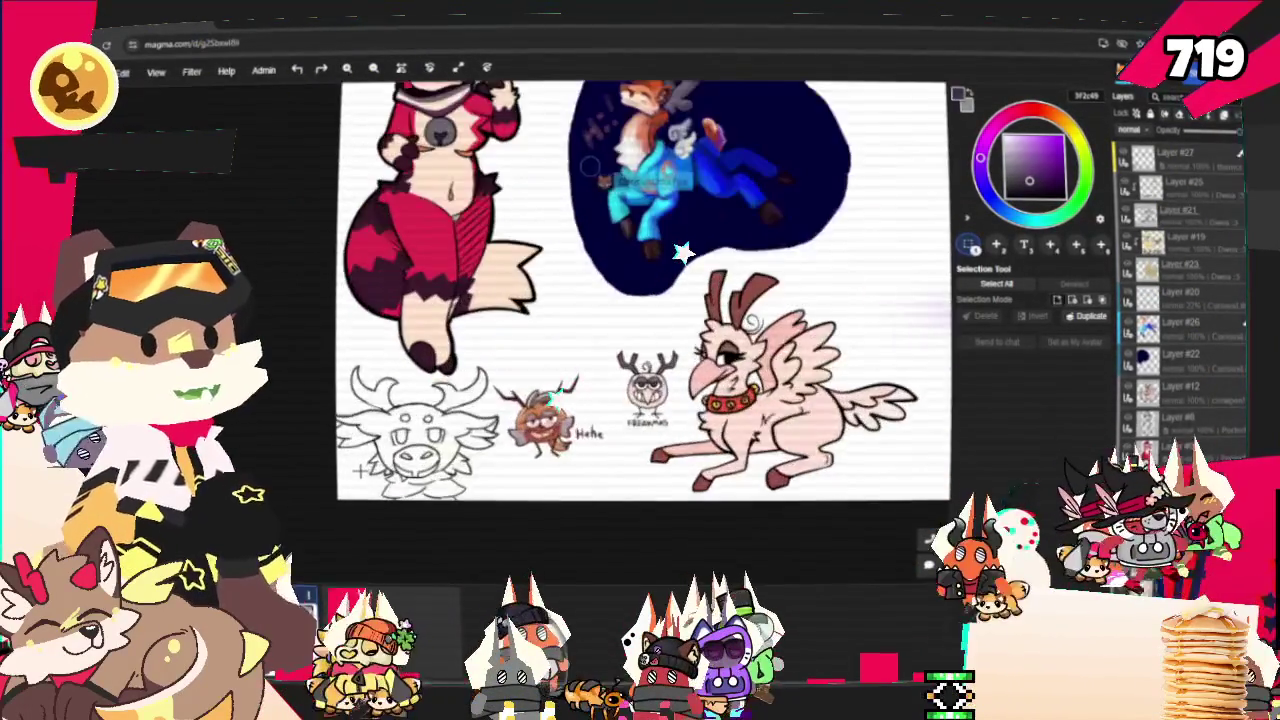
scroll(355, 450, "up", 1)
scroll(360, 471, "up", 1)
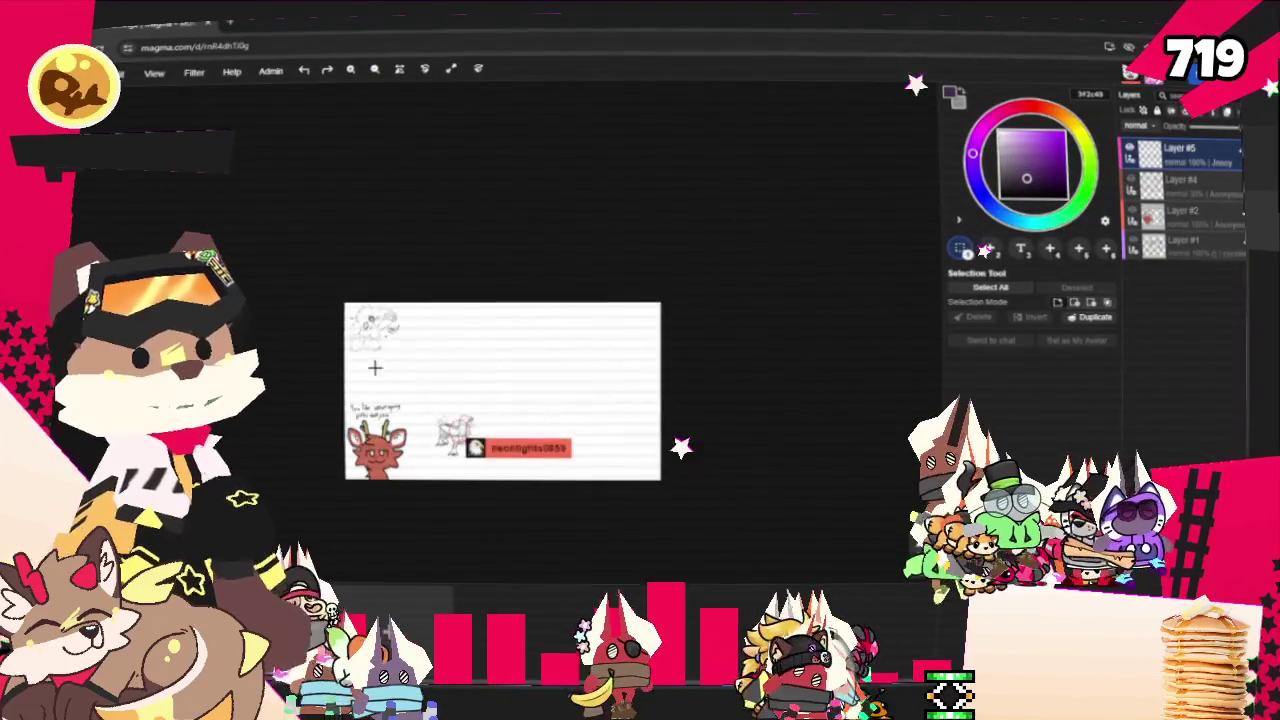
Zoom in and out over the sketches on the second Magma board
scroll(568, 316, "up", 5)
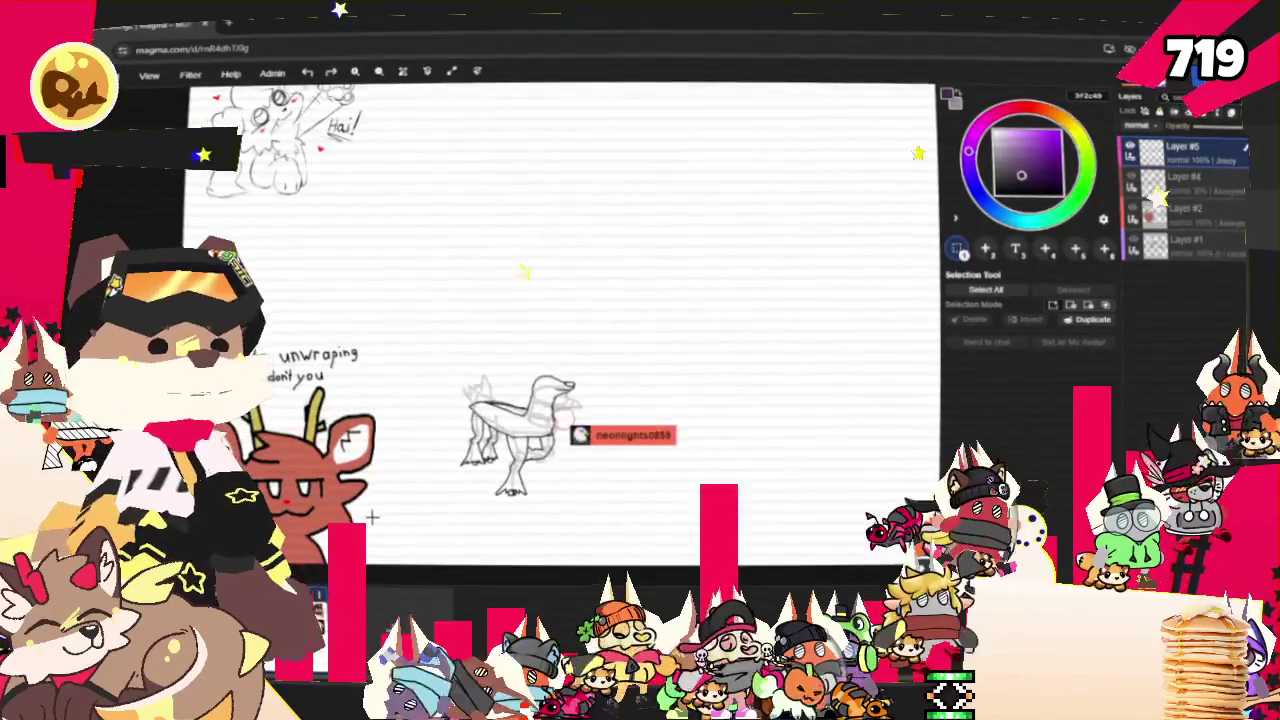
scroll(372, 517, "down", 3)
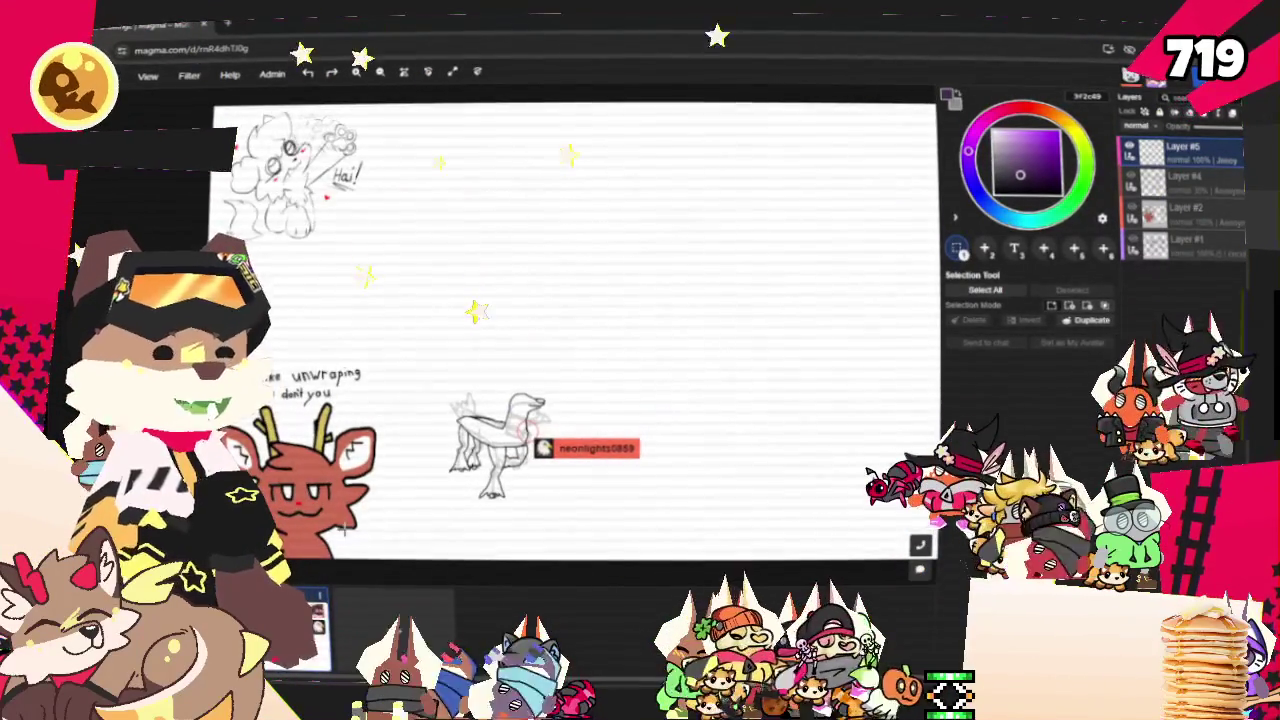
scroll(372, 517, "down", 3)
scroll(518, 393, "up", 3)
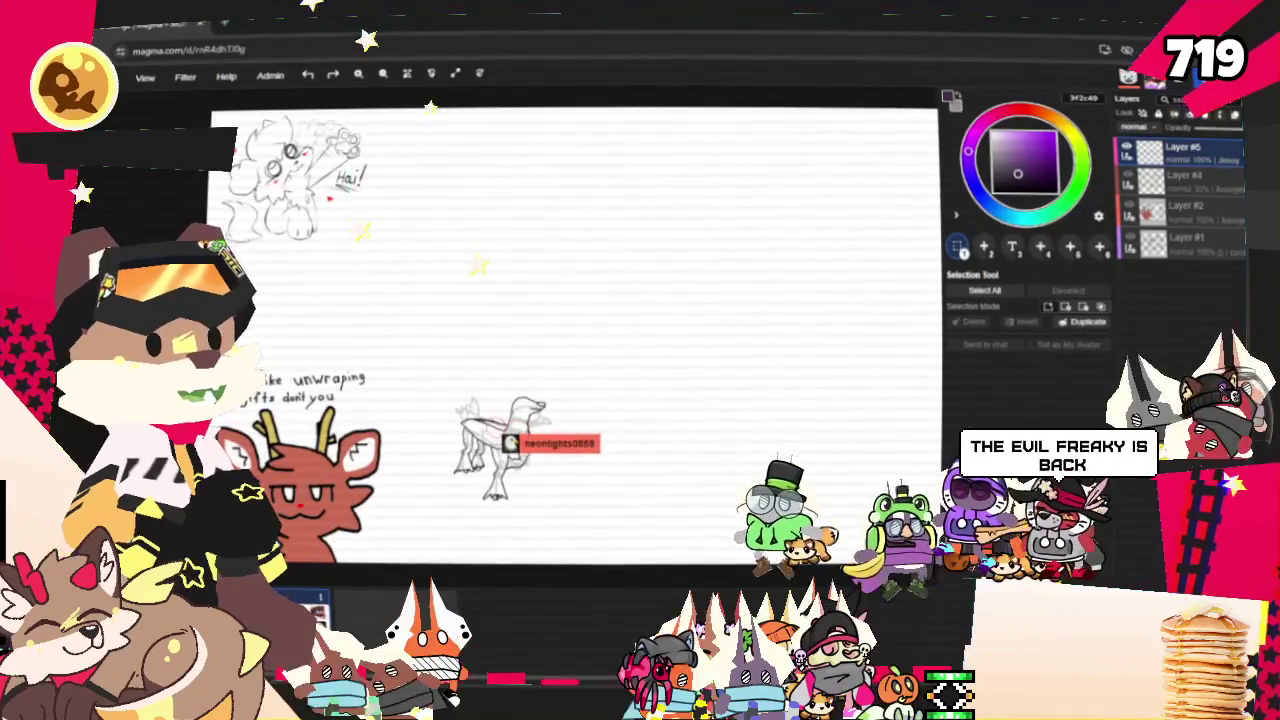
scroll(520, 486, "up", 2)
scroll(520, 486, "up", 2)
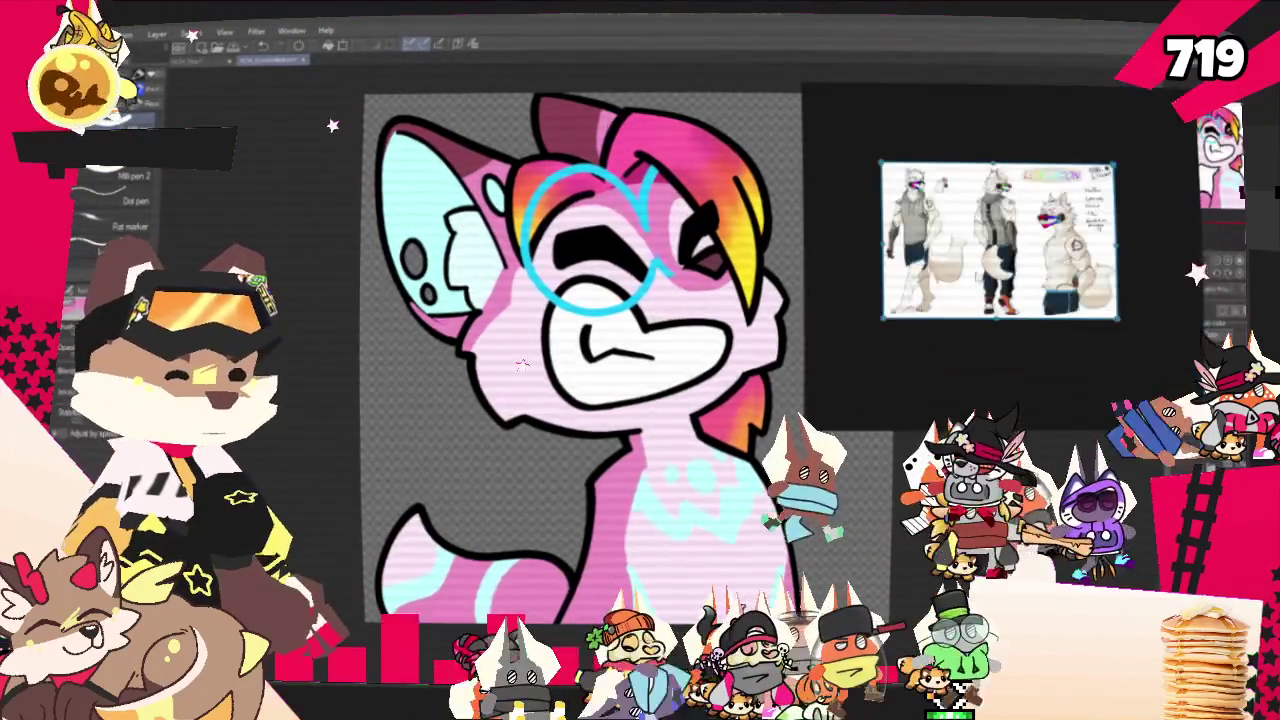
Zoom in on the wolf's hoodie outfit in the reference sheet
scroll(1000, 240, "up", 5)
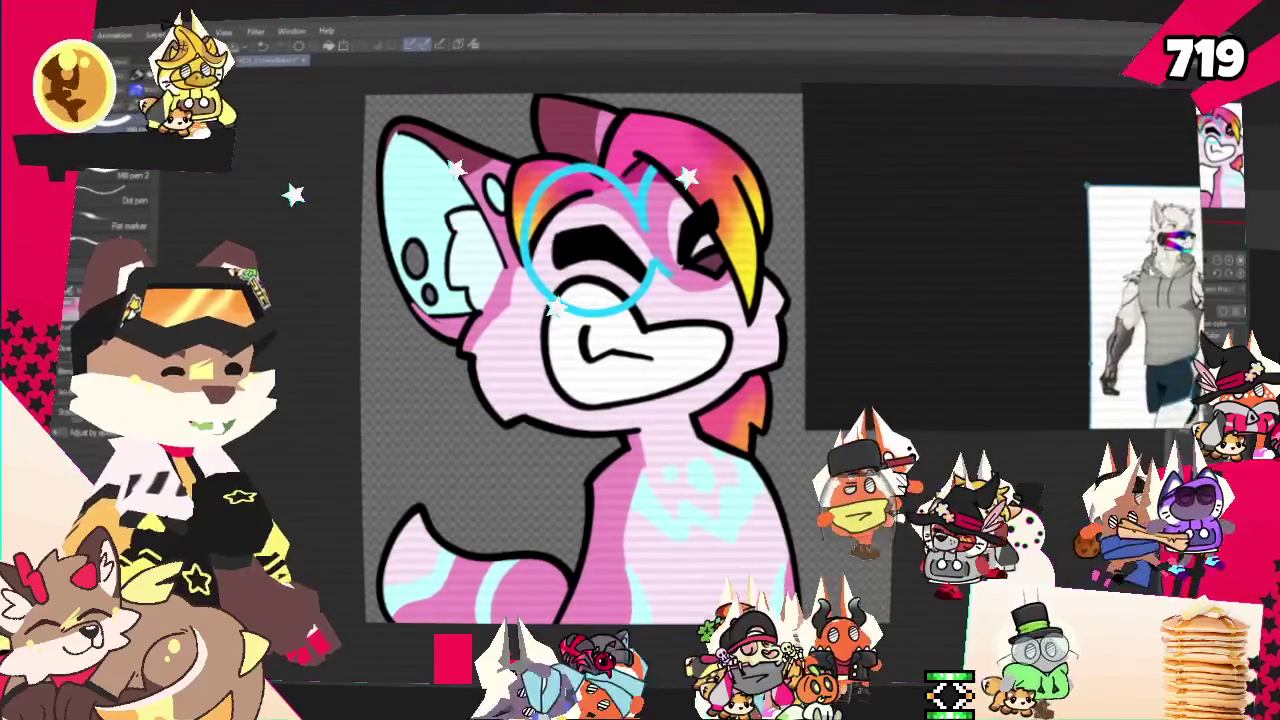
scroll(1065, 300, "up", 3)
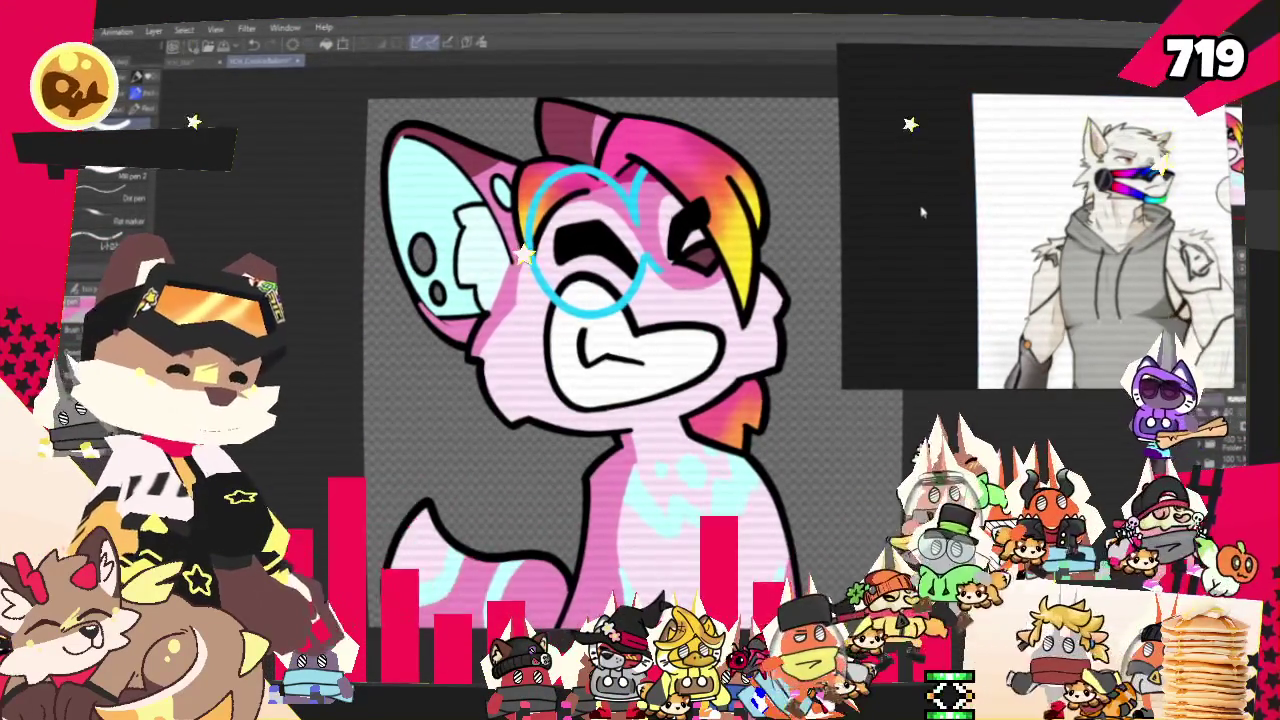
With a pencil, draw the wolf's closed right eye in upper and lower lines, with strokes beneath it
scroll(918, 204, "down", 3)
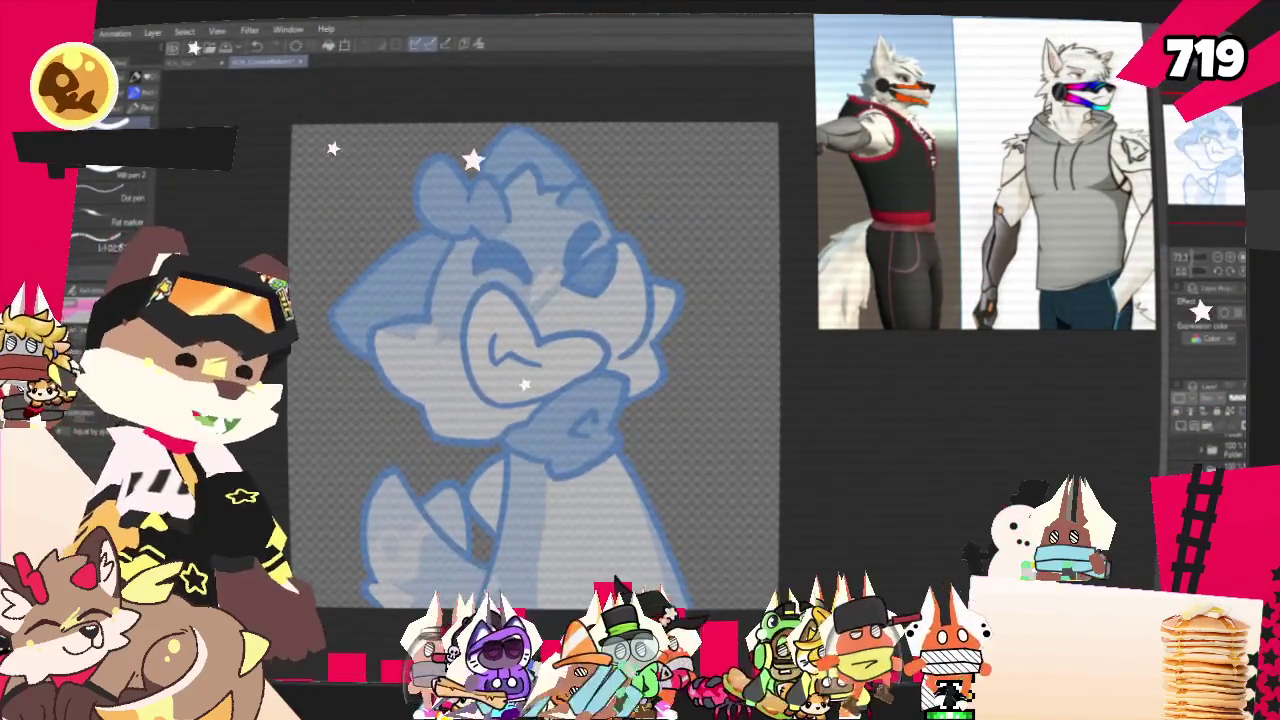
left_click_drag(520, 350, 557, 360)
scroll(570, 370, "up", 2)
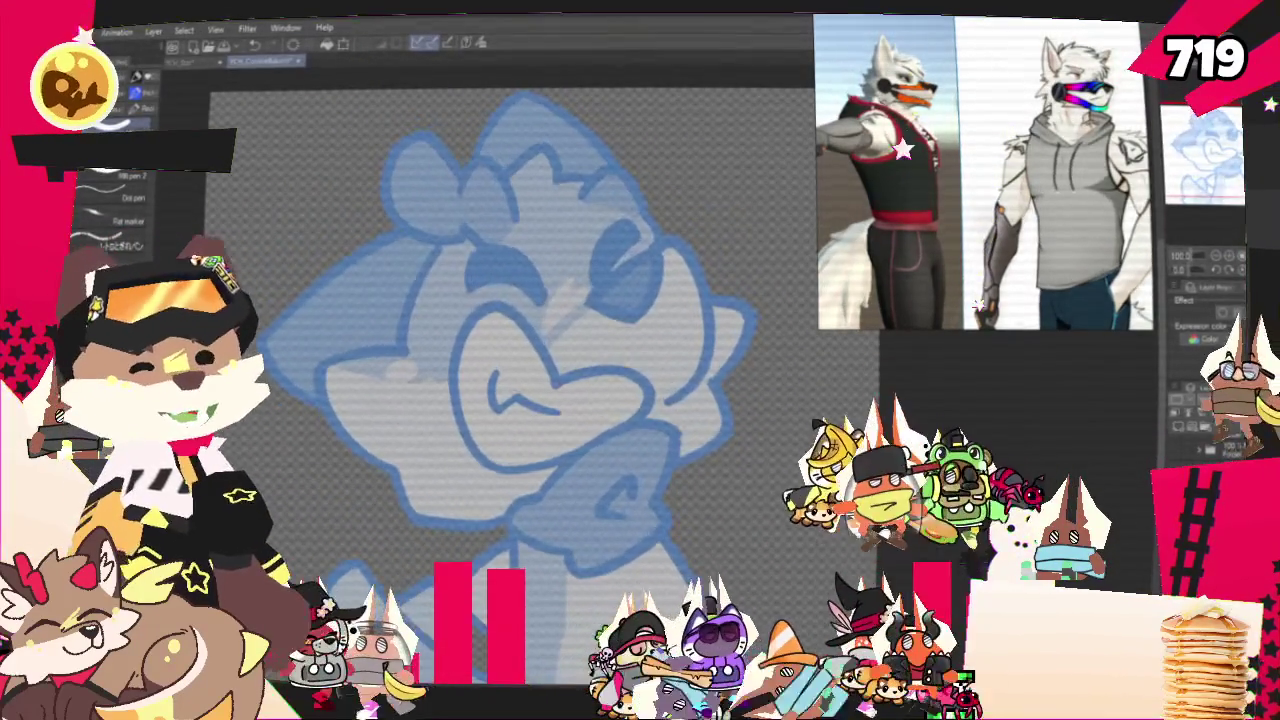
key("p")
scroll(530, 350, "up", 1)
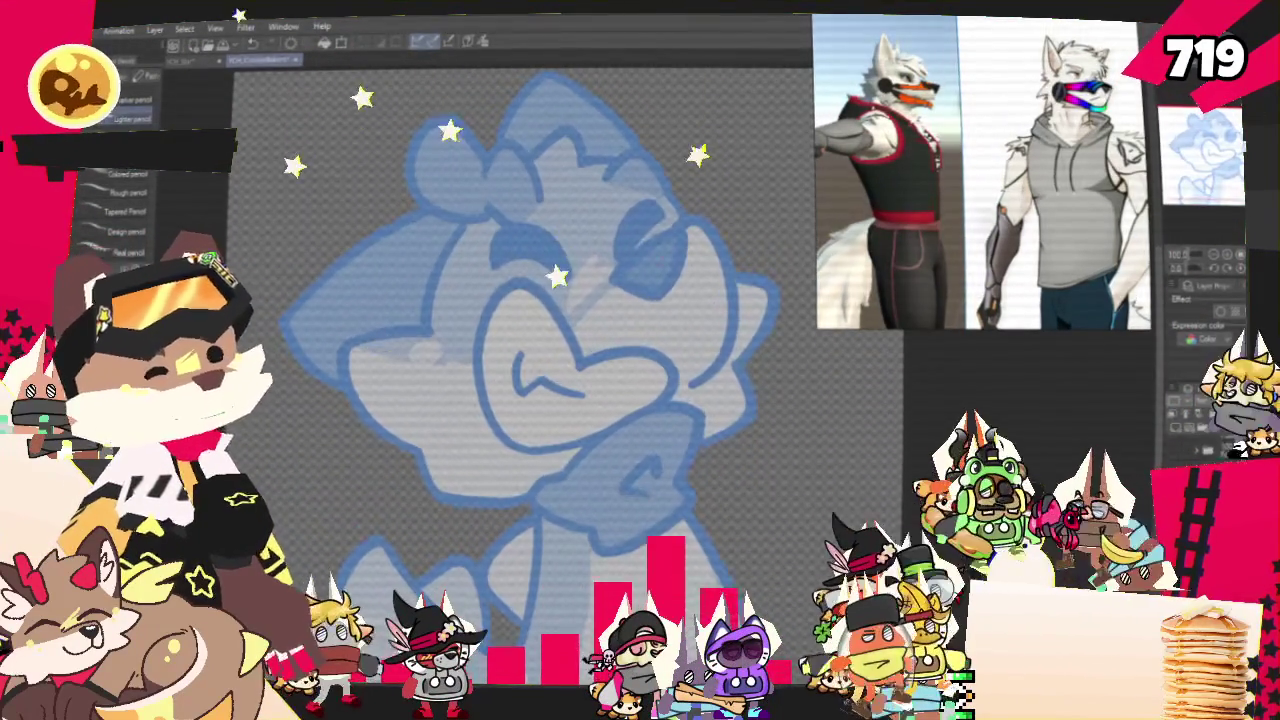
left_click_drag(672, 232, 613, 284)
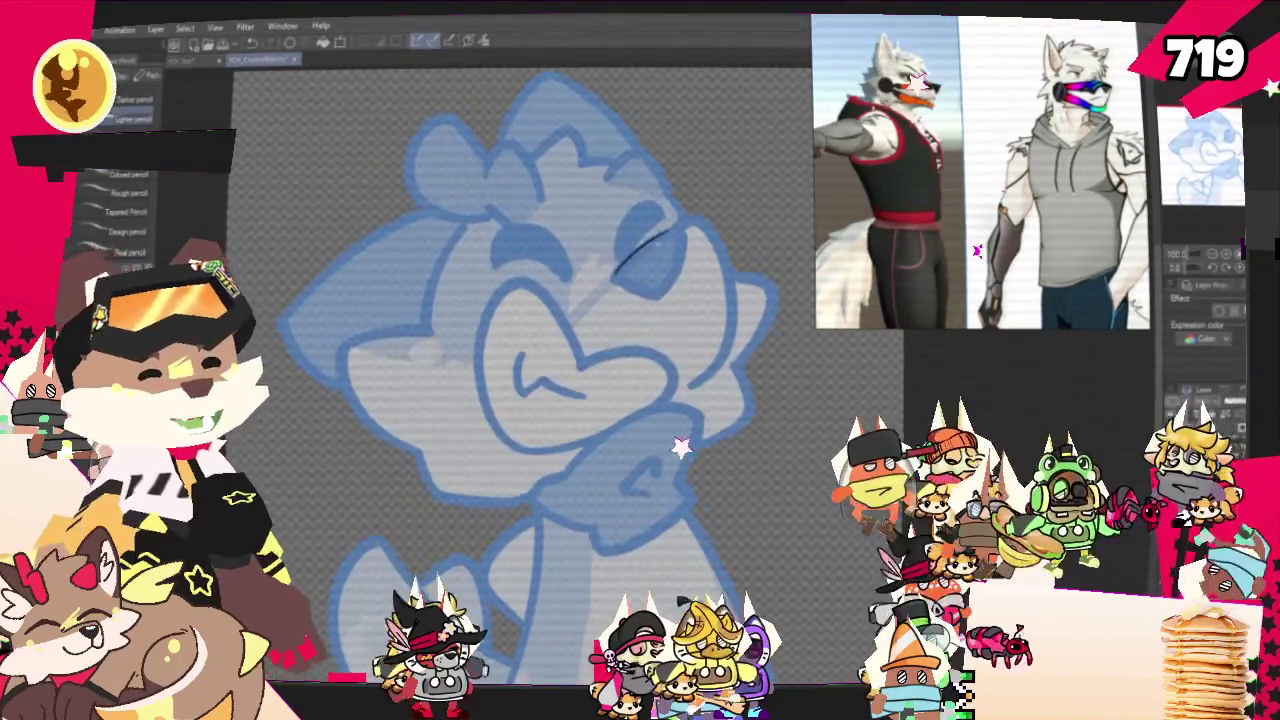
left_click_drag(613, 272, 684, 256)
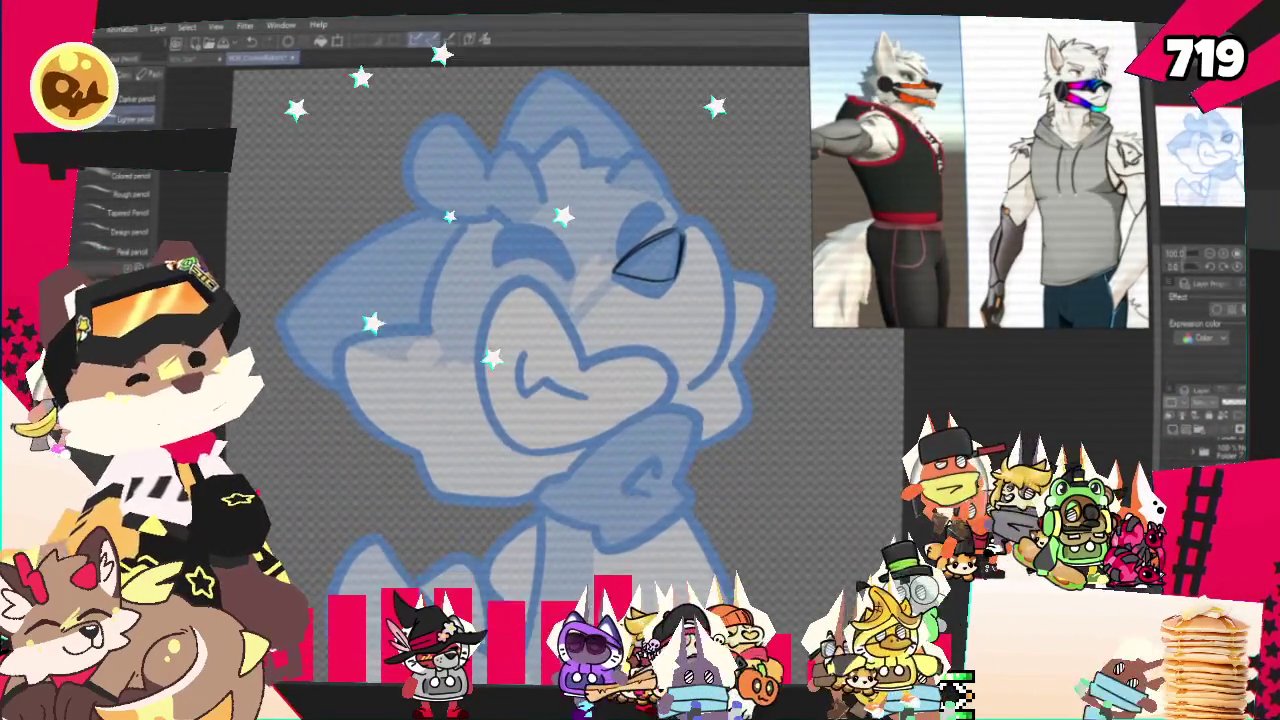
left_click_drag(613, 272, 608, 322)
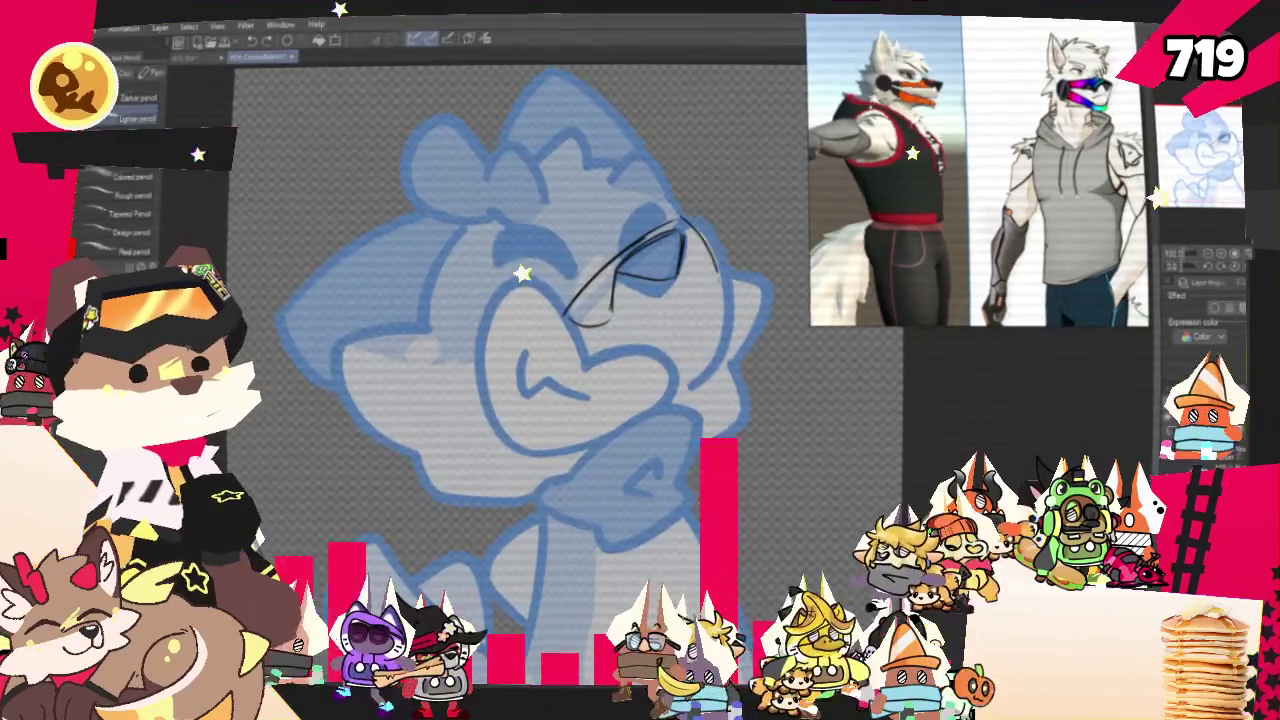
Draw the visor edges down the right cheek and toward the muzzle, then hatch bushy eyebrows
left_click_drag(724, 348, 663, 407)
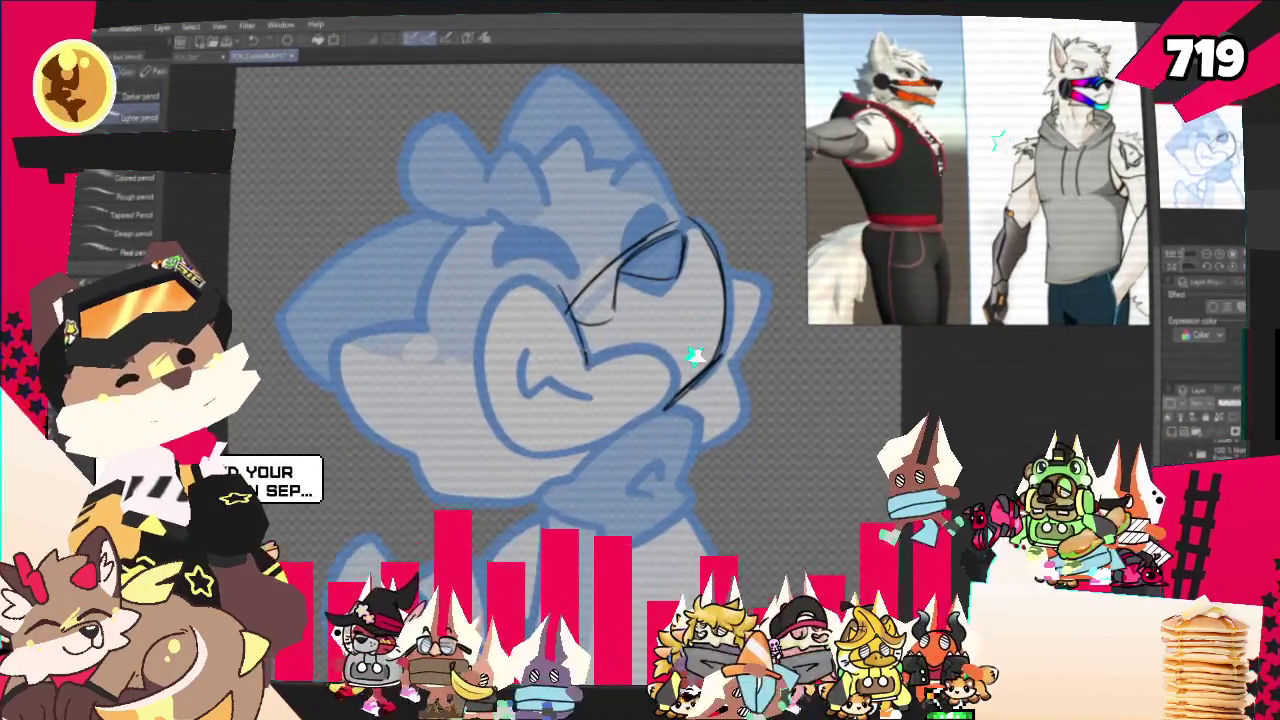
left_click_drag(548, 285, 588, 365)
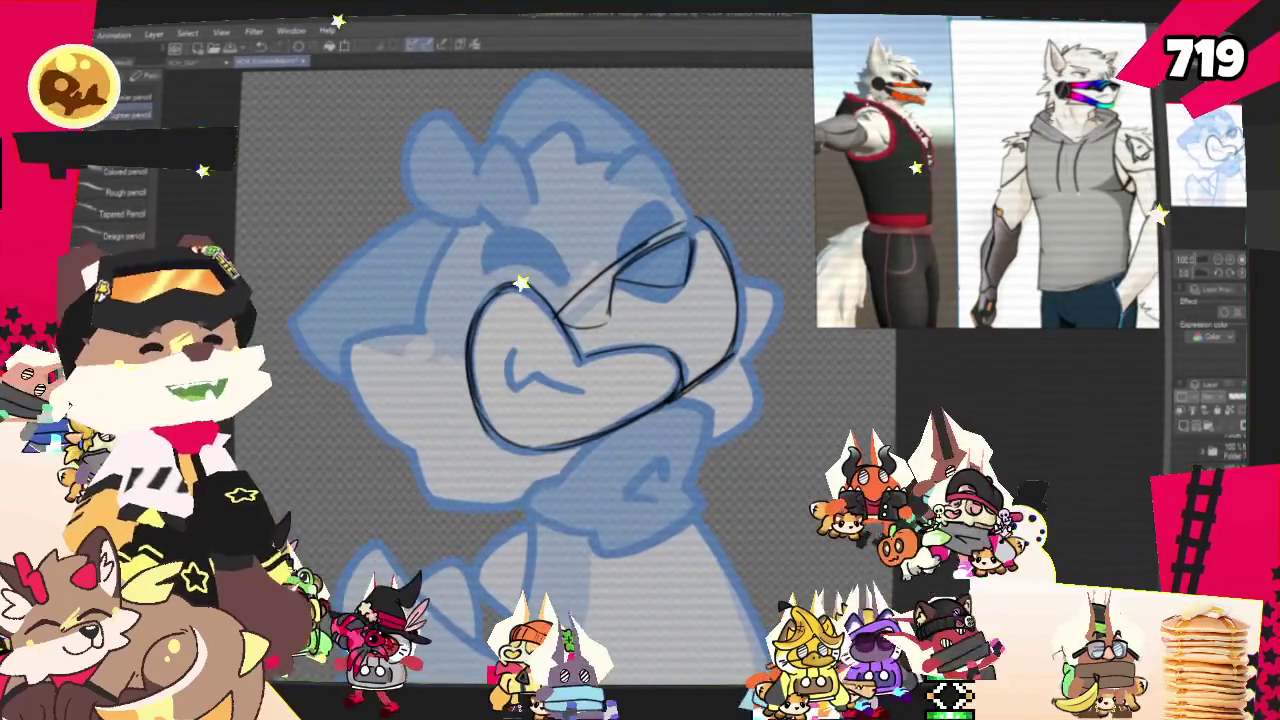
scroll(520, 380, "up", 1)
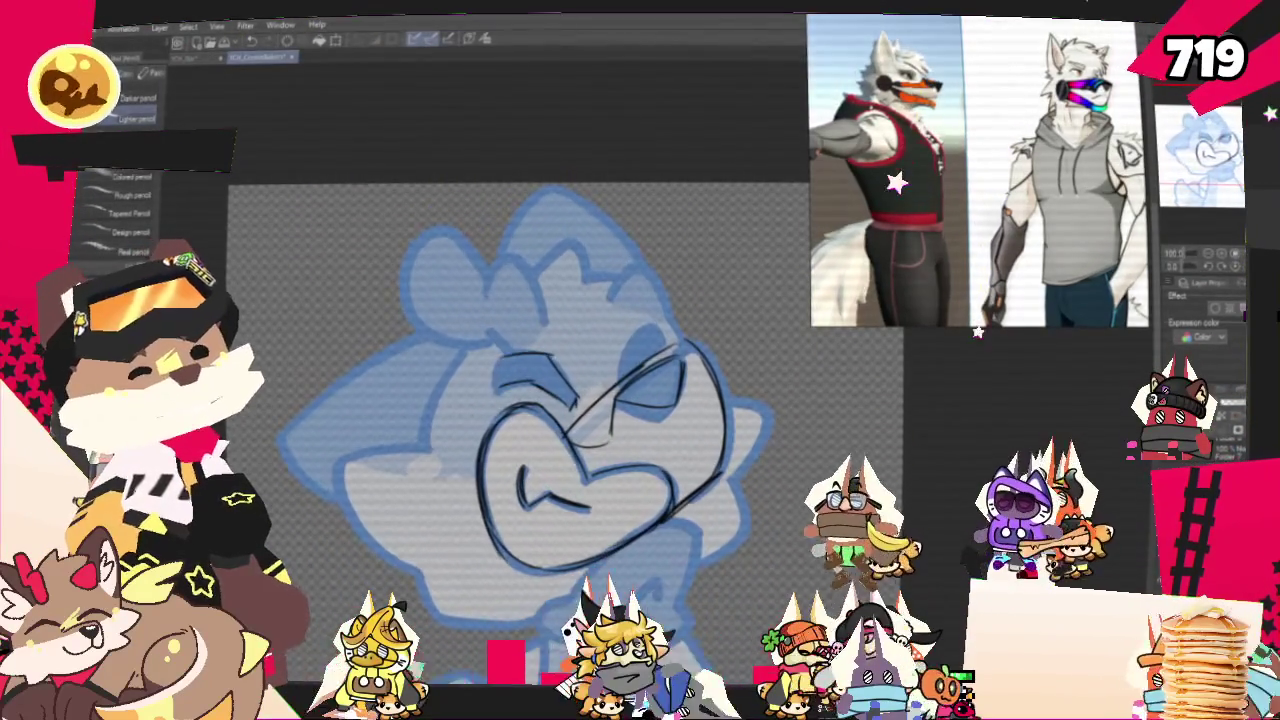
left_click_drag(498, 372, 572, 388)
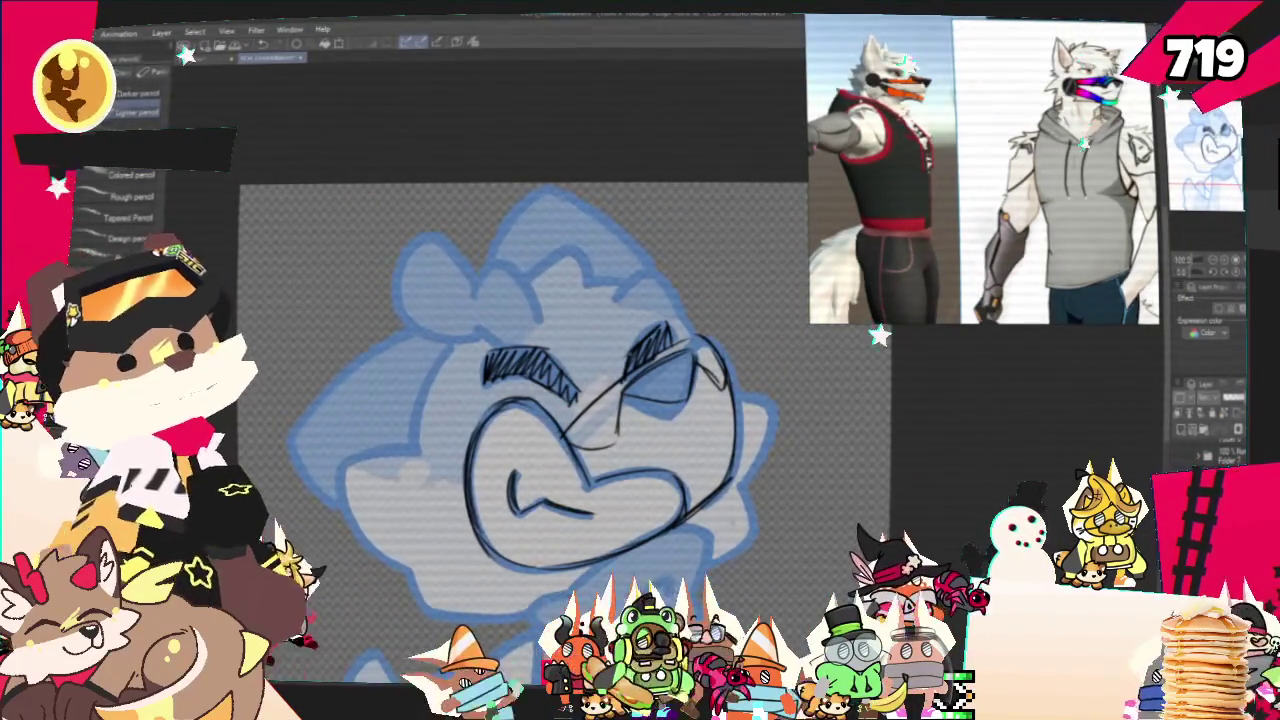
Sketch the curved, pointed left cheek fur and the spiky head-fur outline along left and top
left_click_drag(470, 424, 458, 521)
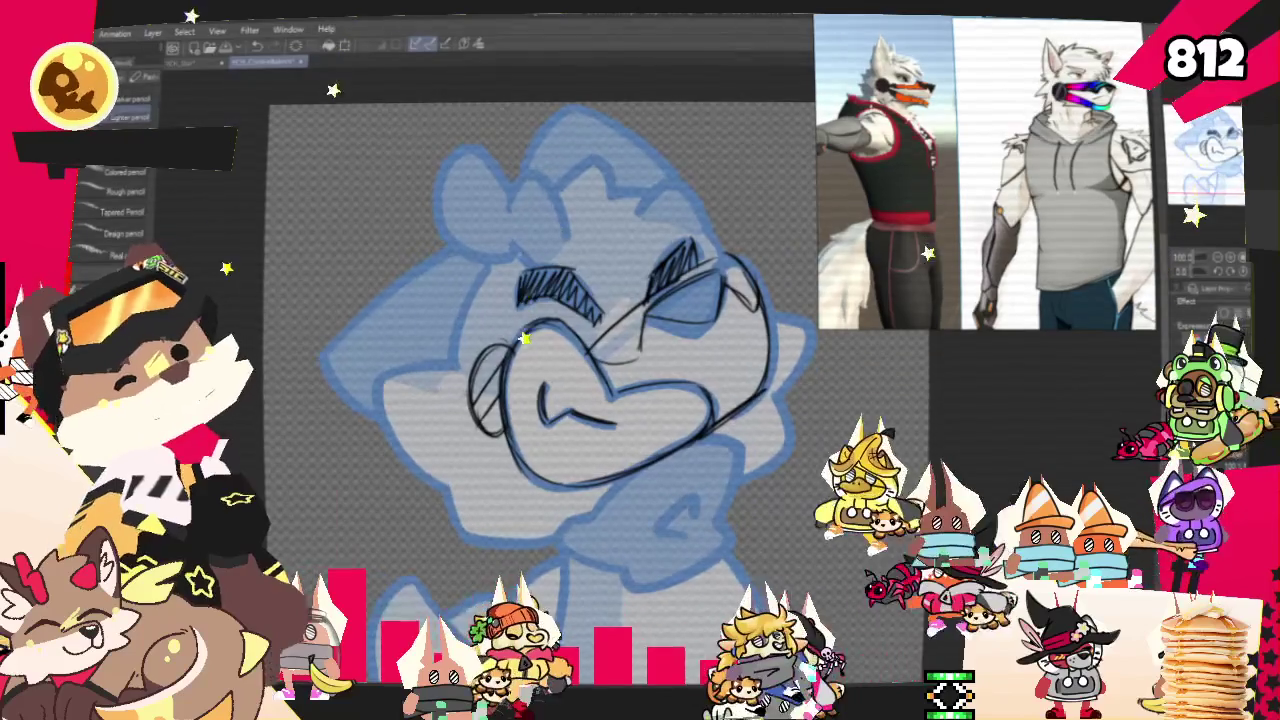
left_click_drag(460, 357, 415, 430)
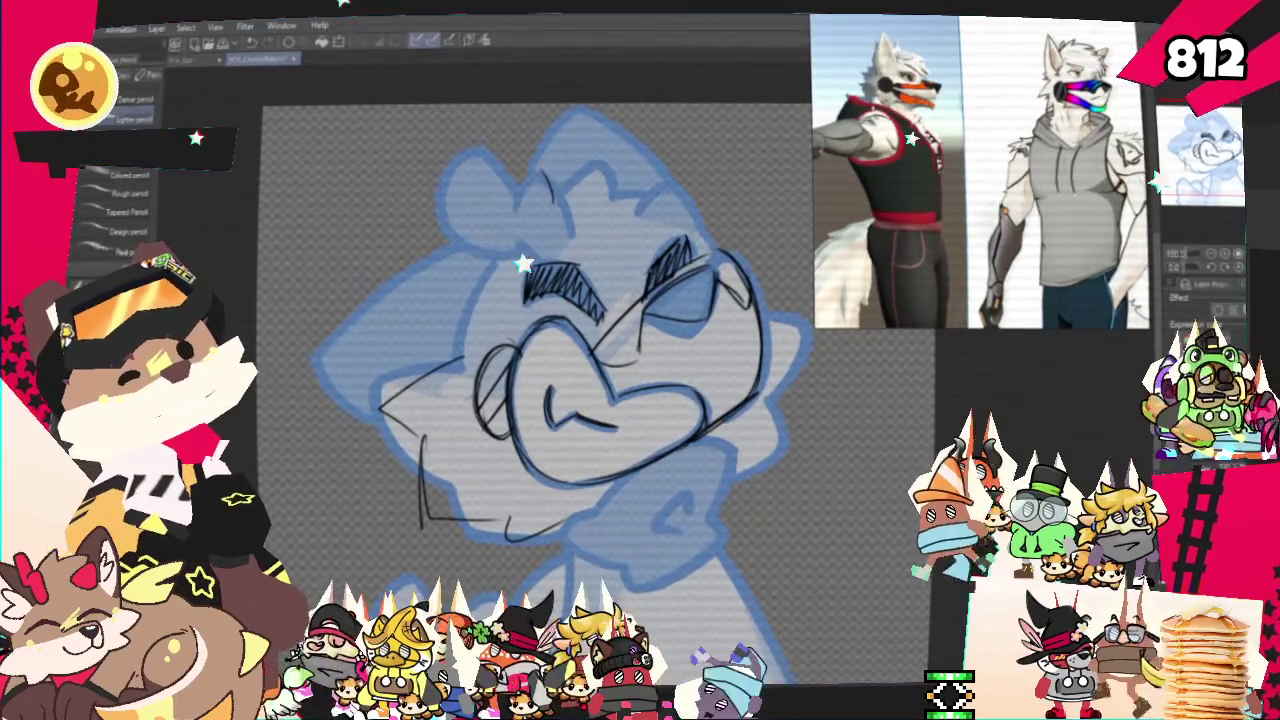
mouse_move(455, 355)
left_mouse_down()
mouse_move(535, 168)
mouse_move(715, 215)
left_mouse_up()
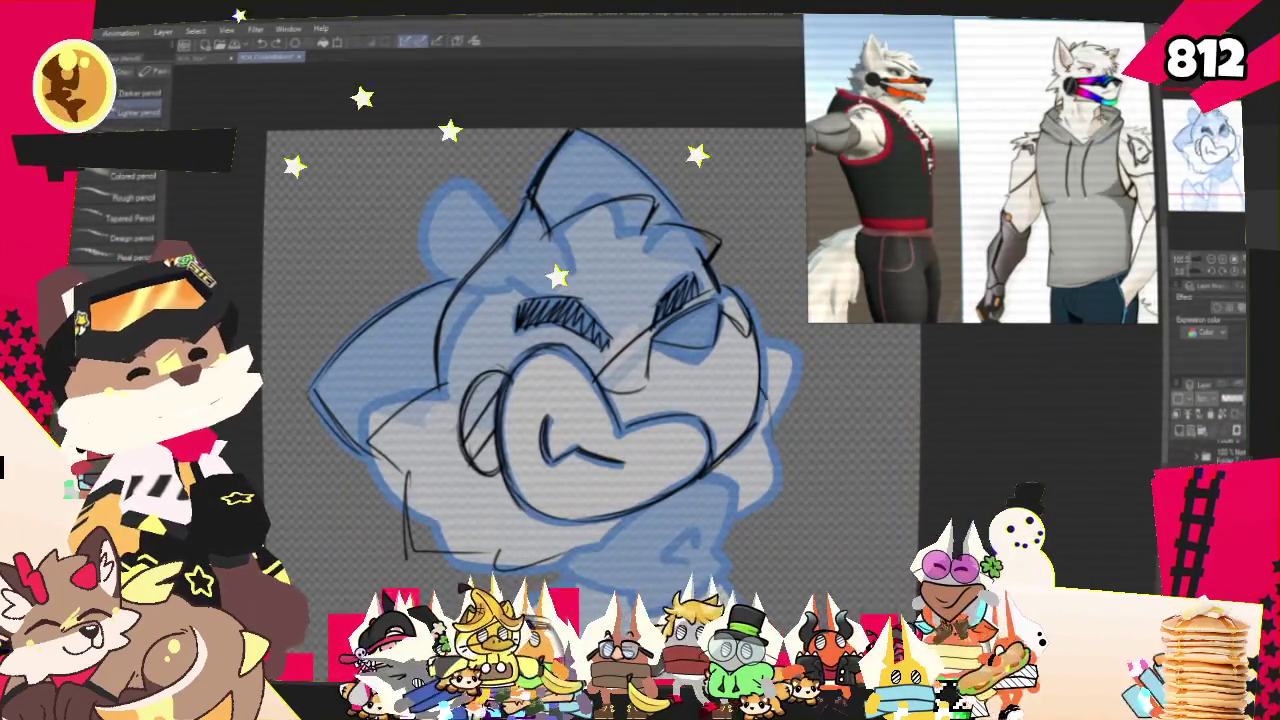
Add fur lines at the head's lower right, then pan down to the area below the head
left_click_drag(768, 432, 757, 518)
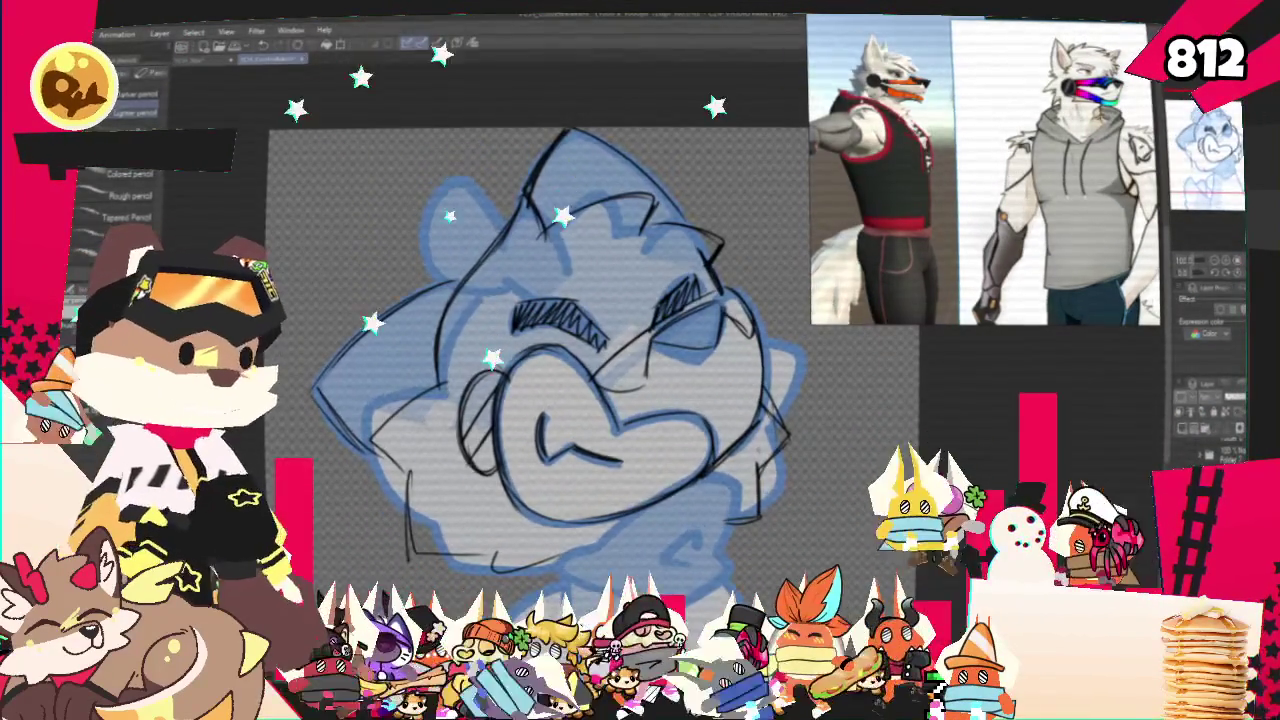
mouse_move(540, 400)
left_mouse_down()
mouse_move(515, 320)
mouse_move(560, 320)
left_mouse_up()
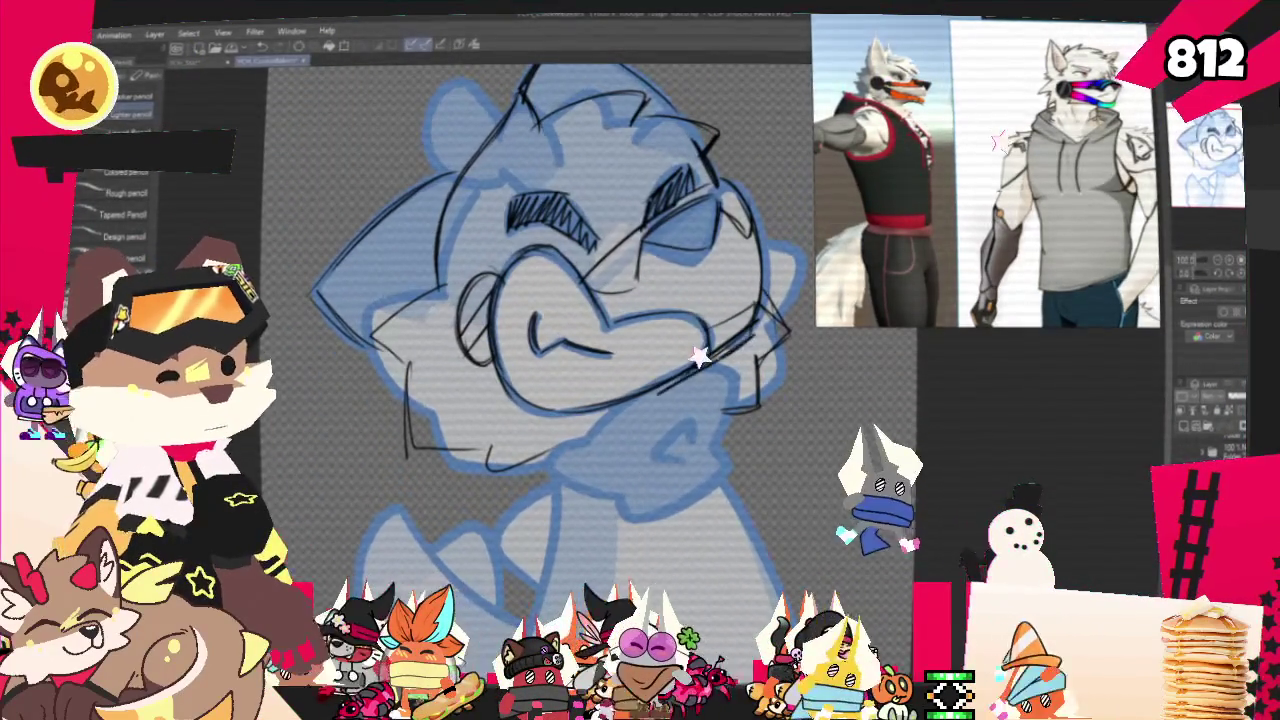
left_click_drag(540, 330, 565, 245)
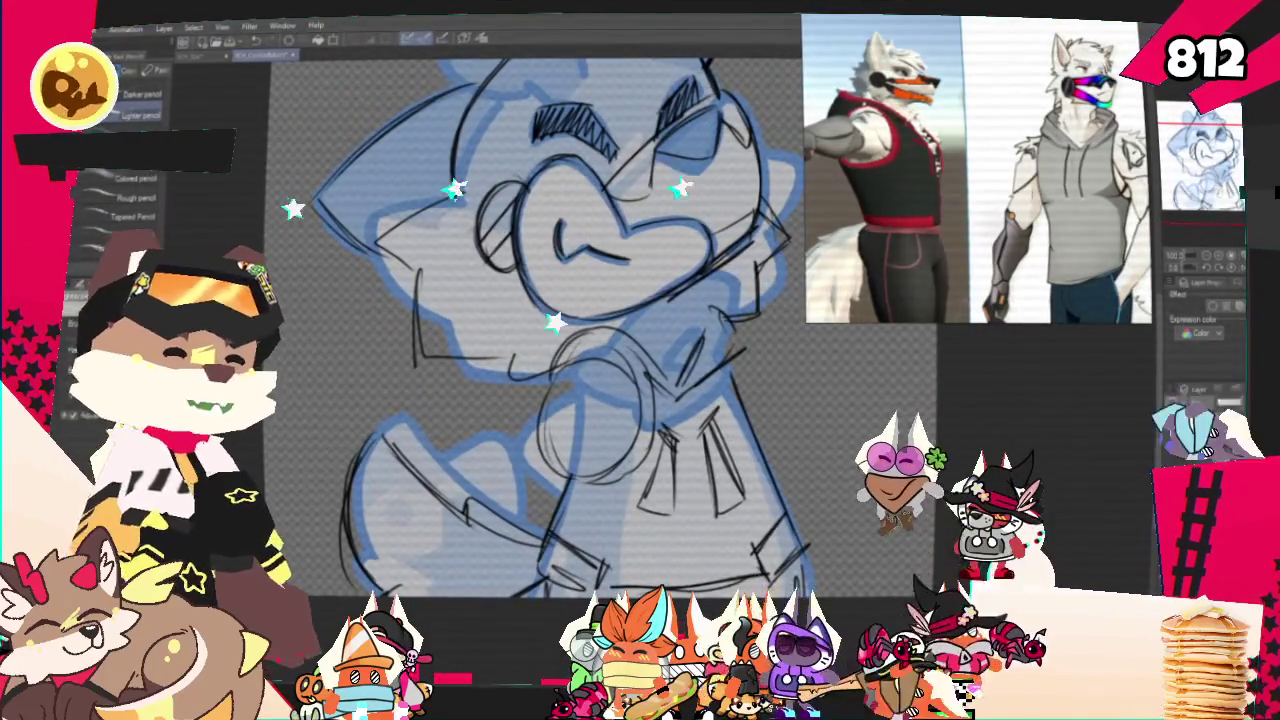
scroll(540, 330, "up", 3)
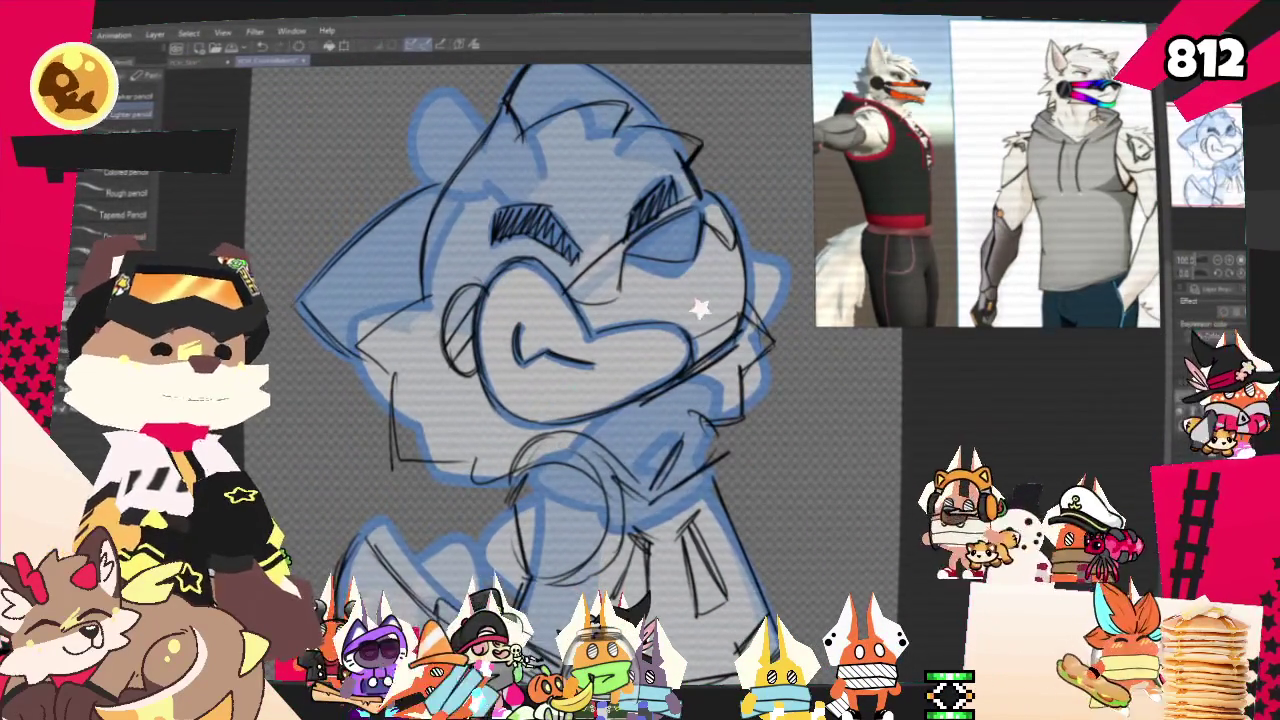
mouse_move(520, 380)
left_mouse_down()
mouse_move(480, 340)
mouse_move(555, 410)
mouse_move(480, 295)
left_mouse_up()
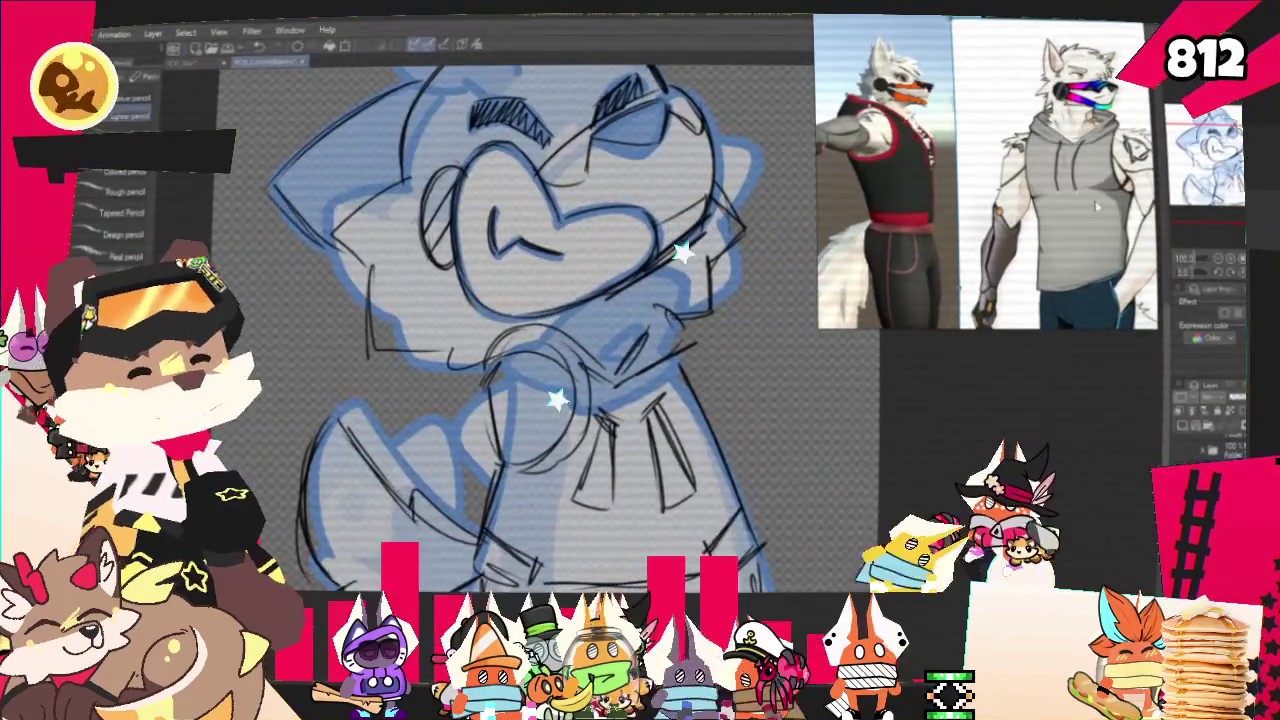